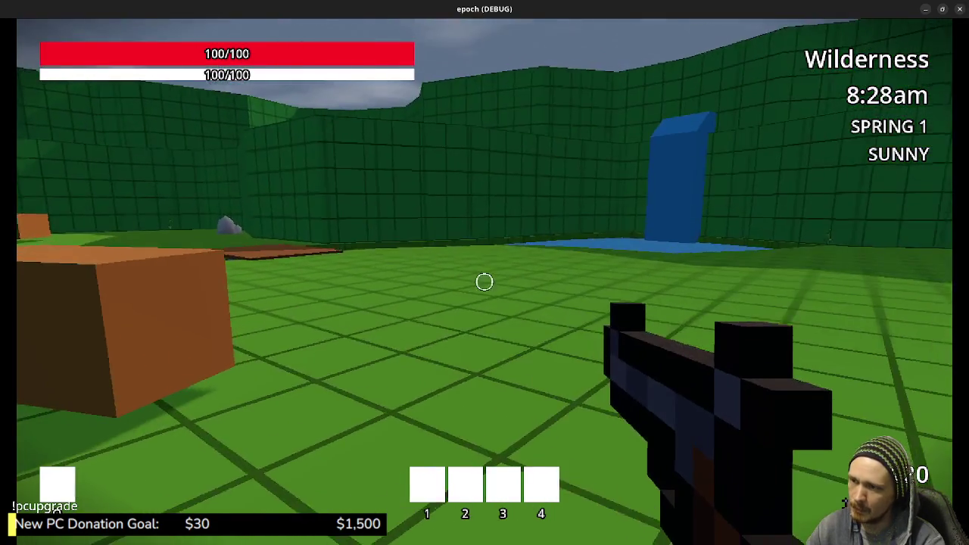
- Walk the character up to the herb beside the raised ledge and look down at it
{"action": "left_click", "coordinate": [484, 281]}
{"action": "key", "text": "w"}
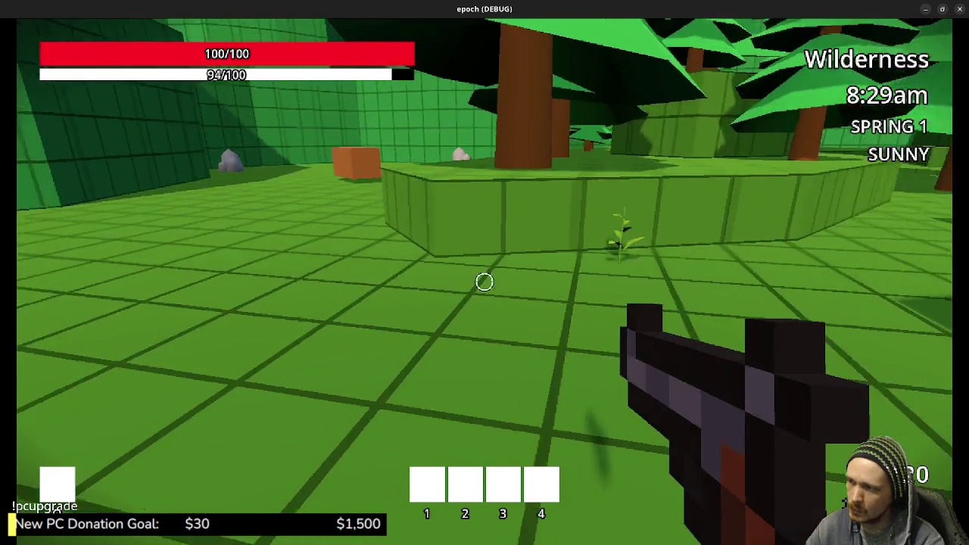
{"action": "key", "text": "w"}
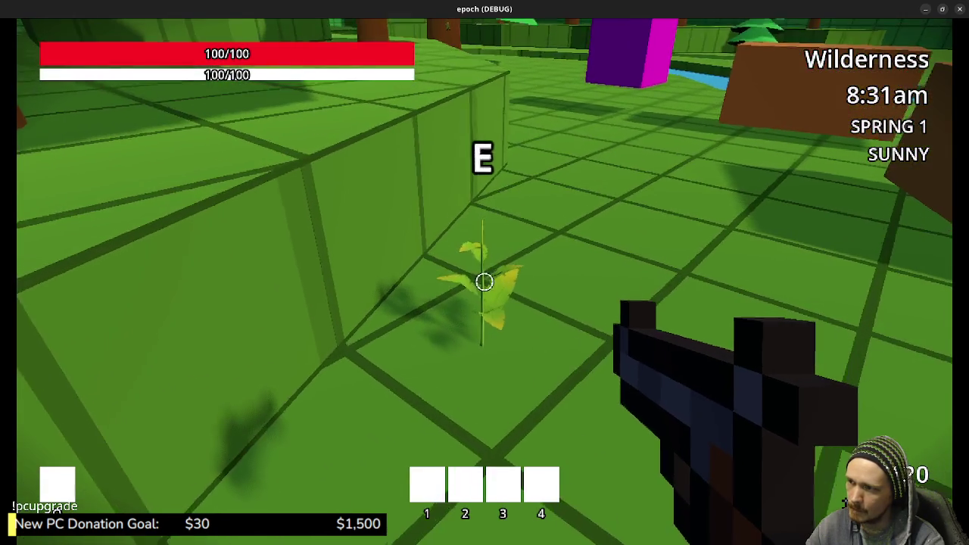
{"action": "key", "text": "s"}
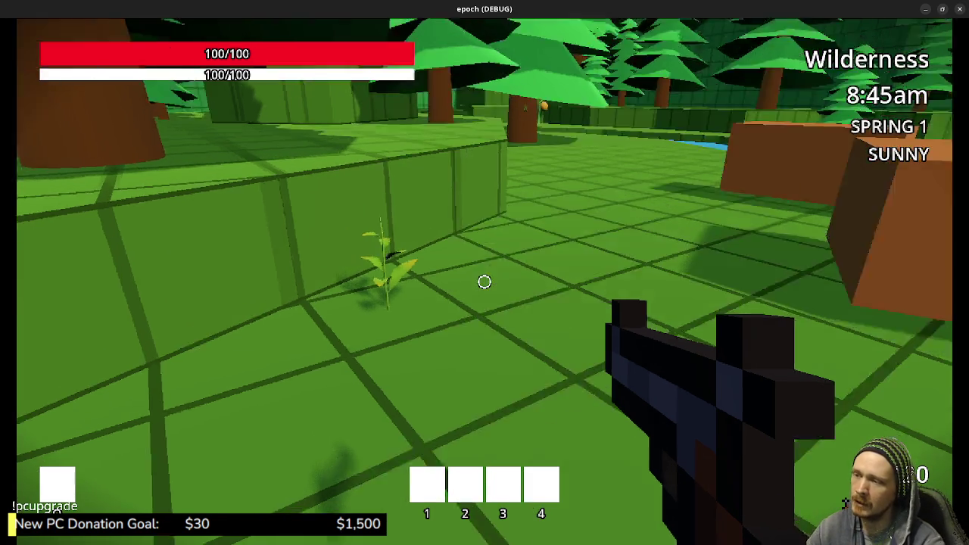
{"action": "key", "text": "w"}
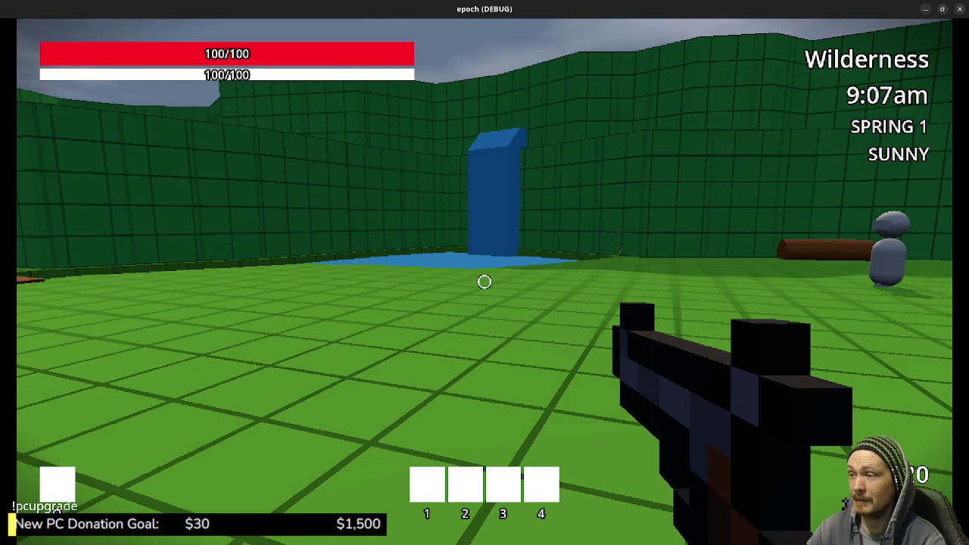
- Re-maximize the game, approach the herb by the ledge again, then switch to herb.blend in Blender
{"action": "key", "text": "super+Down"}
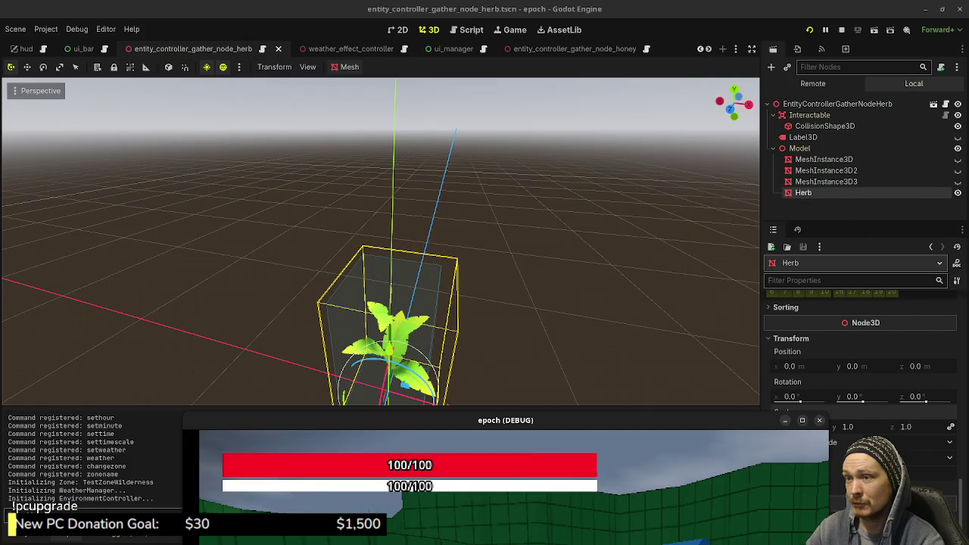
{"action": "left_click_drag", "start_coordinate": [506, 420], "coordinate": [484, 4]}
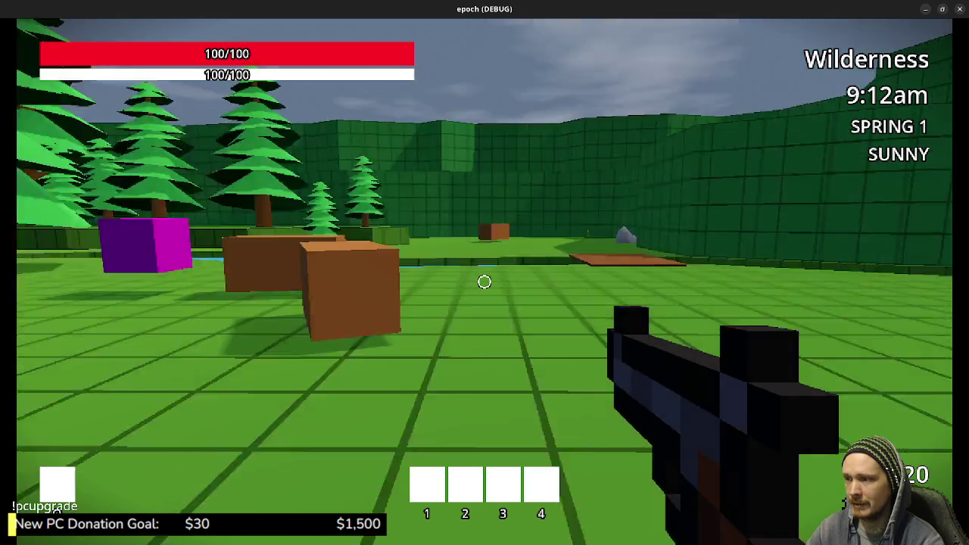
{"action": "key", "text": "w"}
{"action": "key", "text": "s"}
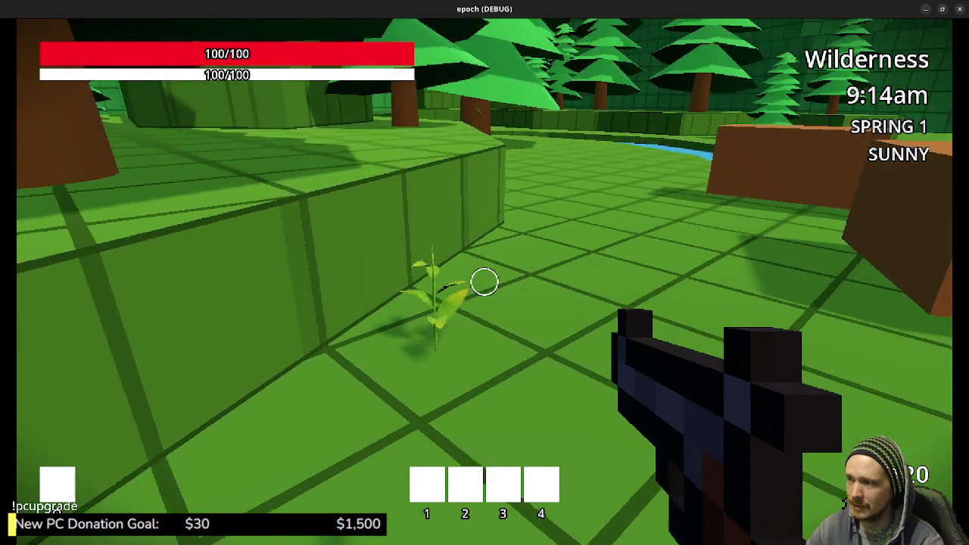
{"action": "key", "text": "w"}
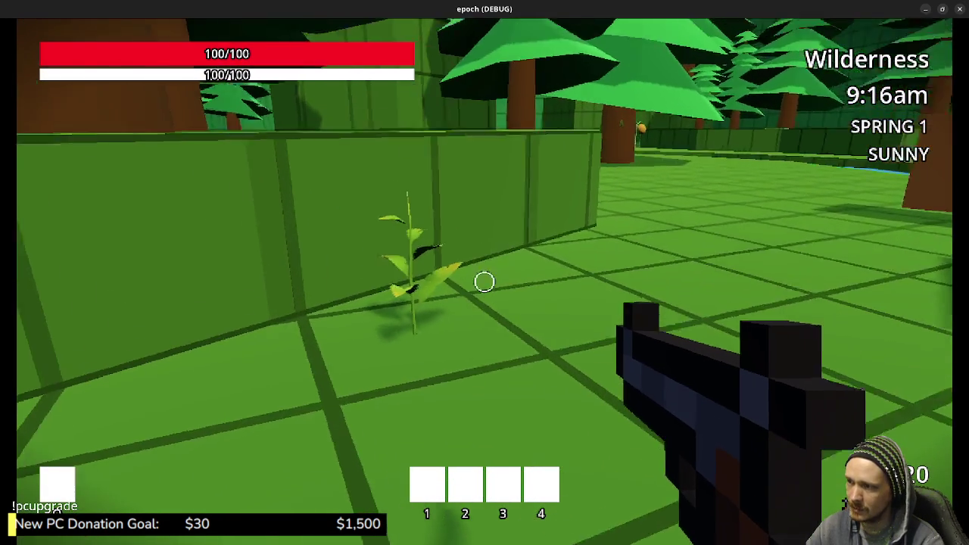
{"action": "key", "text": "w"}
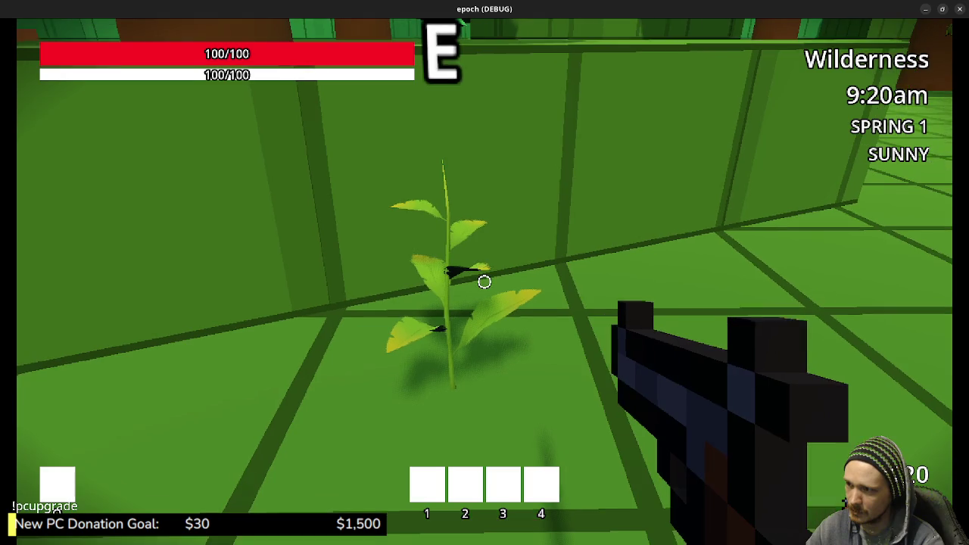
{"action": "key", "text": "s"}
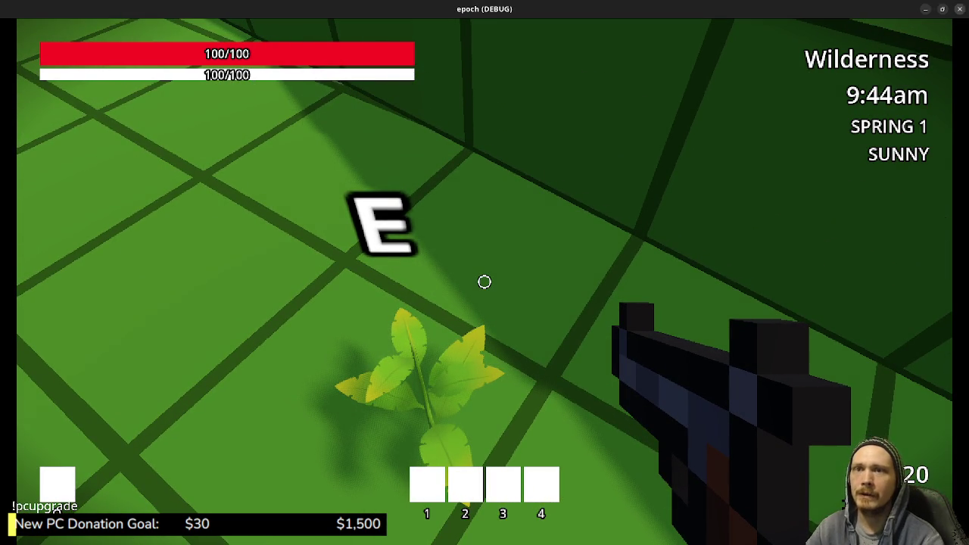
{"action": "key", "text": "alt+Tab"}
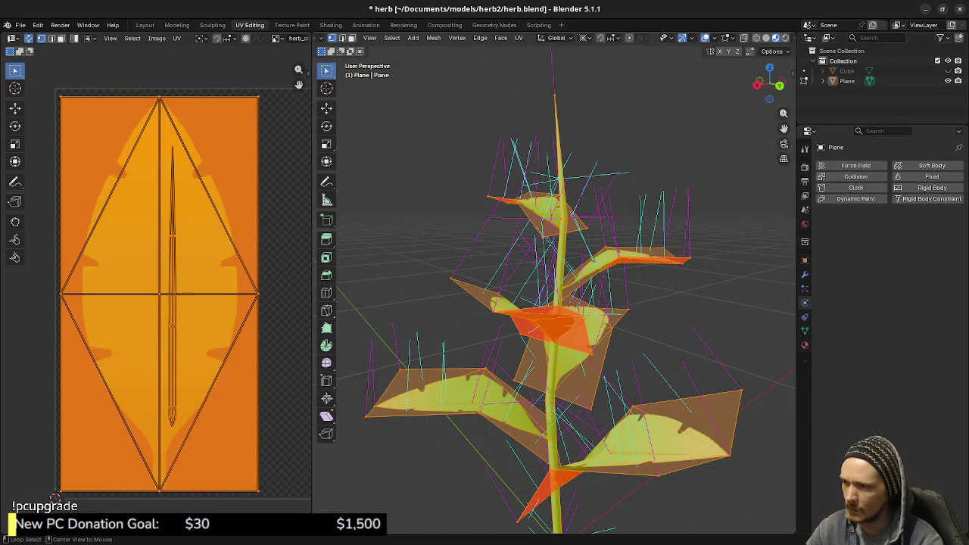
- Cancel the vertex slide and return to Object Mode to view the whole textured herb
{"action": "right_click", "coordinate": [609, 365]}
{"action": "left_click", "coordinate": [612, 366]}
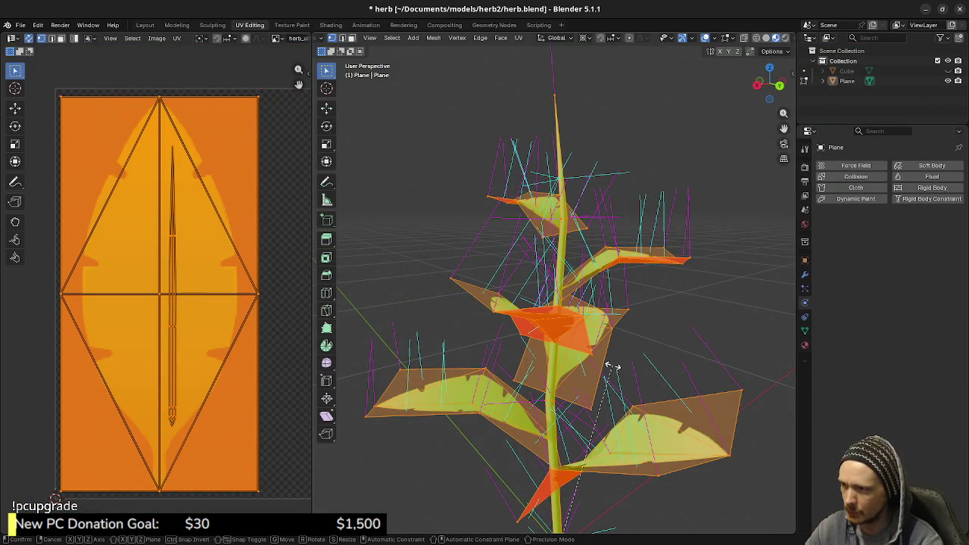
{"action": "key", "text": "Escape"}
{"action": "key", "text": "alt+n"}
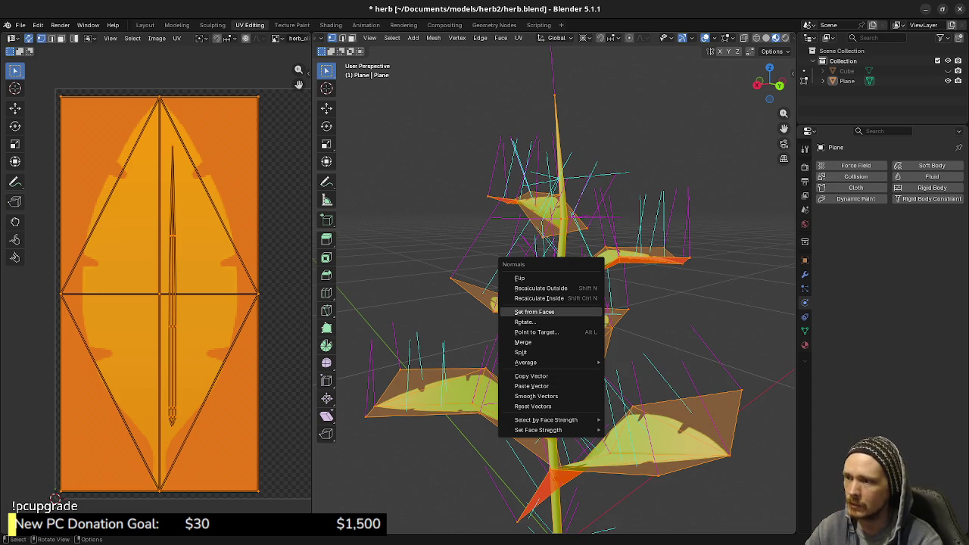
{"action": "left_click", "coordinate": [535, 312]}
{"action": "key", "text": "Tab"}
{"action": "scroll", "coordinate": [557, 303], "scroll_direction": "down", "scroll_amount": 4}
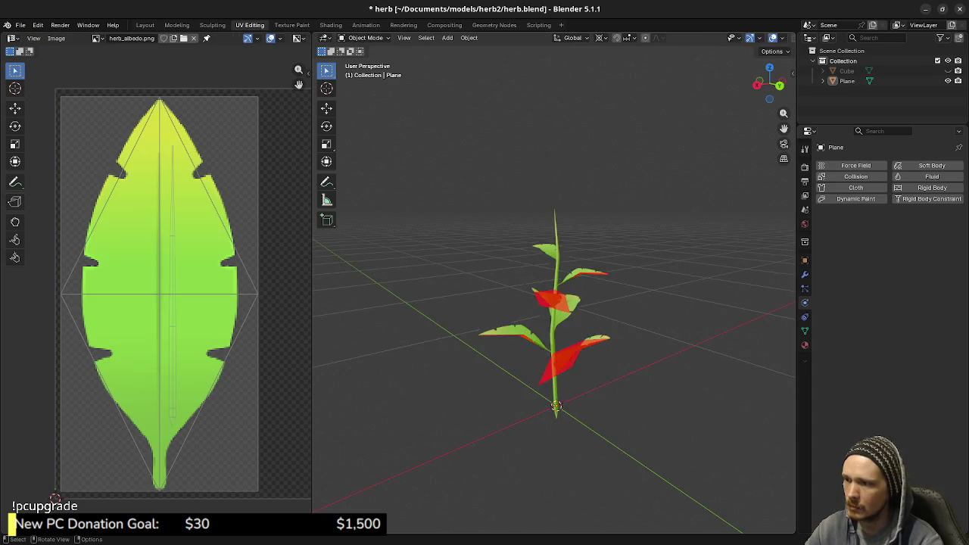
- Add a cube to the scene and delete it again
{"action": "key", "text": "shift+a"}
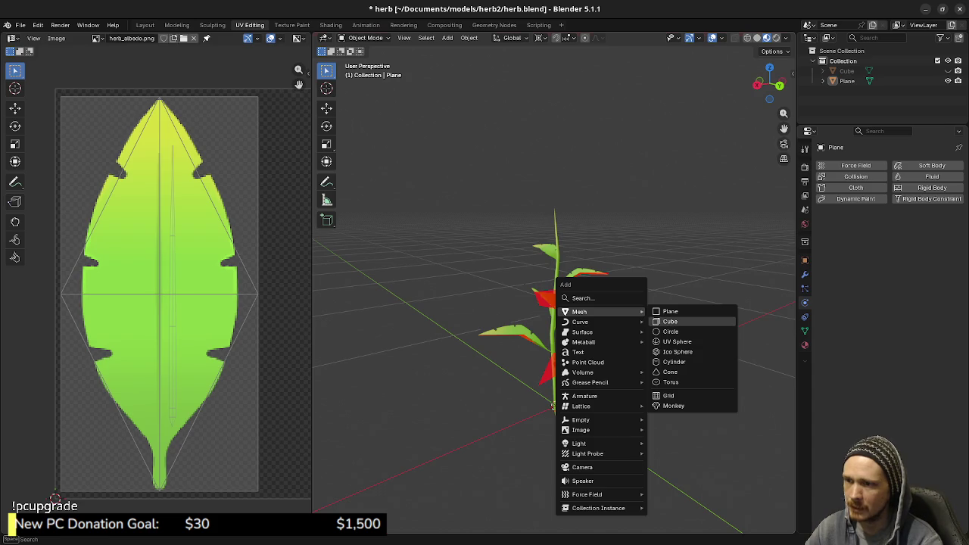
{"action": "left_click", "coordinate": [670, 321]}
{"action": "key", "text": "x"}
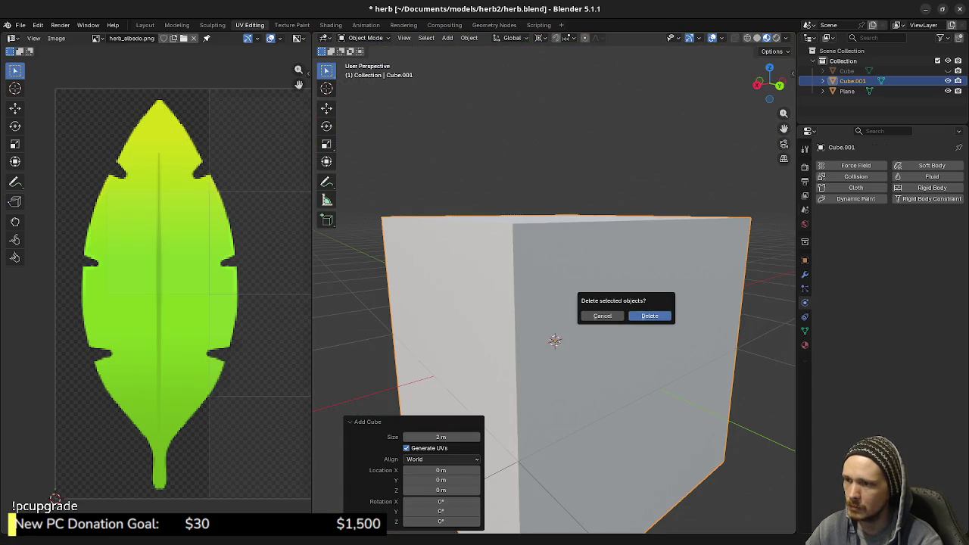
{"action": "left_click", "coordinate": [649, 315]}
- Add a ground plane beneath the herb, then switch editing back to the herb plant
{"action": "key", "text": "shift+a"}
{"action": "left_click", "coordinate": [700, 316]}
{"action": "key", "text": "Tab"}
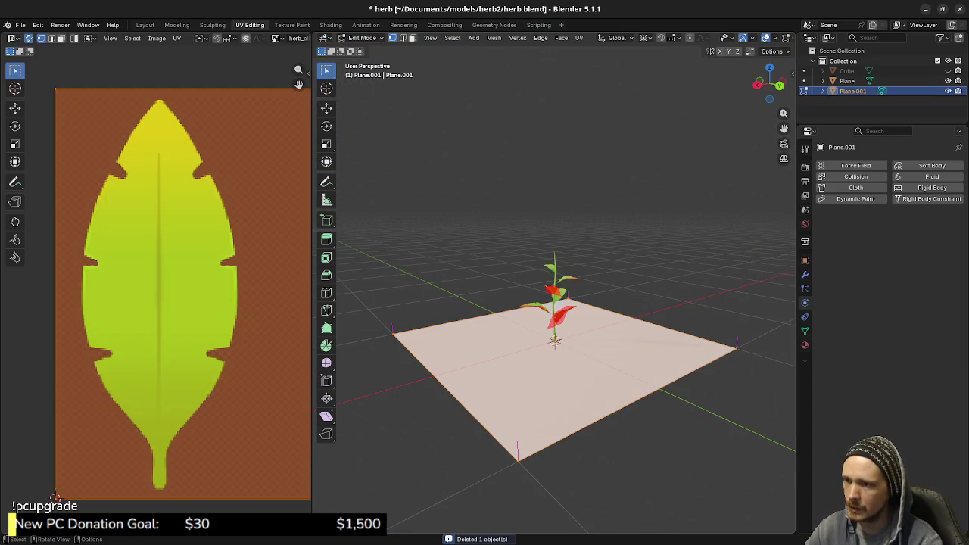
{"action": "left_click", "coordinate": [735, 348]}
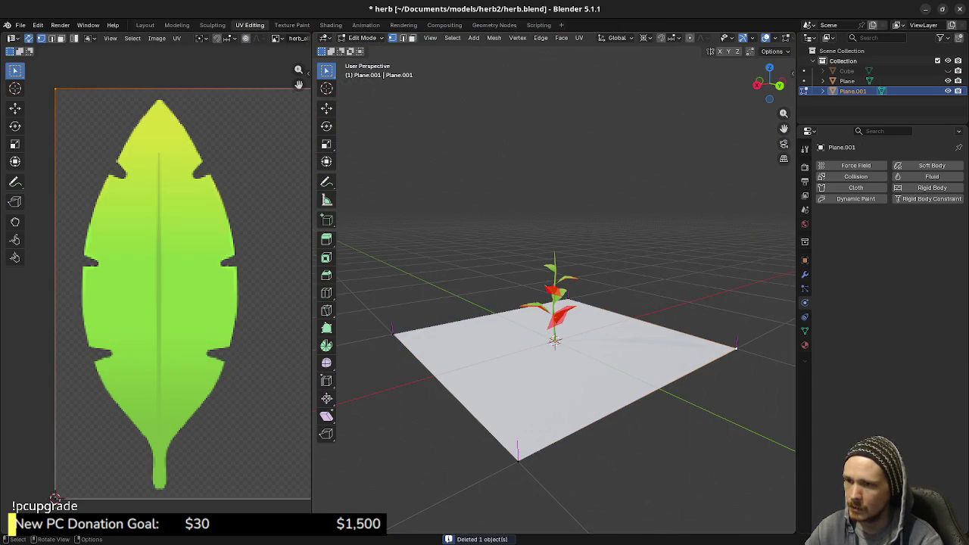
{"action": "right_click", "coordinate": [736, 348]}
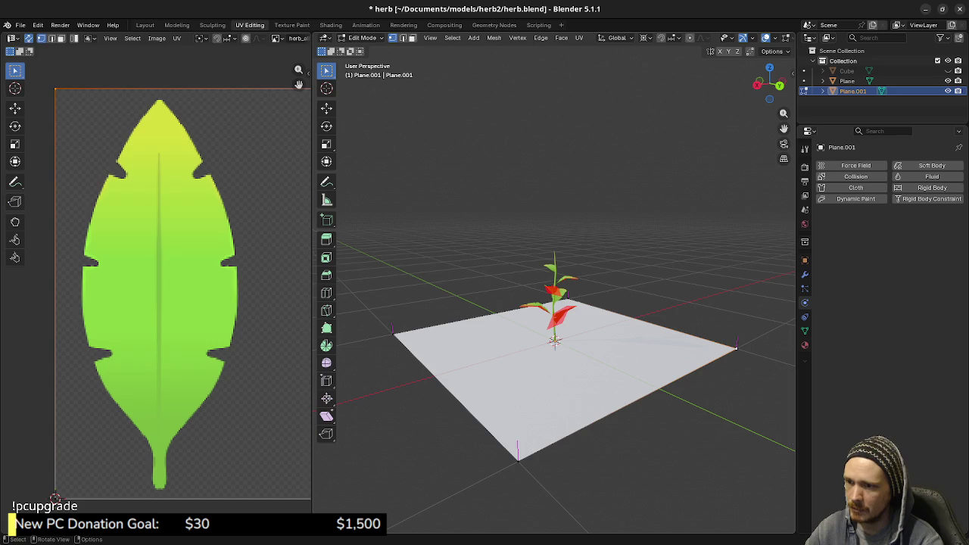
{"action": "key", "text": "alt+q"}
- Select all the herb's faces and paste a stored vector so its normals point upward
{"action": "key", "text": "a"}
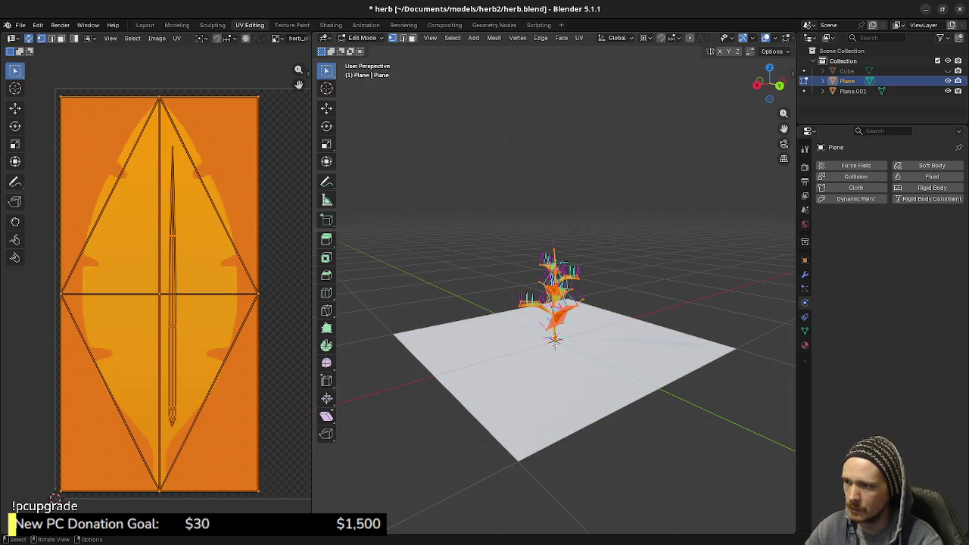
{"action": "key", "text": "alt+n"}
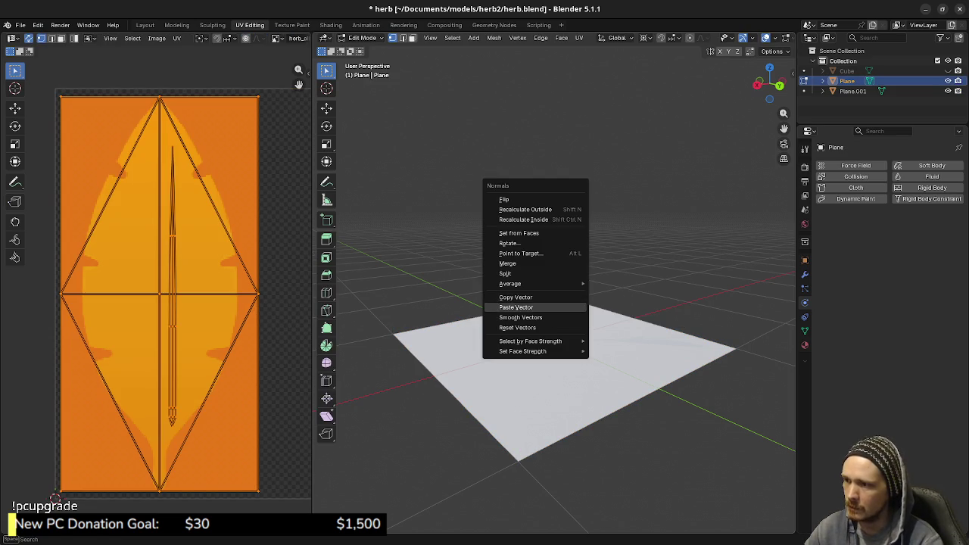
{"action": "left_click", "coordinate": [500, 305]}
{"action": "key", "text": "KP_Decimal"}
{"action": "middle_click_drag", "start_coordinate": [552, 303], "coordinate": [522, 310]}
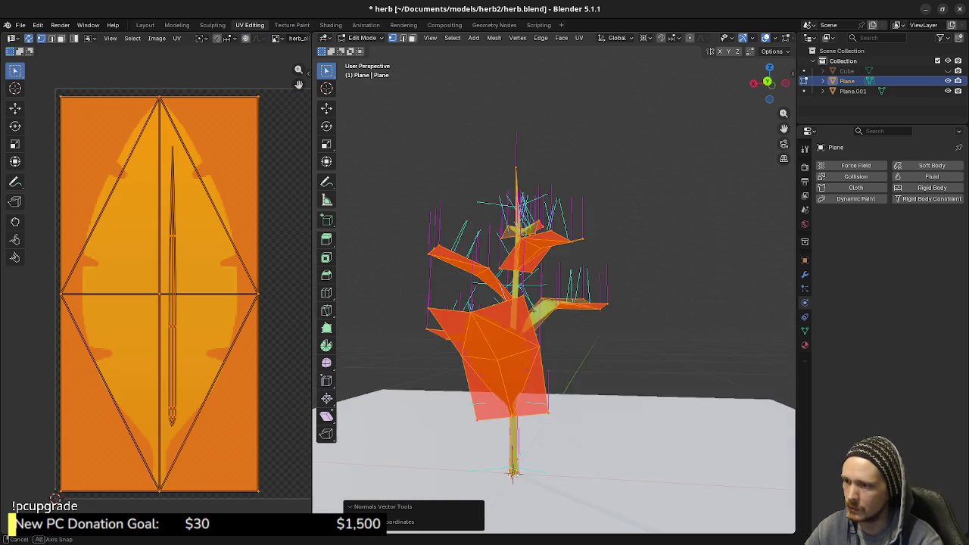
{"action": "scroll", "coordinate": [552, 303], "scroll_direction": "up", "scroll_amount": 3}
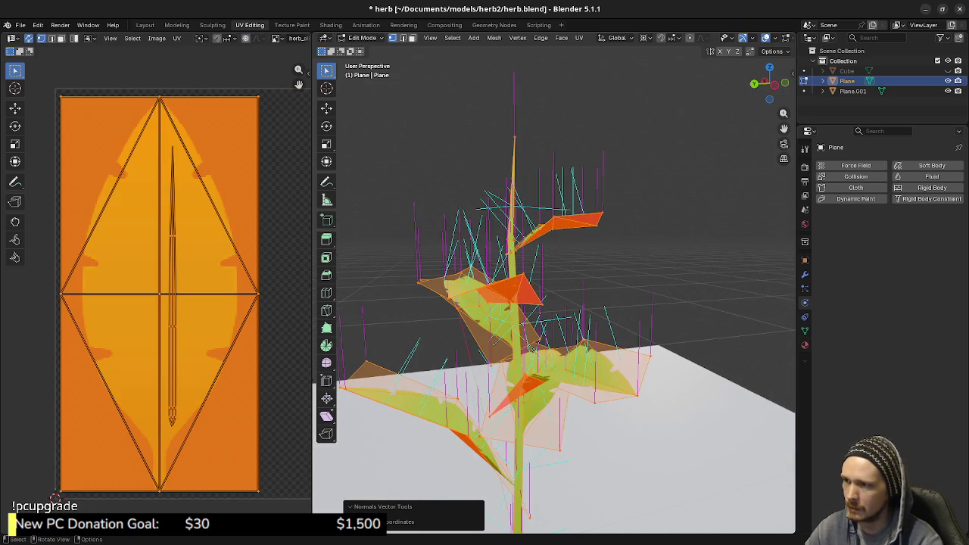
{"action": "scroll", "coordinate": [749, 38], "scroll_direction": "down", "scroll_amount": 2}
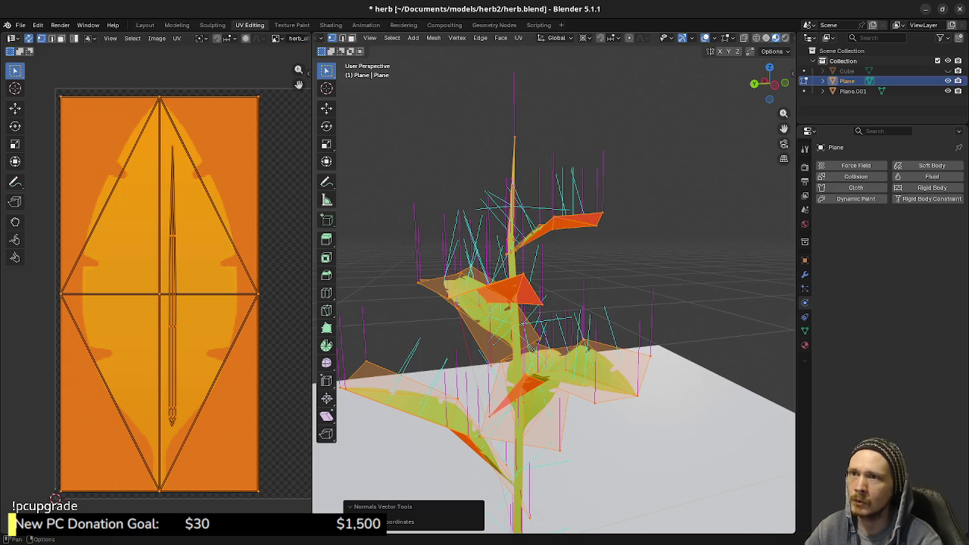
- Display face normals in the Overlays settings, inspect them, and save herb.blend
{"action": "left_click", "coordinate": [727, 38]}
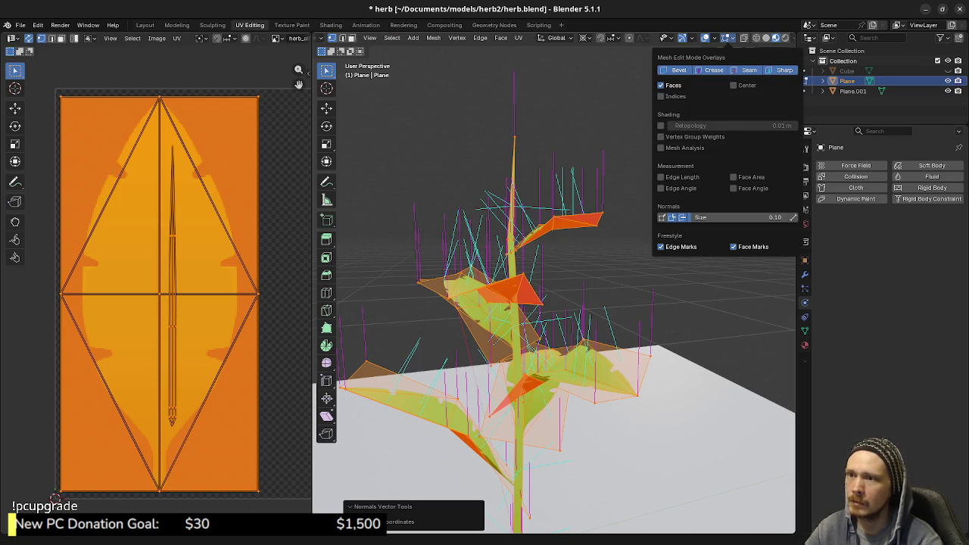
{"action": "mouse_move", "coordinate": [681, 227]}
{"action": "middle_mouse_down"}
{"action": "mouse_move", "coordinate": [575, 250]}
{"action": "mouse_move", "coordinate": [560, 196]}
{"action": "middle_mouse_up"}
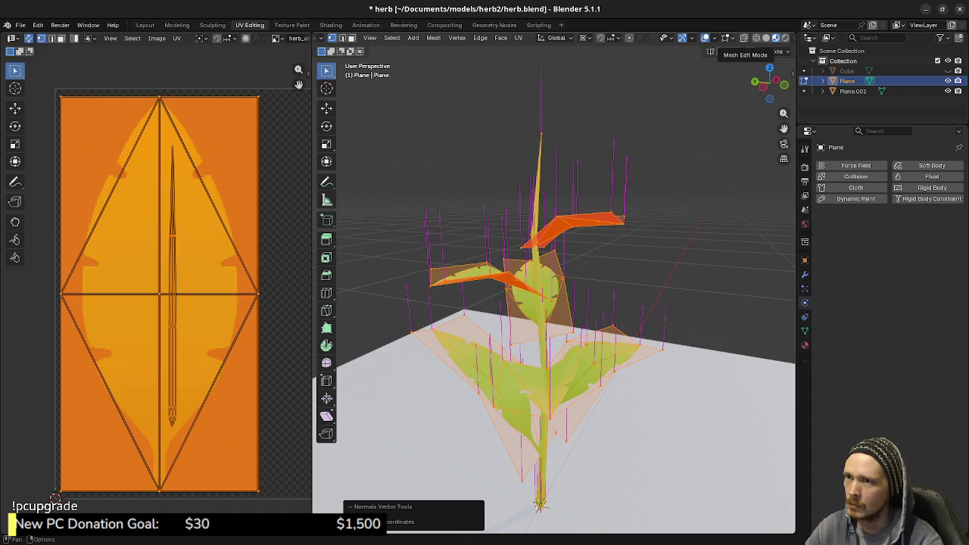
{"action": "left_click", "coordinate": [727, 38]}
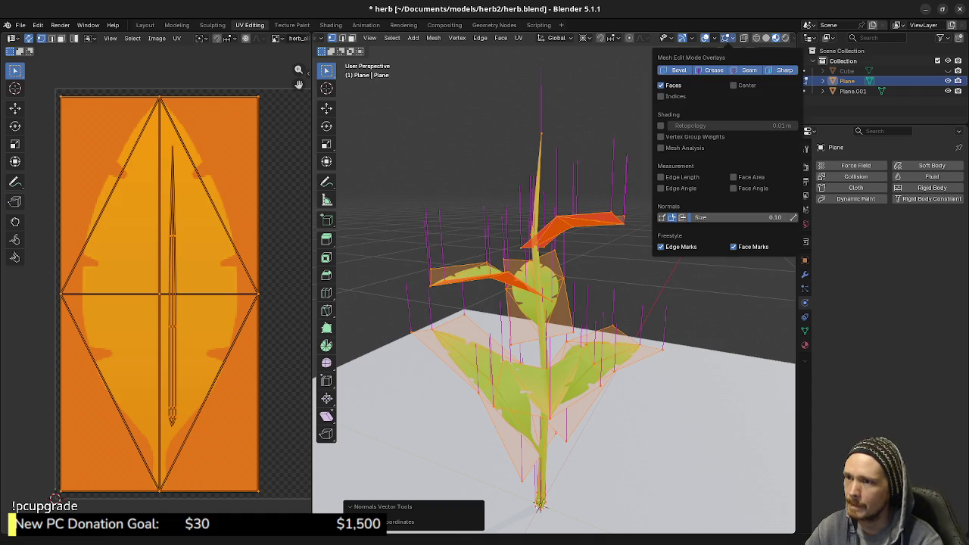
{"action": "left_click", "coordinate": [682, 217]}
{"action": "mouse_move", "coordinate": [567, 303]}
{"action": "middle_mouse_down"}
{"action": "mouse_move", "coordinate": [545, 310]}
{"action": "mouse_move", "coordinate": [552, 272]}
{"action": "mouse_move", "coordinate": [559, 299]}
{"action": "middle_mouse_up"}
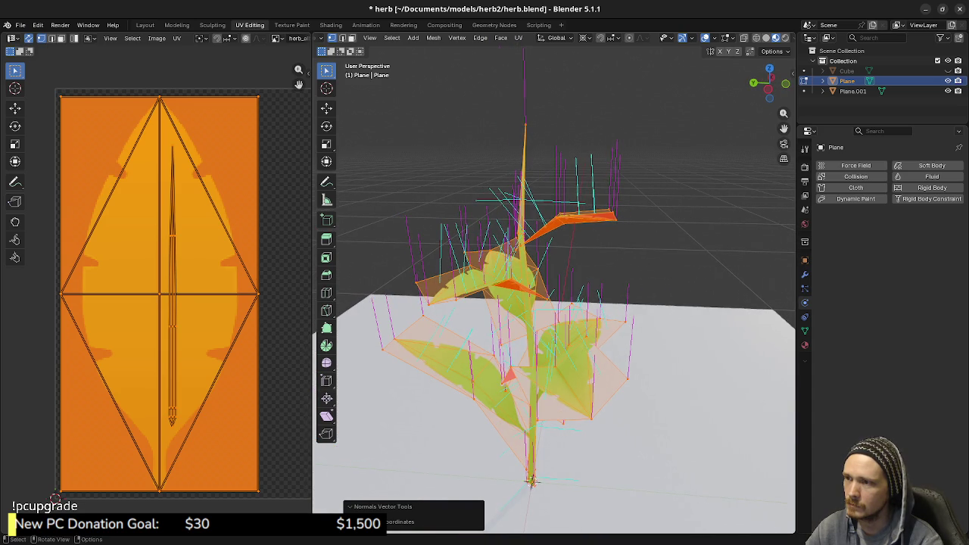
{"action": "key", "text": "ctrl+s"}
{"action": "left_click", "coordinate": [20, 25]}
{"action": "mouse_move", "coordinate": [37, 179]}
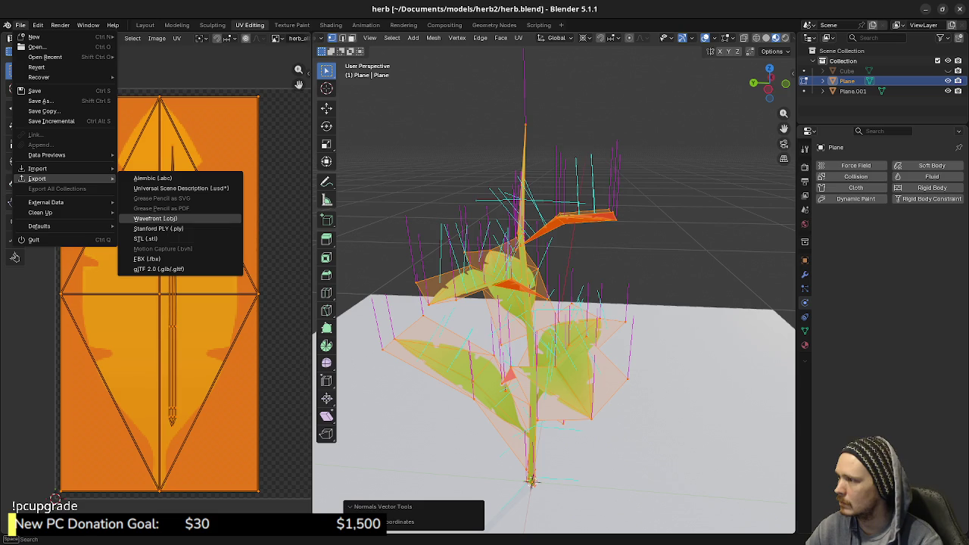
- Export the herb as Wavefront OBJ, return to Object Mode, save herb.blend, and switch to Godot
{"action": "left_click", "coordinate": [155, 218]}
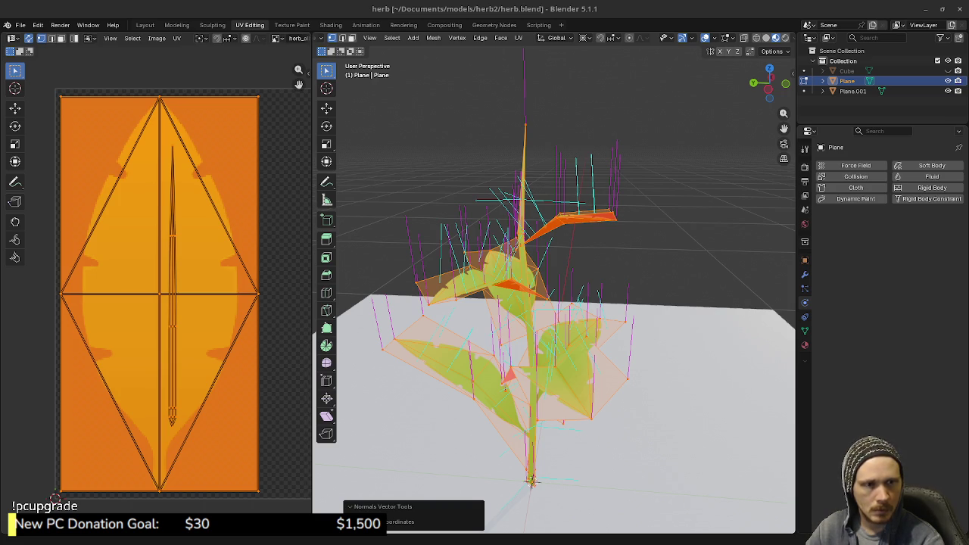
{"action": "key", "text": "Tab"}
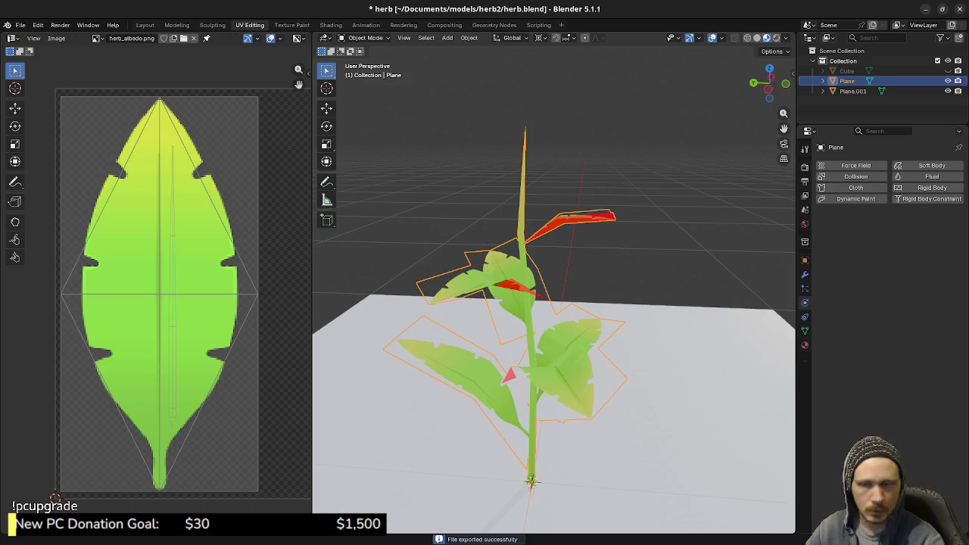
{"action": "key", "text": "ctrl+s"}
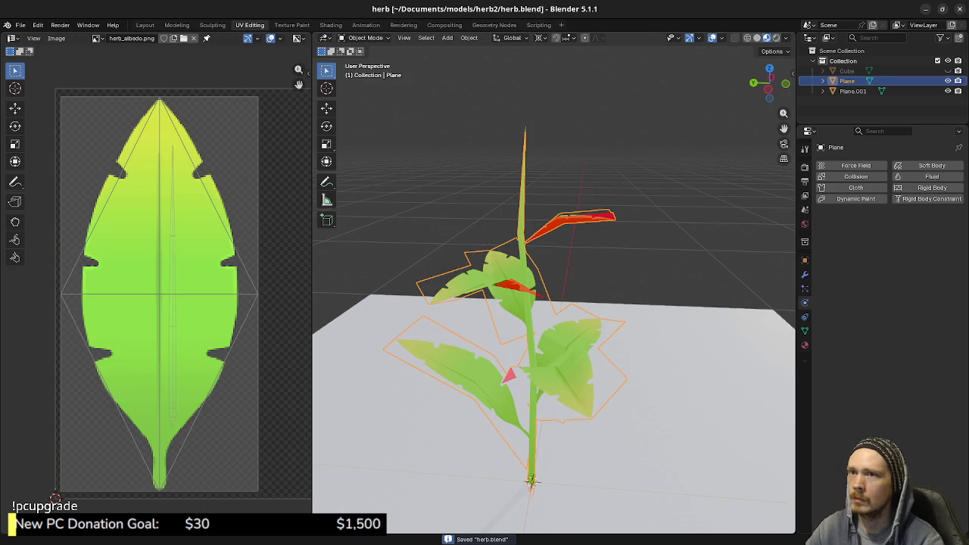
{"action": "key", "text": "alt+Tab"}
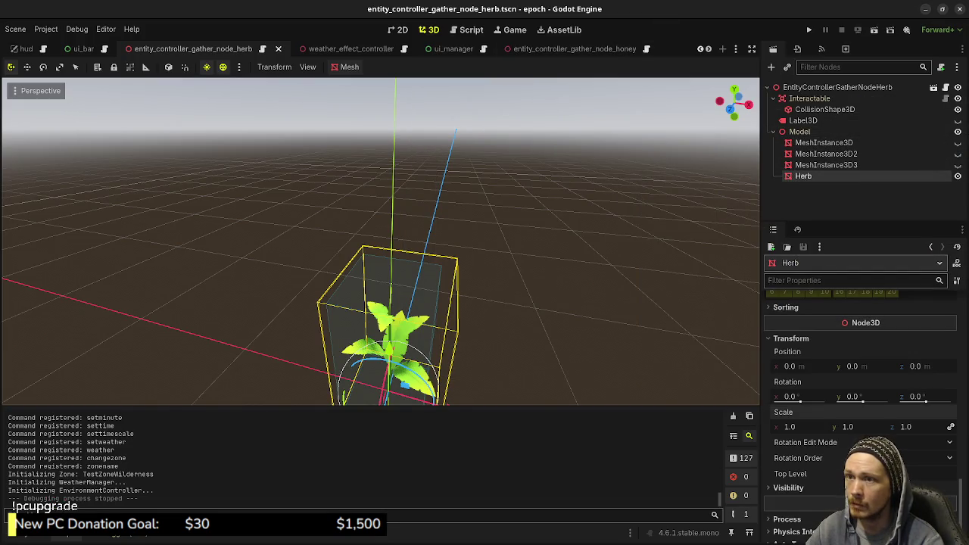
- Show the herb_albedo texture in Godot's FileSystem dock, then select Blender's floor plane under the herb
{"action": "key", "text": "alt+f"}
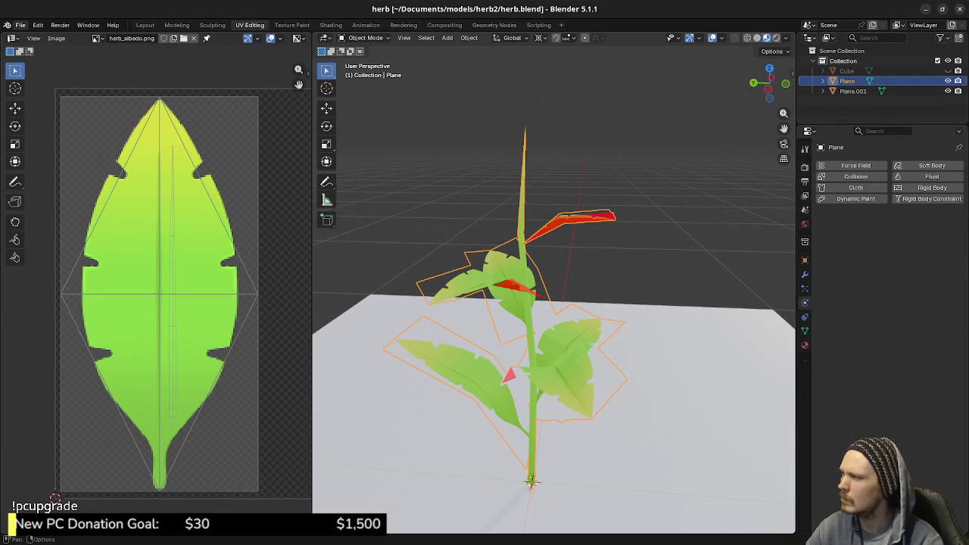
{"action": "left_click", "coordinate": [20, 25]}
{"action": "mouse_move", "coordinate": [37, 179]}
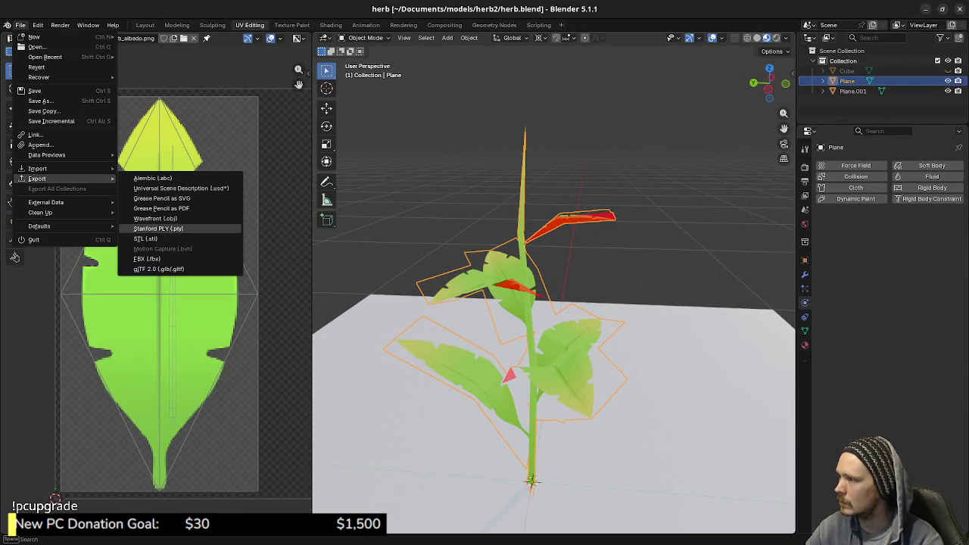
{"action": "left_click", "coordinate": [155, 218]}
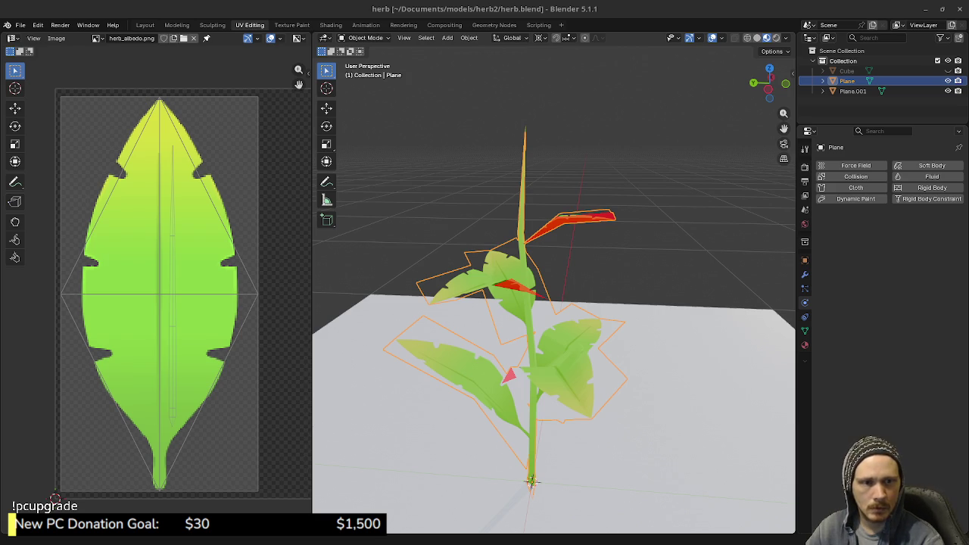
{"action": "left_click", "coordinate": [658, 371]}
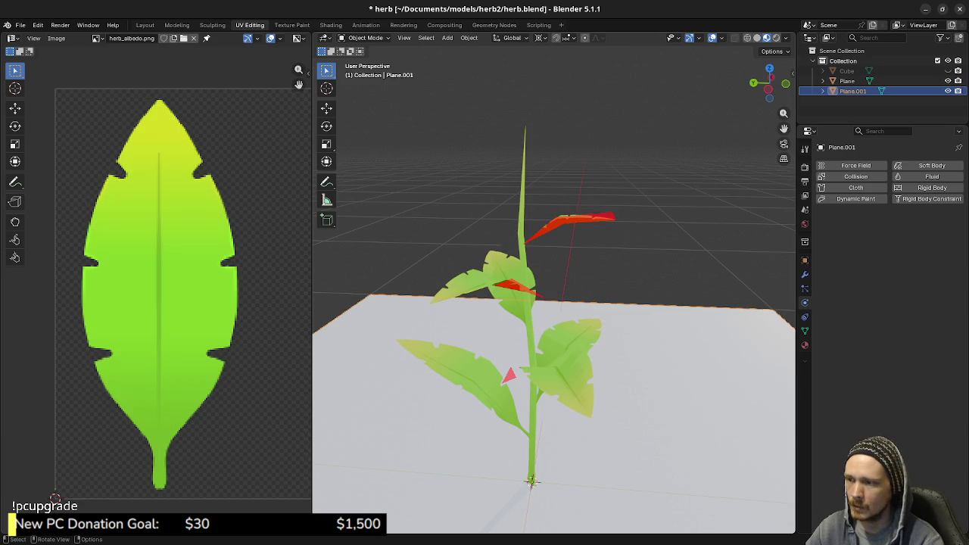
- Delete the floor plane, reselect the herb leaf mesh, and save herb.blend
{"action": "key", "text": "x"}
{"action": "left_click", "coordinate": [681, 377]}
{"action": "left_click", "coordinate": [532, 481]}
{"action": "key", "text": "Tab"}
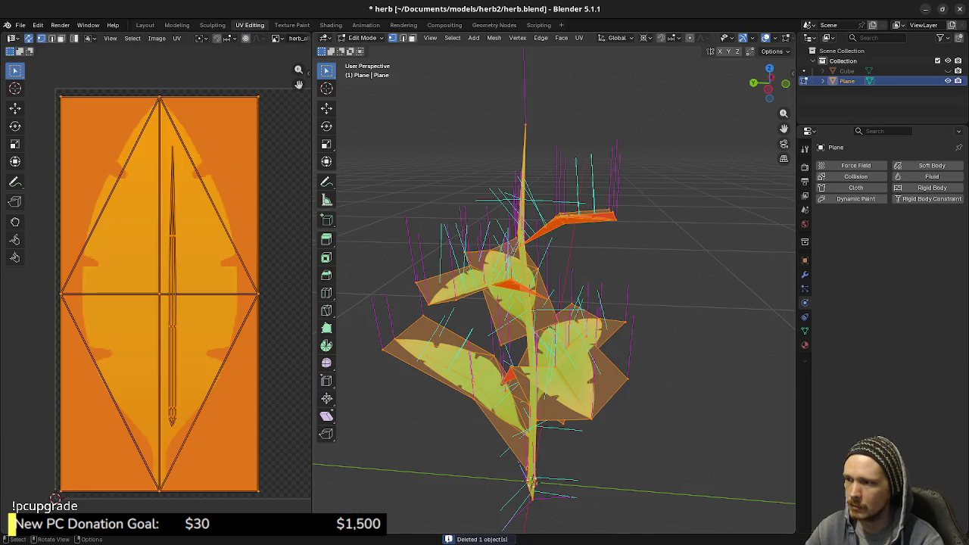
{"action": "key", "text": "Tab"}
{"action": "key", "text": "ctrl+s"}
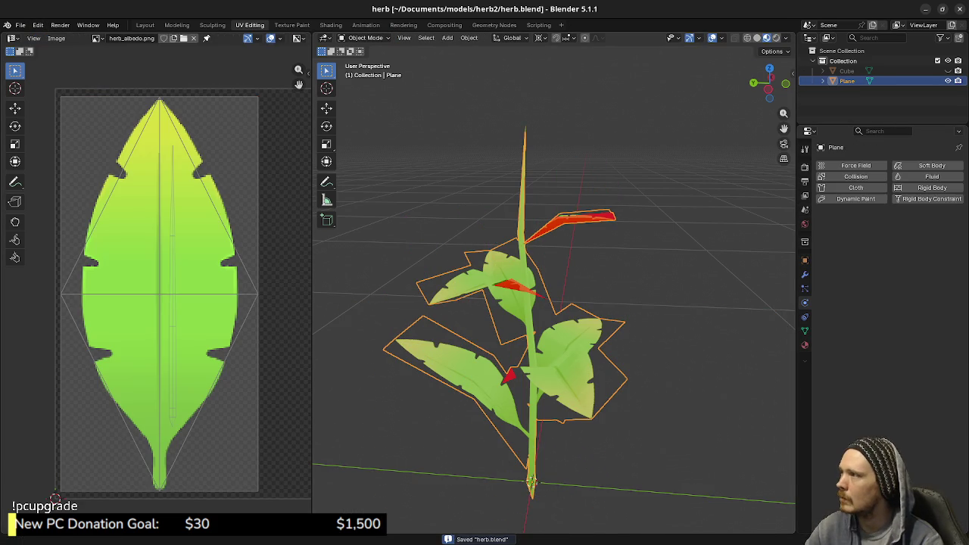
- Export the herb model from the File menu, then bring up herb.kra in Krita
{"action": "left_click", "coordinate": [21, 25]}
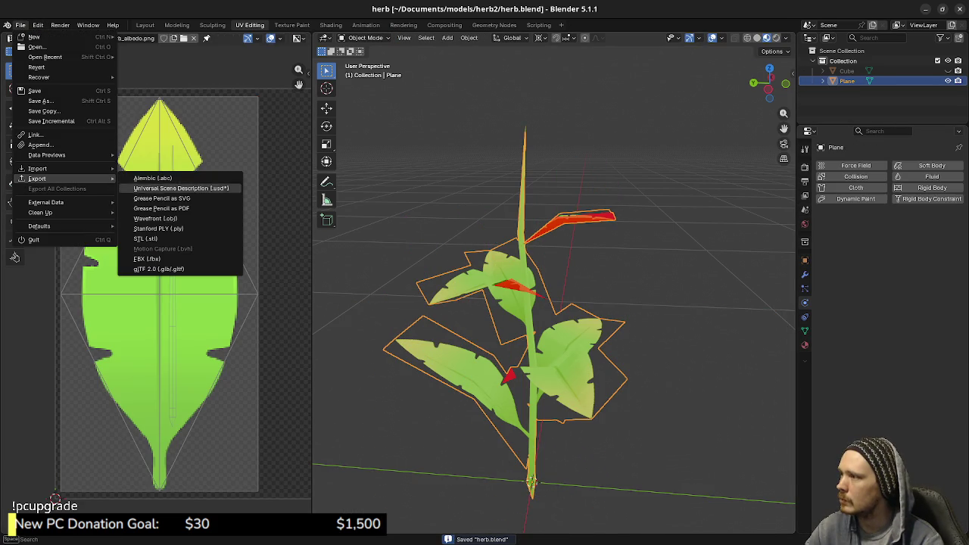
{"action": "key", "text": "Escape"}
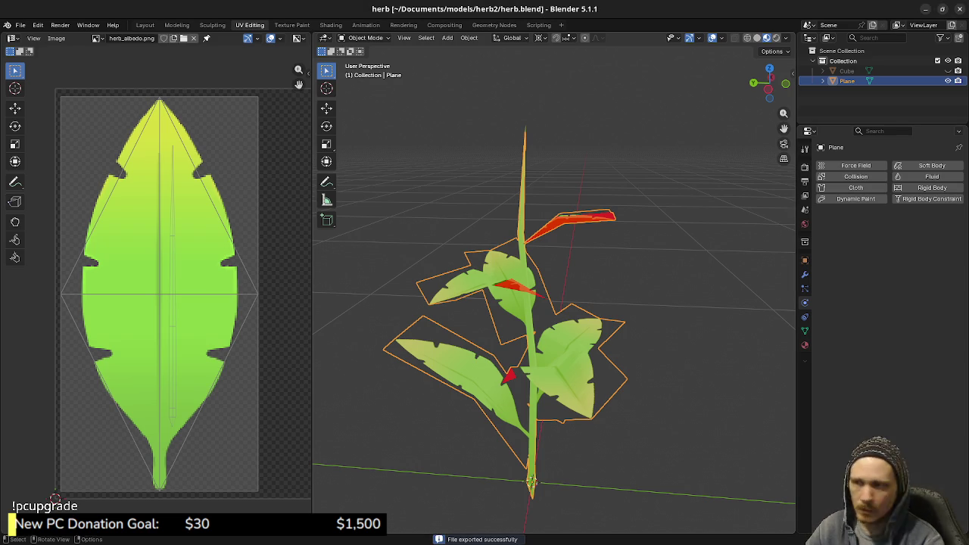
{"action": "key", "text": "alt+Tab"}
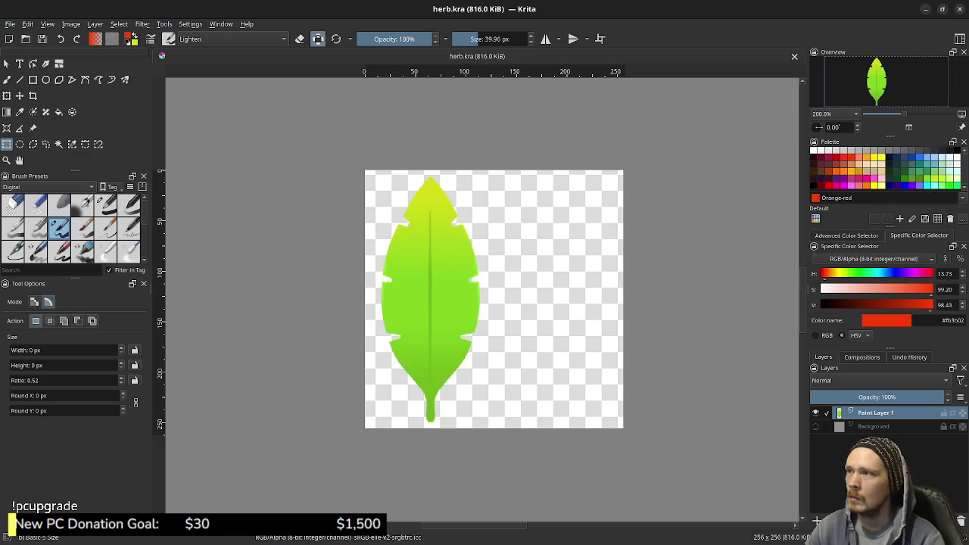
- Back in Godot, browse to assets/meshes and open that folder in the system file manager
{"action": "key", "text": "alt+Tab"}
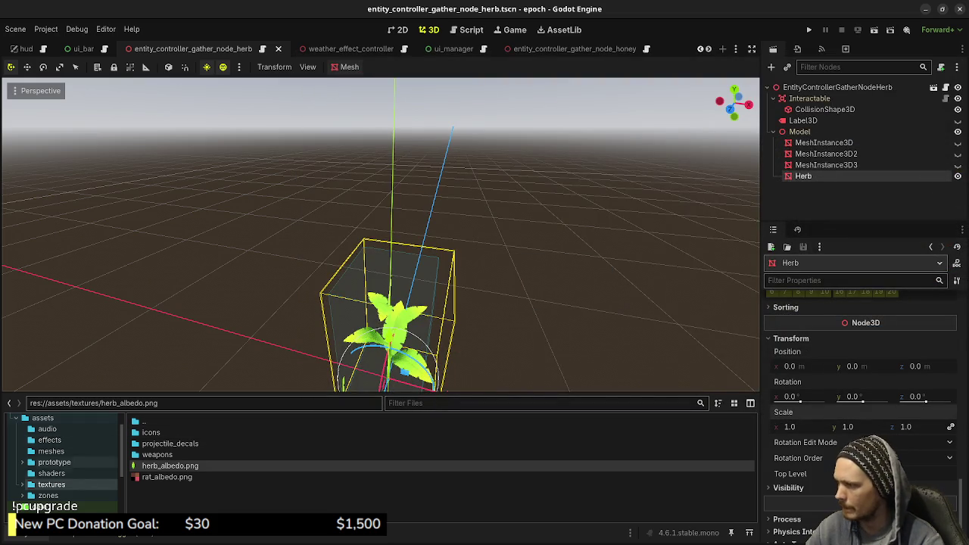
{"action": "left_click", "coordinate": [51, 451]}
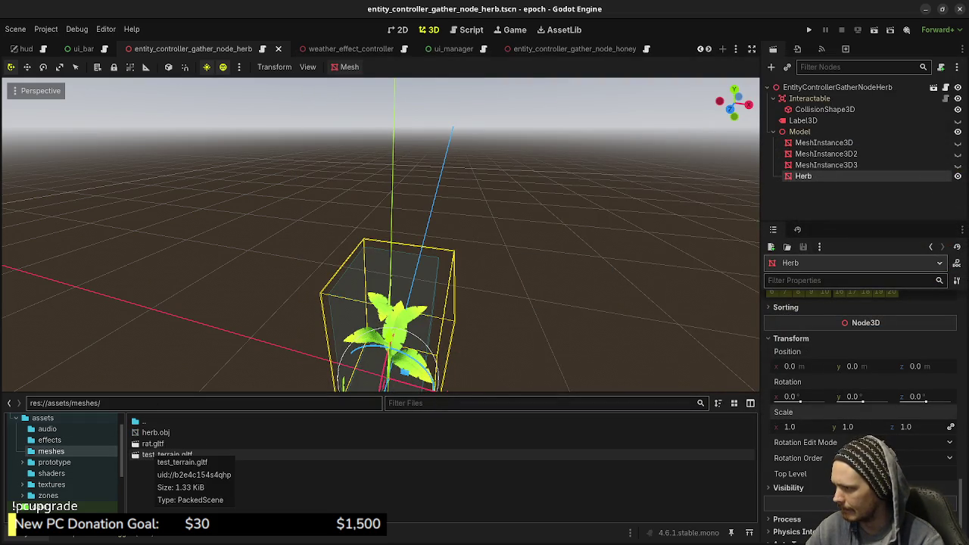
{"action": "right_click", "coordinate": [224, 494]}
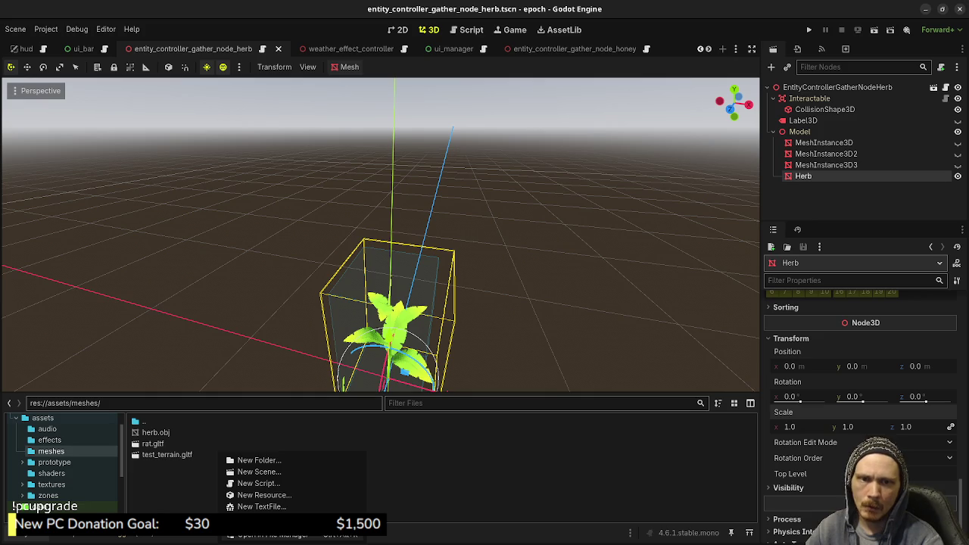
{"action": "left_click", "coordinate": [268, 535]}
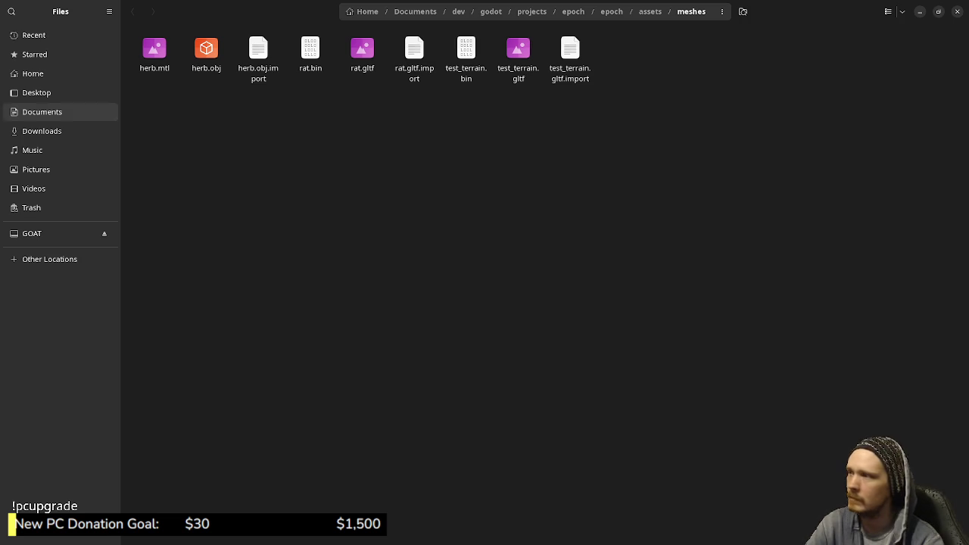
- Trash herb.mtl, herb.obj and herb.obj.import from the meshes folder, then minimize Files
{"action": "left_click", "coordinate": [155, 55]}
{"action": "right_click", "coordinate": [152, 47]}
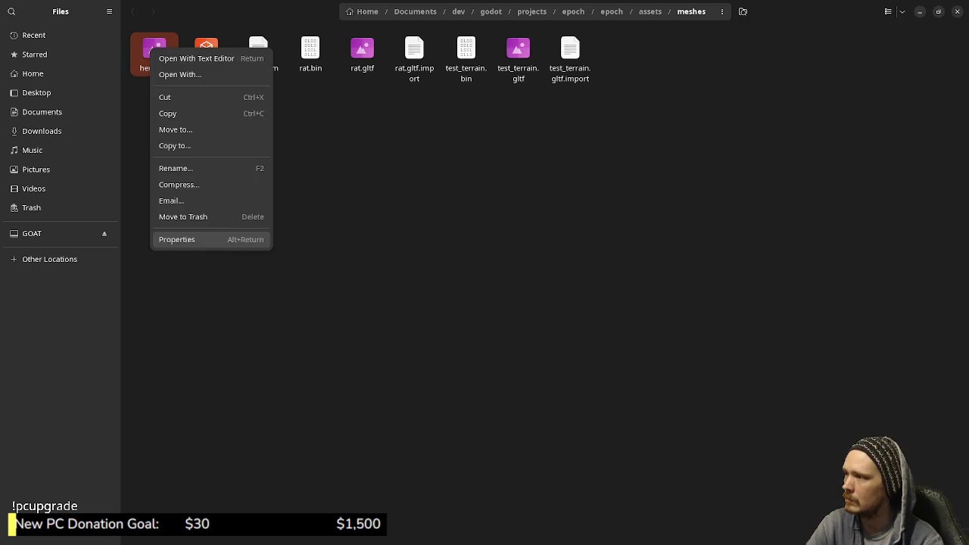
{"action": "left_click", "coordinate": [182, 217]}
{"action": "left_click", "coordinate": [206, 55]}
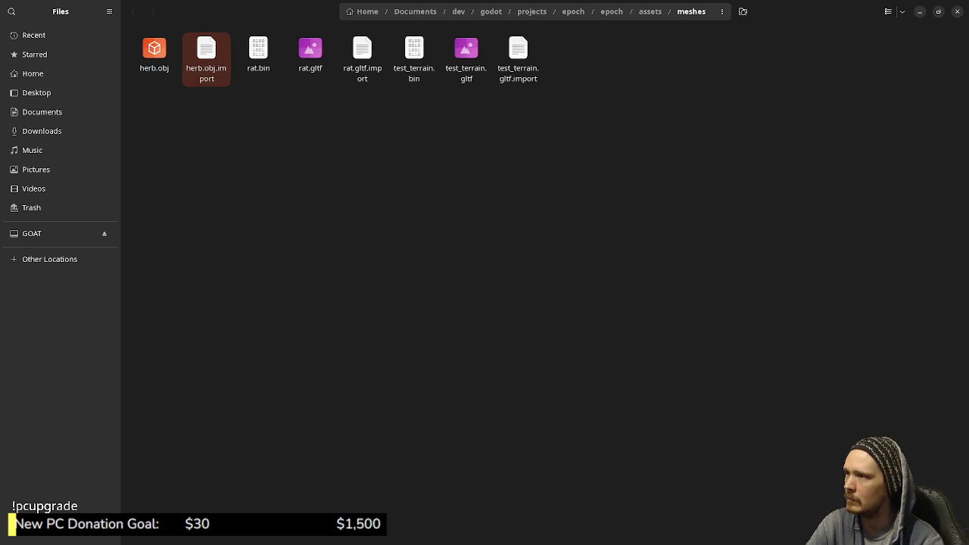
{"action": "left_click_drag", "start_coordinate": [231, 118], "coordinate": [130, 31]}
{"action": "right_click", "coordinate": [149, 45]}
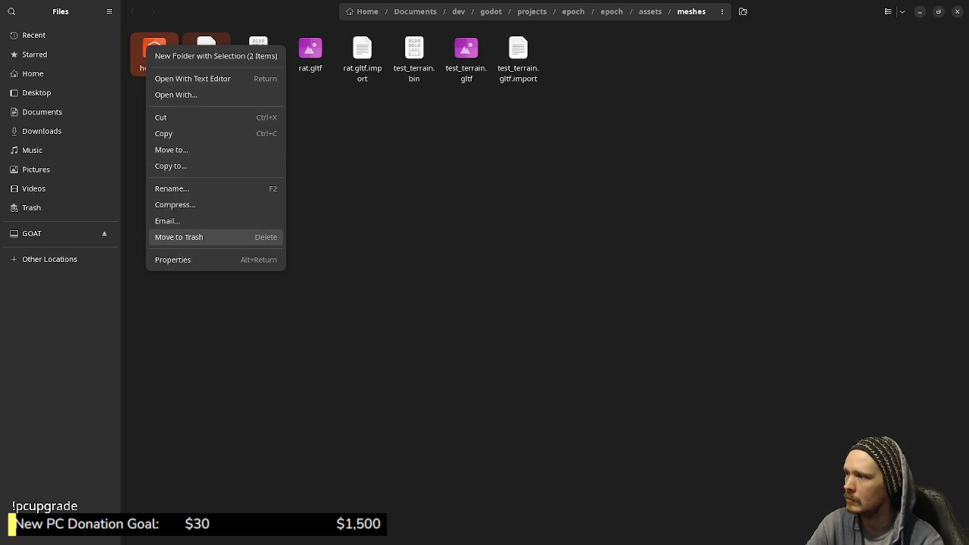
{"action": "left_click", "coordinate": [182, 237]}
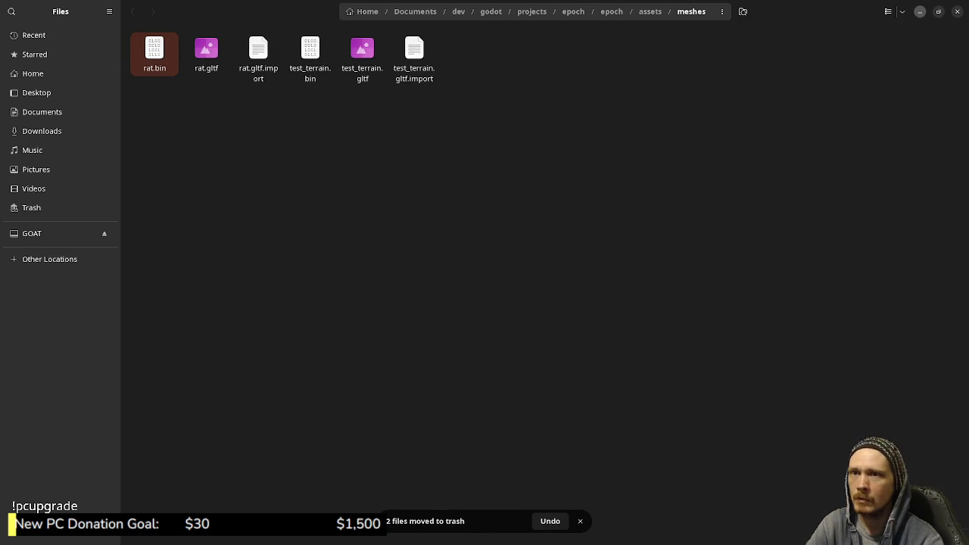
{"action": "left_click", "coordinate": [919, 11]}
- Delete the Herb node from the gather-node scene, save it, and return to Blender
{"action": "left_click", "coordinate": [825, 164]}
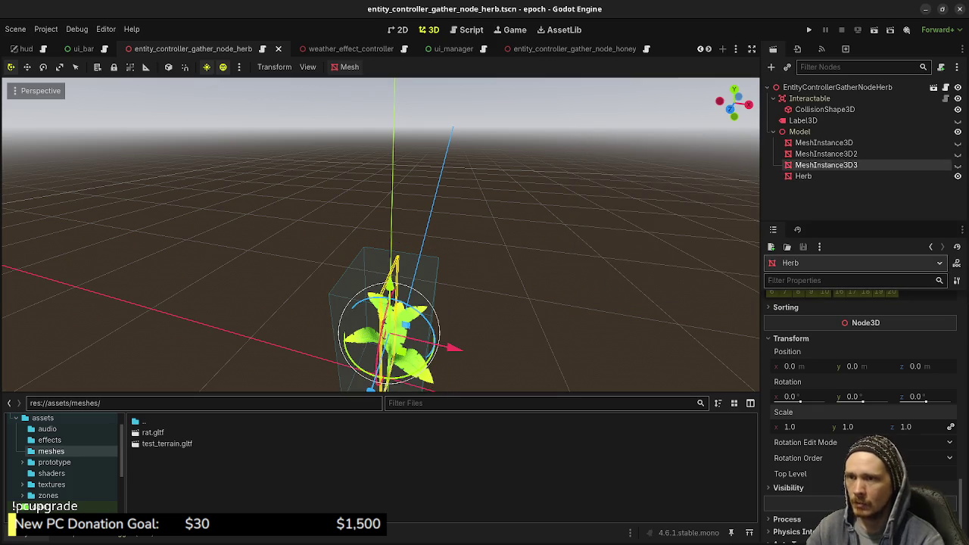
{"action": "left_click", "coordinate": [802, 176]}
{"action": "right_click", "coordinate": [796, 180]}
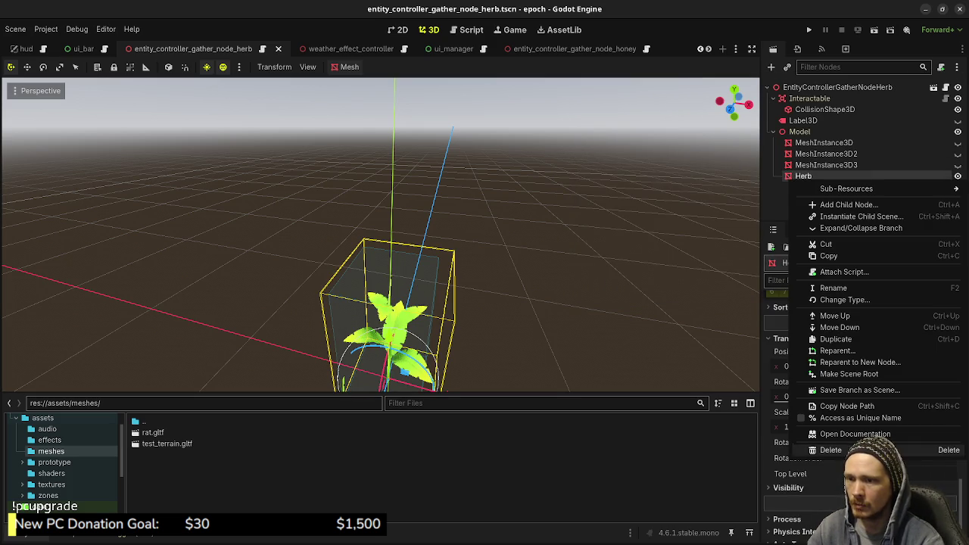
{"action": "left_click", "coordinate": [830, 450]}
{"action": "left_click", "coordinate": [523, 291]}
{"action": "key", "text": "ctrl+s"}
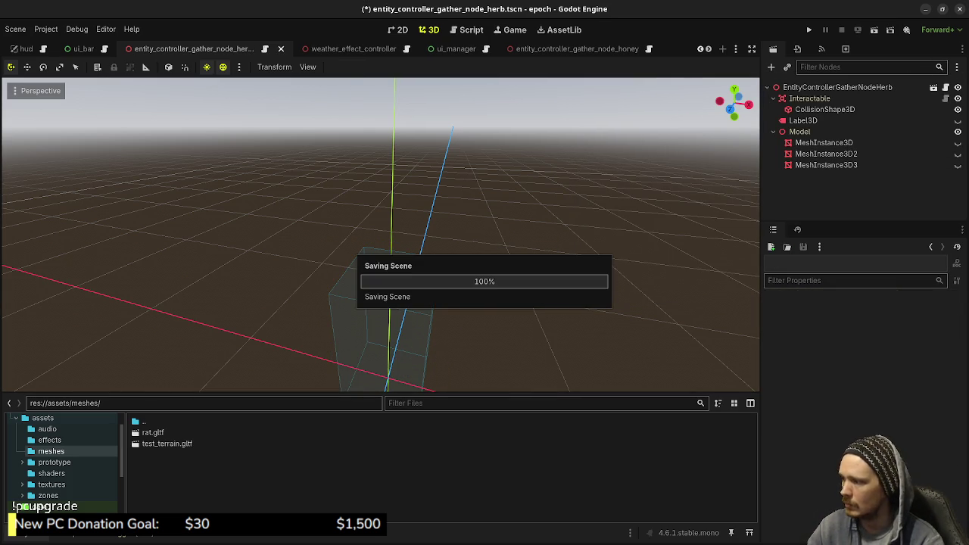
{"action": "key", "text": "alt+Tab"}
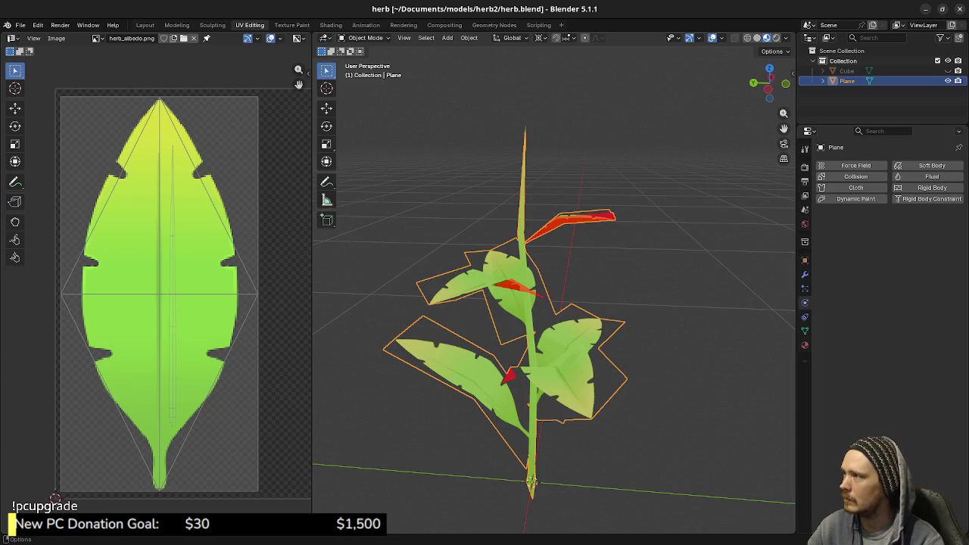
- Re-export the herb model as a Wavefront OBJ (herb.obj) into Godot's meshes folder
{"action": "left_click", "coordinate": [20, 25]}
{"action": "mouse_move", "coordinate": [37, 179]}
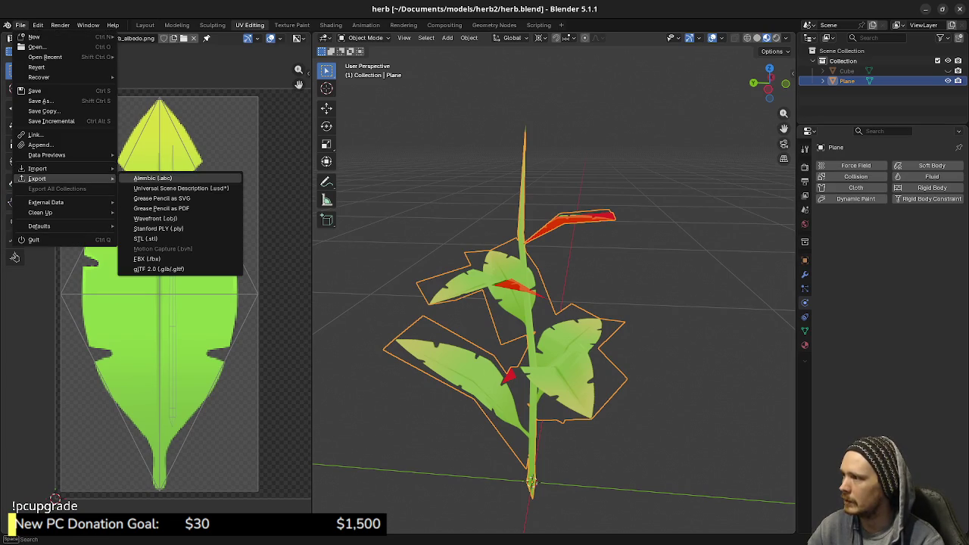
{"action": "left_click", "coordinate": [155, 218]}
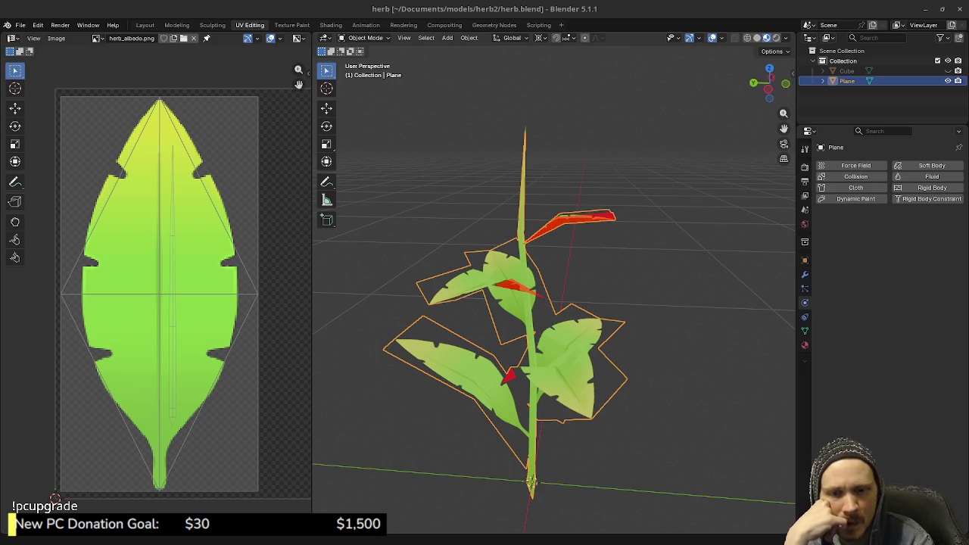
{"action": "key", "text": "alt+Tab"}
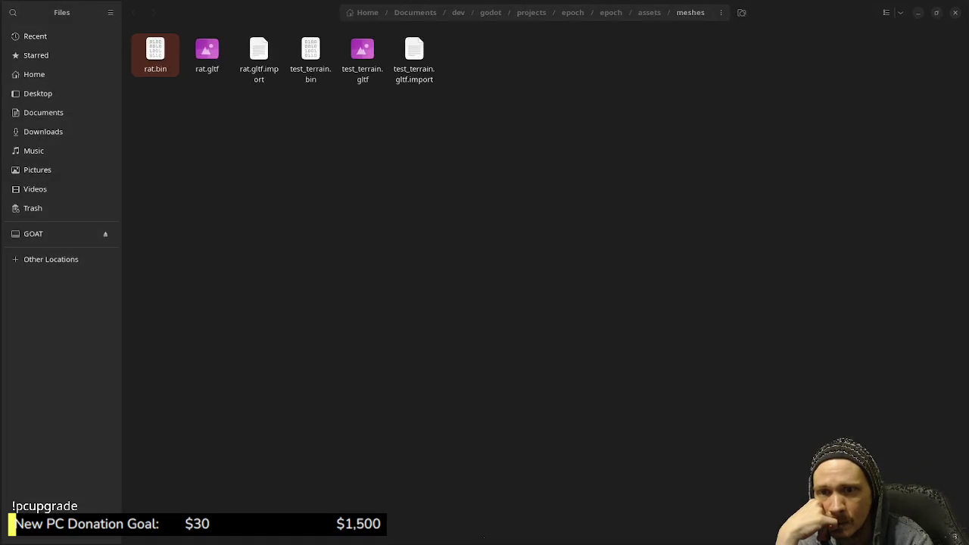
{"action": "key", "text": "alt+Tab"}
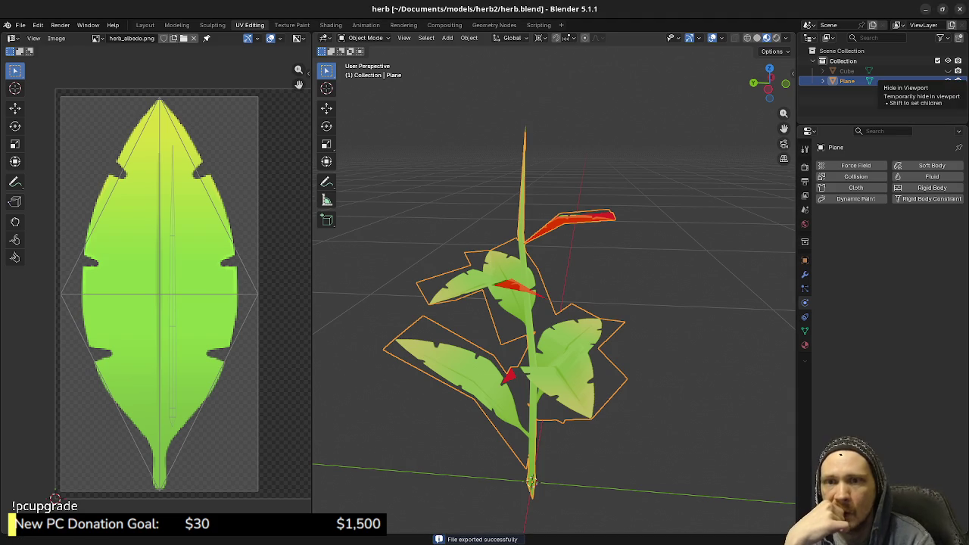
{"action": "key", "text": "alt+Tab"}
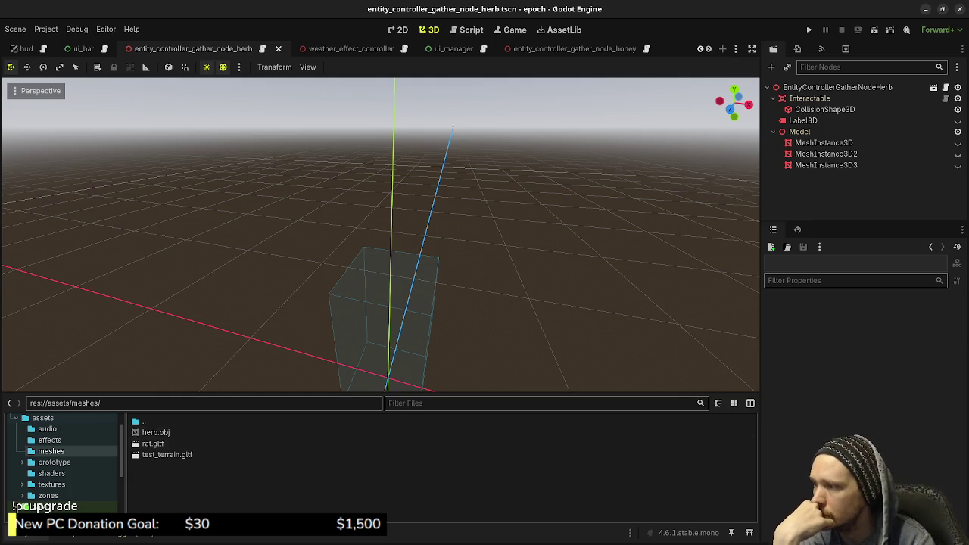
- Add herb.obj to the scene as a Herb node under Model, positioned at the origin
{"action": "left_click_drag", "start_coordinate": [155, 432], "coordinate": [579, 284]}
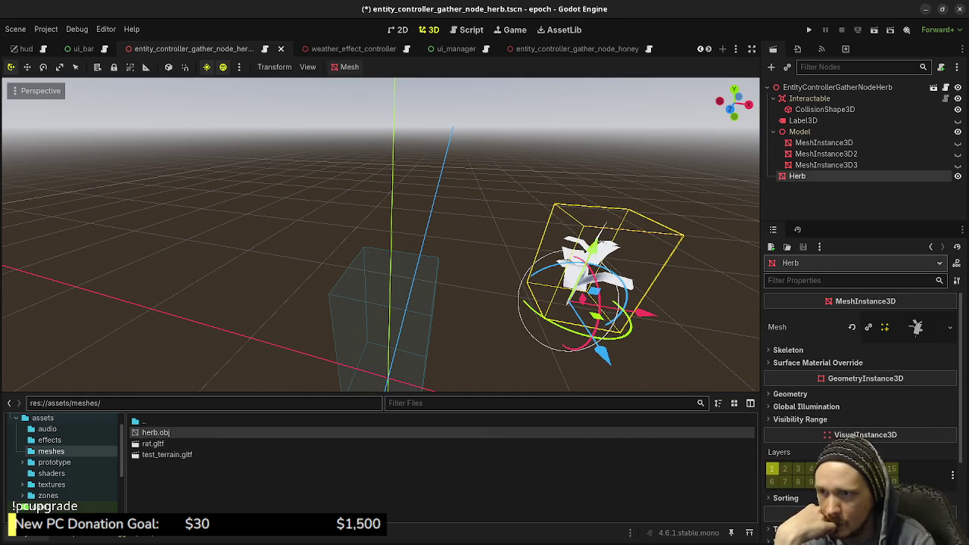
{"action": "left_click_drag", "start_coordinate": [797, 176], "coordinate": [799, 131]}
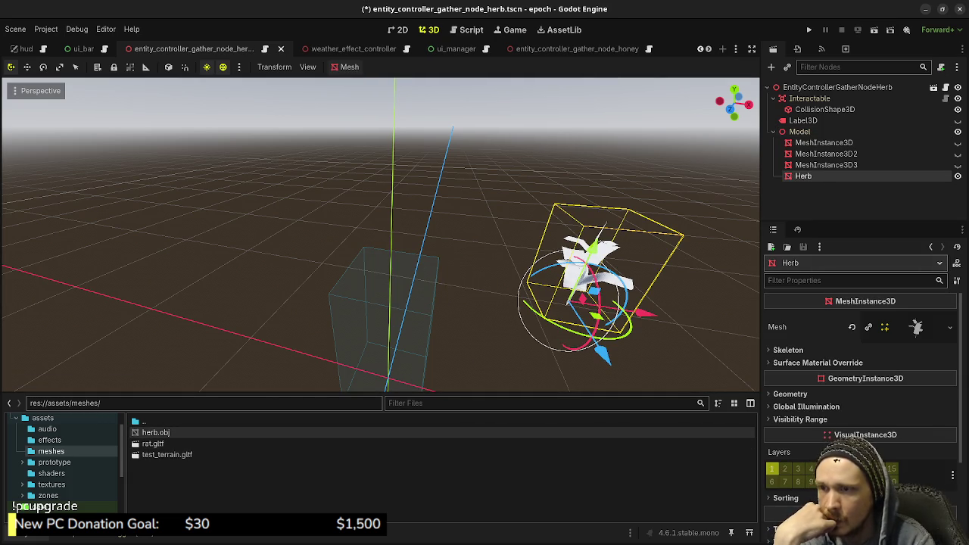
{"action": "scroll", "coordinate": [859, 408], "scroll_direction": "down", "scroll_amount": 3}
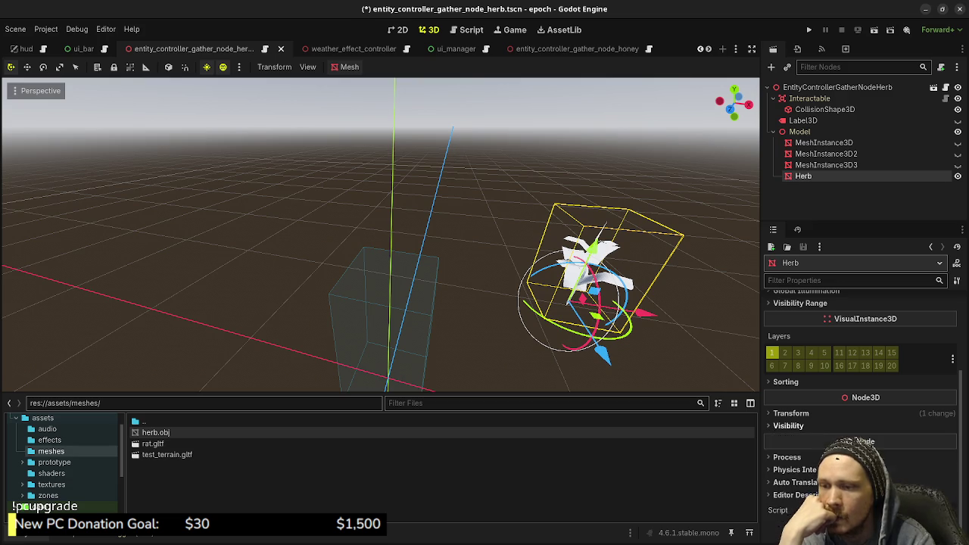
{"action": "left_click", "coordinate": [791, 413]}
{"action": "left_click", "coordinate": [950, 426]}
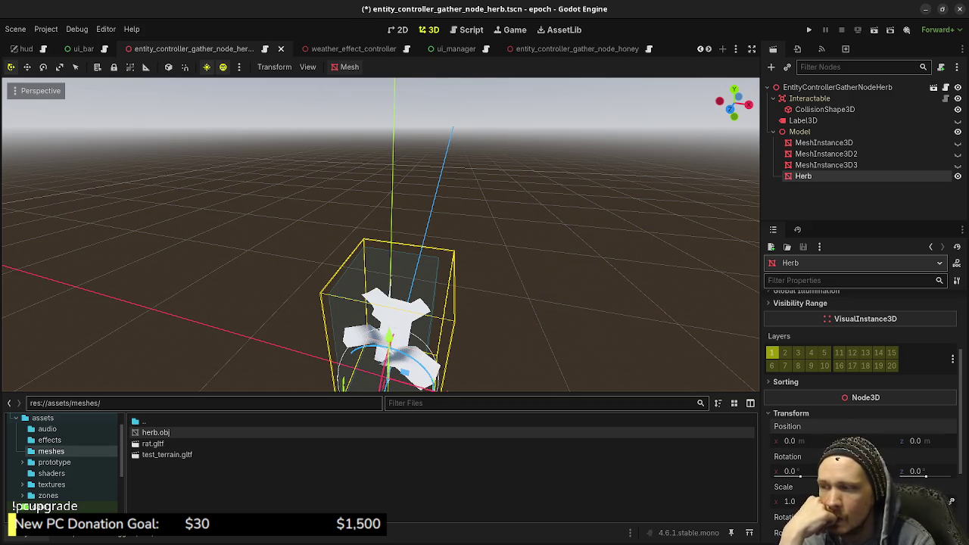
{"action": "middle_click_drag", "start_coordinate": [379, 227], "coordinate": [424, 227]}
{"action": "scroll", "coordinate": [859, 363], "scroll_direction": "up", "scroll_amount": 1}
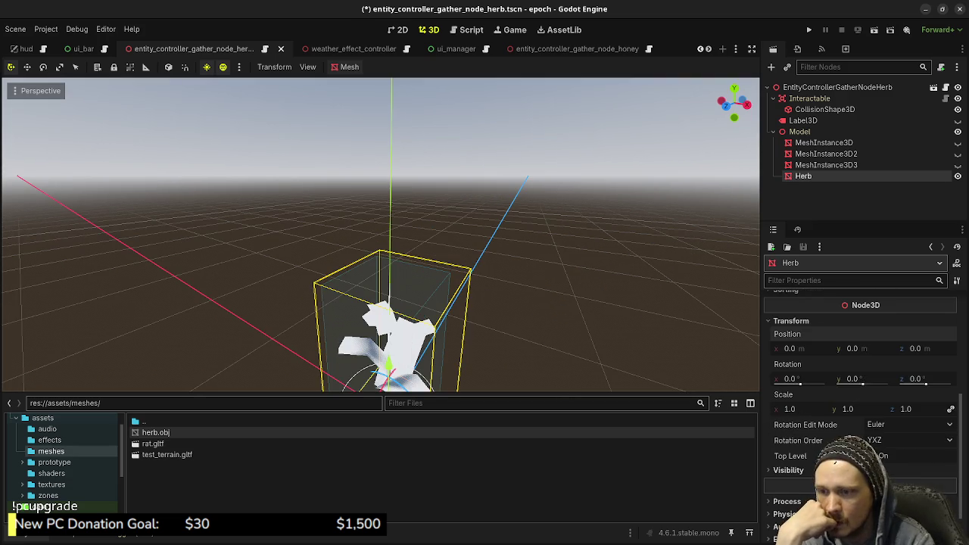
{"action": "scroll", "coordinate": [859, 378], "scroll_direction": "up", "scroll_amount": 2}
- Set the Herb's Material Override to a new StandardMaterial3D and expand its Albedo settings
{"action": "left_click", "coordinate": [790, 393]}
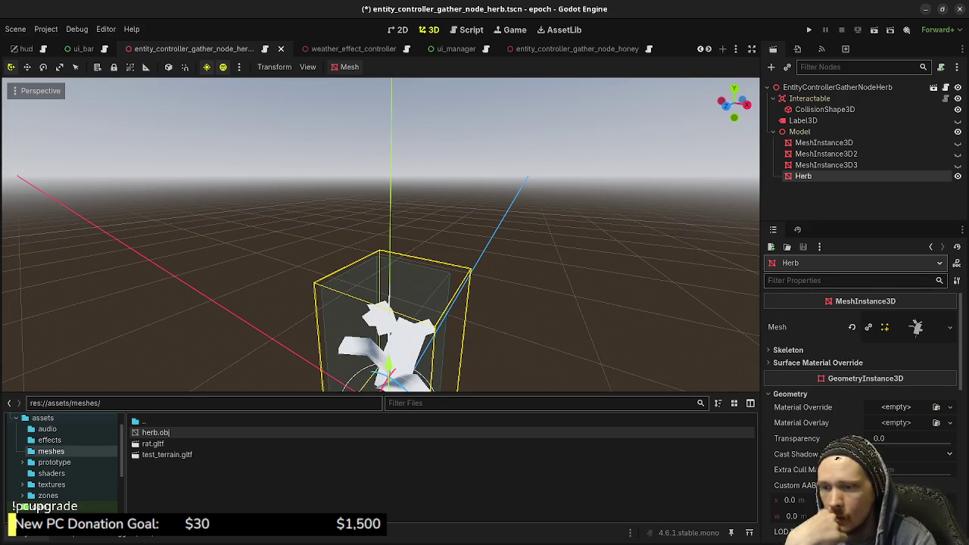
{"action": "left_click", "coordinate": [950, 407]}
{"action": "left_click", "coordinate": [905, 436]}
{"action": "left_click", "coordinate": [908, 407]}
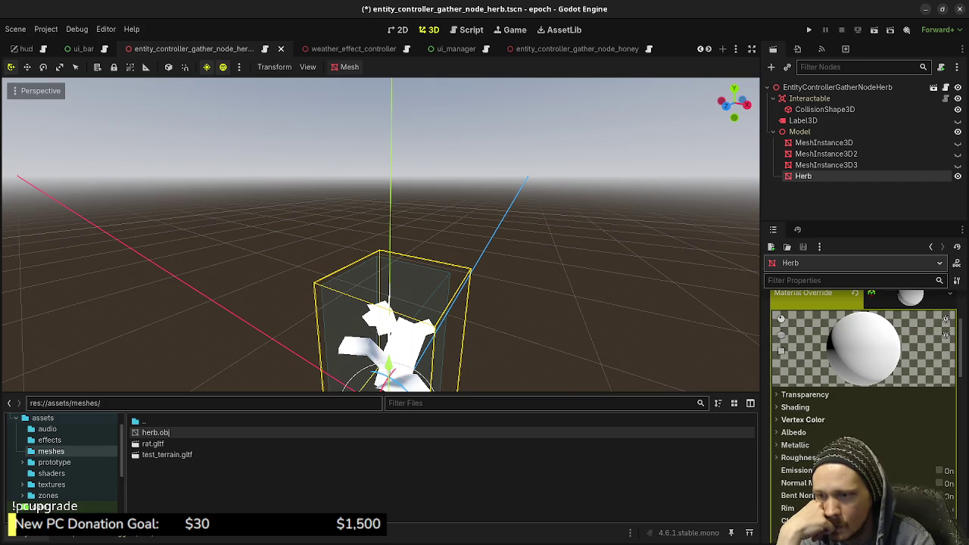
{"action": "left_click", "coordinate": [793, 432]}
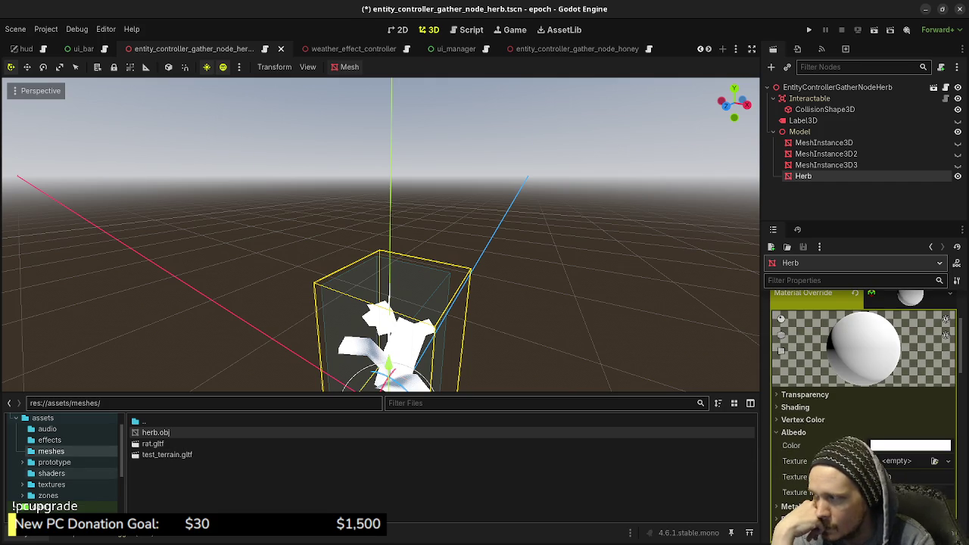
{"action": "left_click", "coordinate": [52, 484]}
- Apply herb_albedo.png as the Herb material's albedo texture
{"action": "left_click_drag", "start_coordinate": [169, 466], "coordinate": [901, 469]}
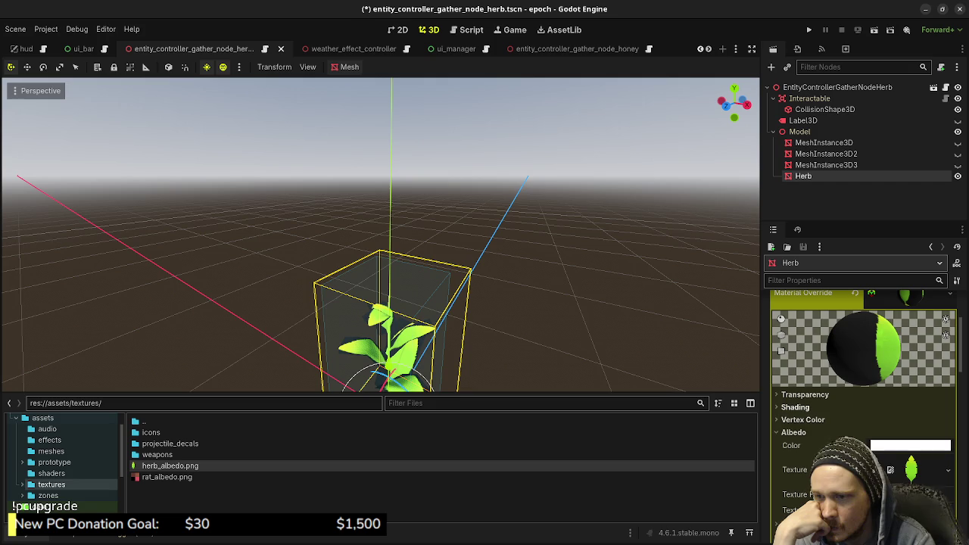
{"action": "left_click", "coordinate": [794, 408]}
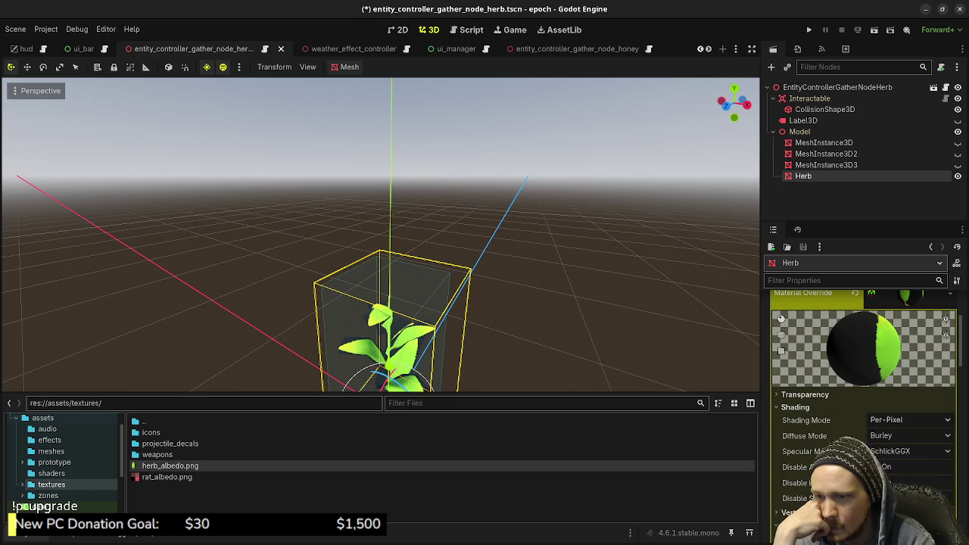
{"action": "left_click", "coordinate": [908, 419]}
{"action": "key", "text": "Escape"}
- Set the material's transparency to Depth Pre-Pass and view the cut-out leaves up close
{"action": "left_click", "coordinate": [805, 395]}
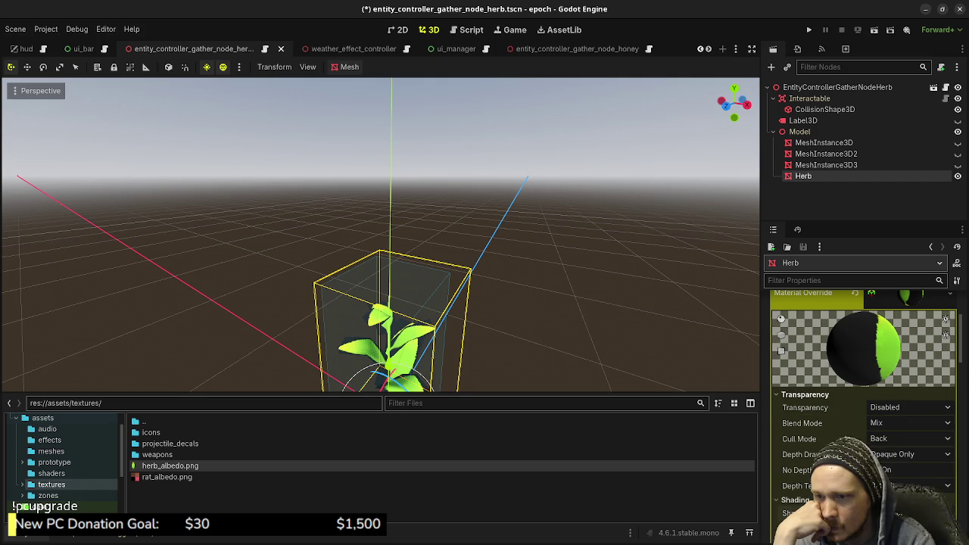
{"action": "left_click", "coordinate": [908, 407]}
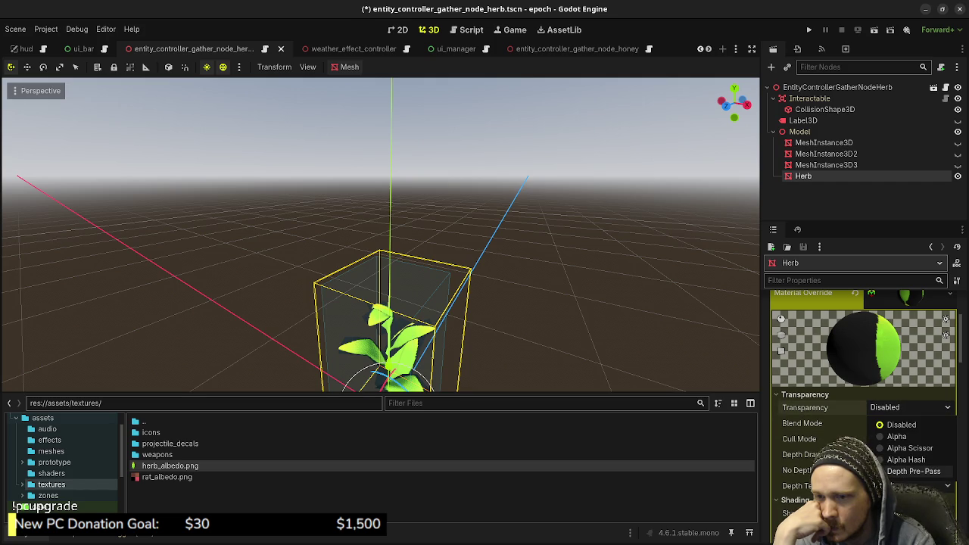
{"action": "left_click", "coordinate": [913, 471]}
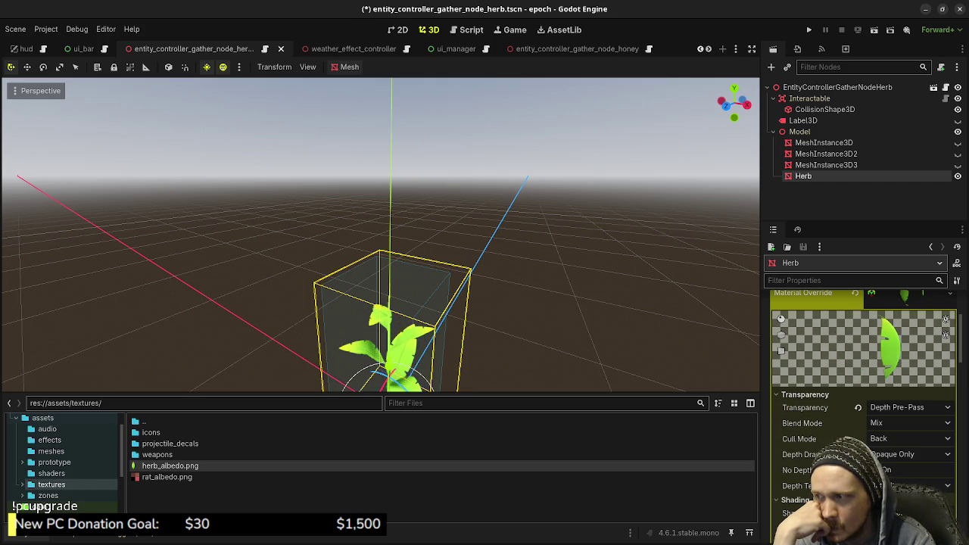
{"action": "scroll", "coordinate": [381, 234], "scroll_direction": "up", "scroll_amount": 3}
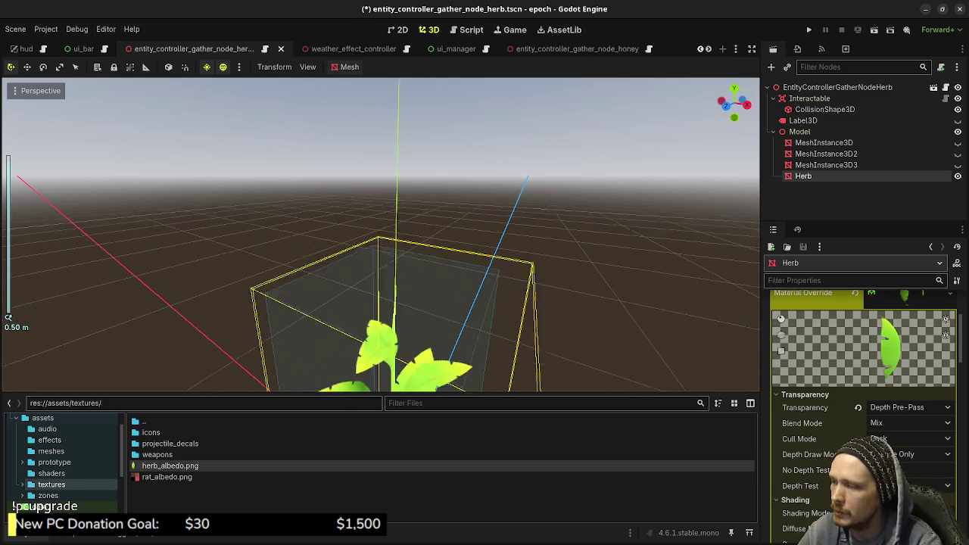
{"action": "middle_click_drag", "start_coordinate": [381, 235], "coordinate": [380, 212]}
{"action": "mouse_move", "coordinate": [529, 303]}
{"action": "middle_mouse_down"}
{"action": "mouse_move", "coordinate": [642, 388]}
{"action": "mouse_move", "coordinate": [605, 363]}
{"action": "middle_mouse_up"}
{"action": "scroll", "coordinate": [642, 387], "scroll_direction": "up", "scroll_amount": 4}
{"action": "scroll", "coordinate": [642, 388], "scroll_direction": "down", "scroll_amount": 2}
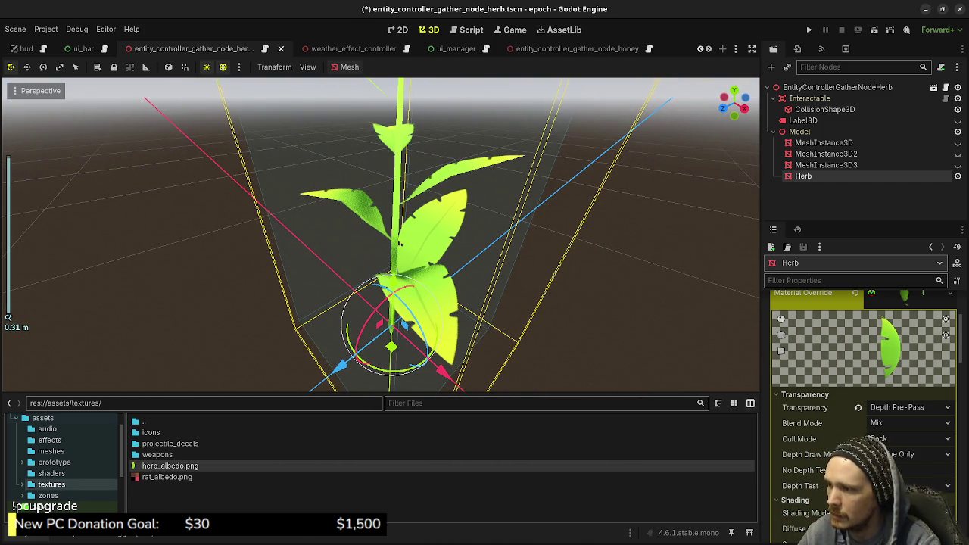
{"action": "scroll", "coordinate": [862, 363], "scroll_direction": "down", "scroll_amount": 2}
{"action": "left_click", "coordinate": [908, 377]}
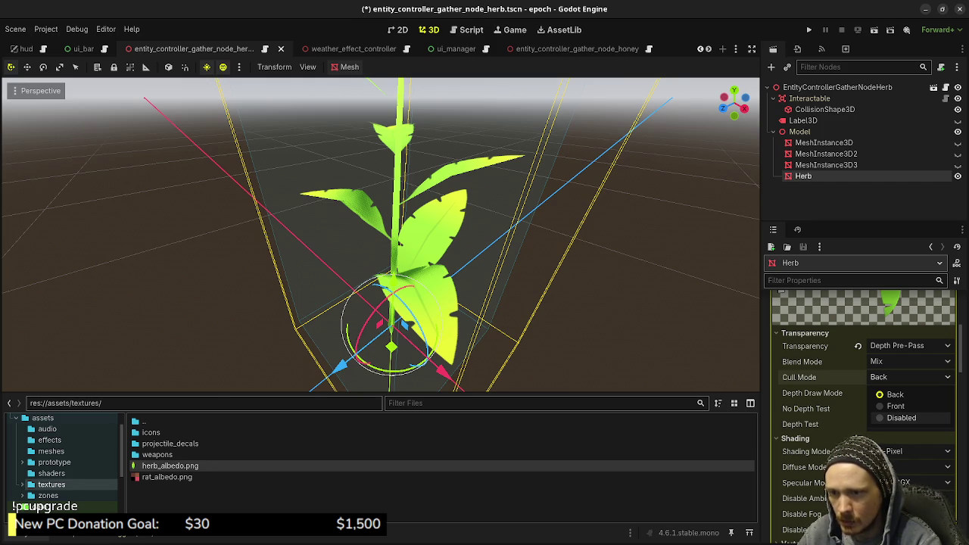
- Set the Herb material's Cull Mode to Disabled, review Sampling, and save the scene
{"action": "left_click", "coordinate": [900, 418]}
{"action": "mouse_move", "coordinate": [883, 424]}
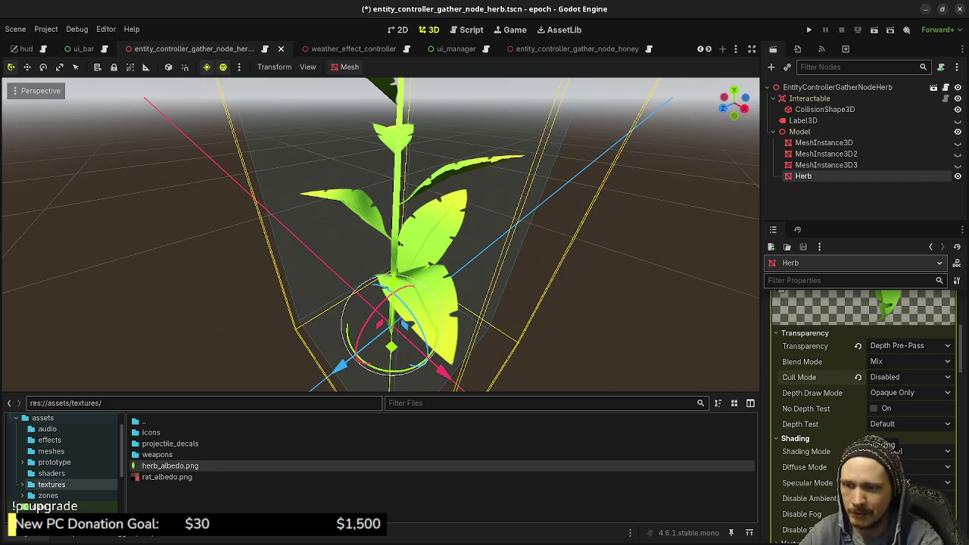
{"action": "scroll", "coordinate": [893, 424], "scroll_direction": "down", "scroll_amount": 3}
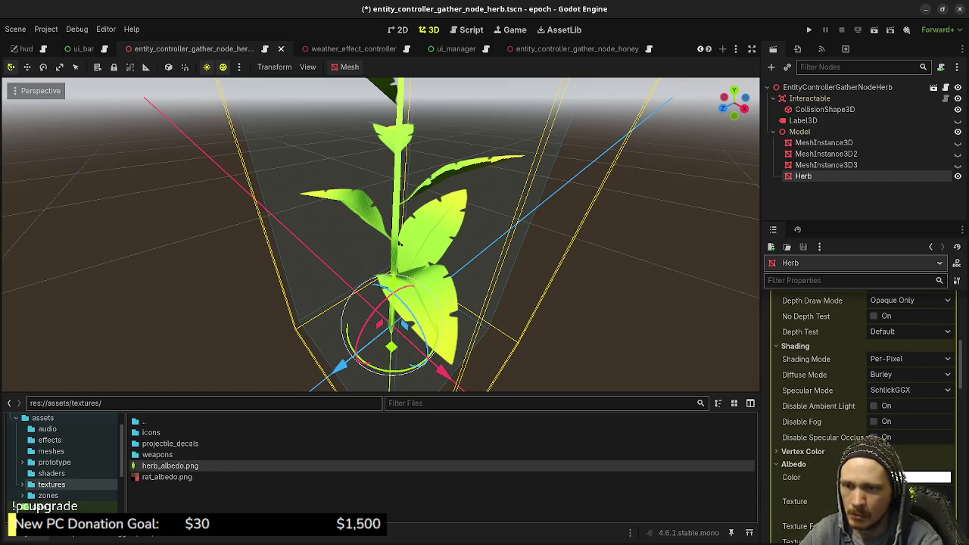
{"action": "scroll", "coordinate": [895, 475], "scroll_direction": "down", "scroll_amount": 4}
{"action": "scroll", "coordinate": [895, 475], "scroll_direction": "down", "scroll_amount": 4}
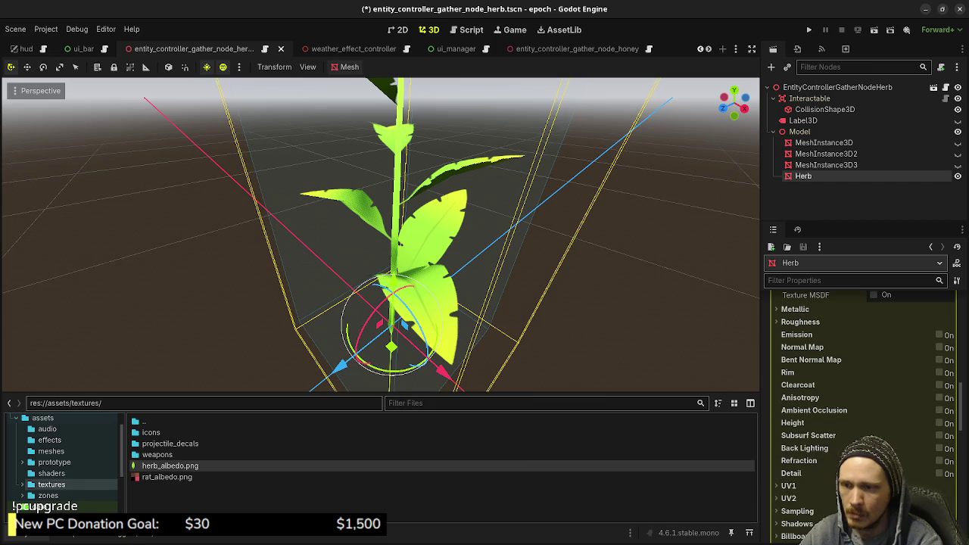
{"action": "left_click", "coordinate": [795, 511]}
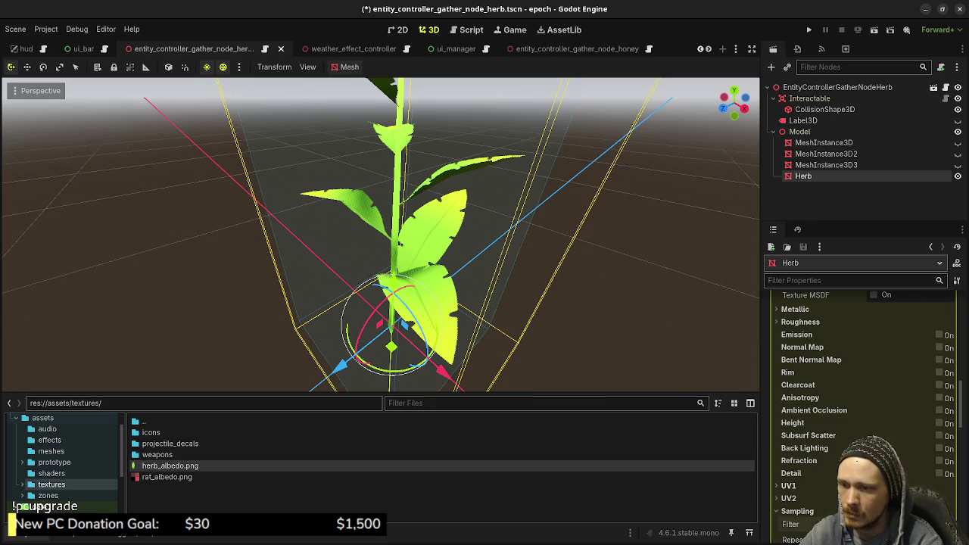
{"action": "scroll", "coordinate": [862, 416], "scroll_direction": "up", "scroll_amount": 1}
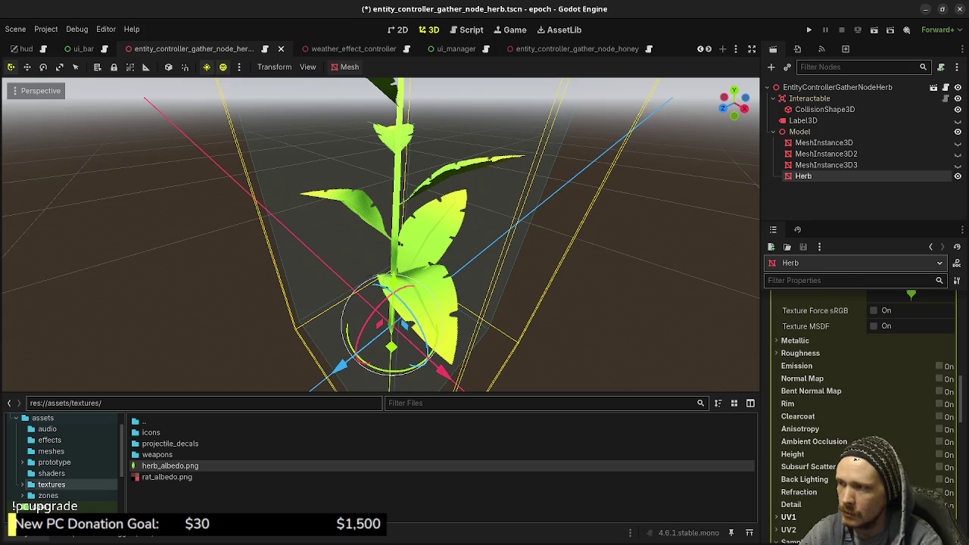
{"action": "mouse_move", "coordinate": [400, 242]}
{"action": "middle_mouse_down"}
{"action": "mouse_move", "coordinate": [409, 189]}
{"action": "mouse_move", "coordinate": [379, 205]}
{"action": "mouse_move", "coordinate": [424, 227]}
{"action": "middle_mouse_up"}
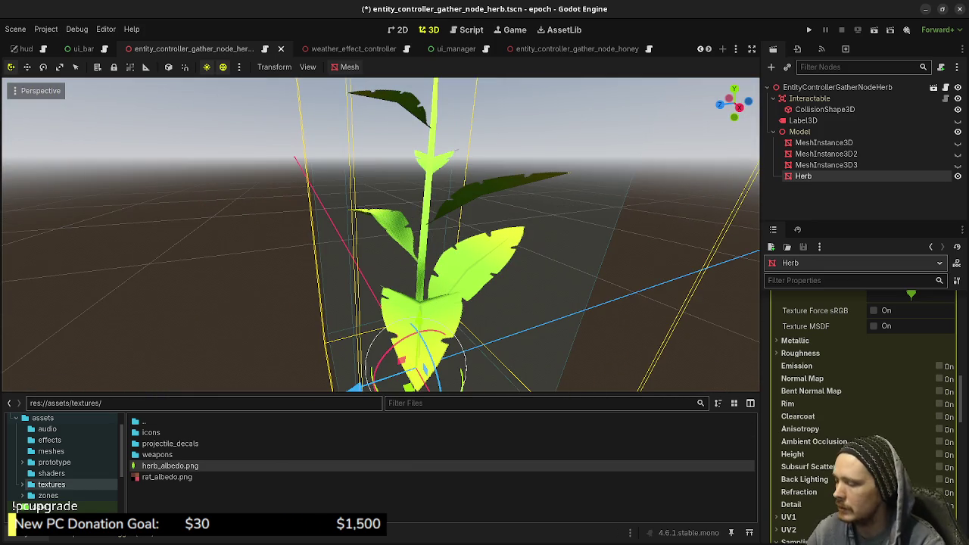
{"action": "key", "text": "ctrl+s"}
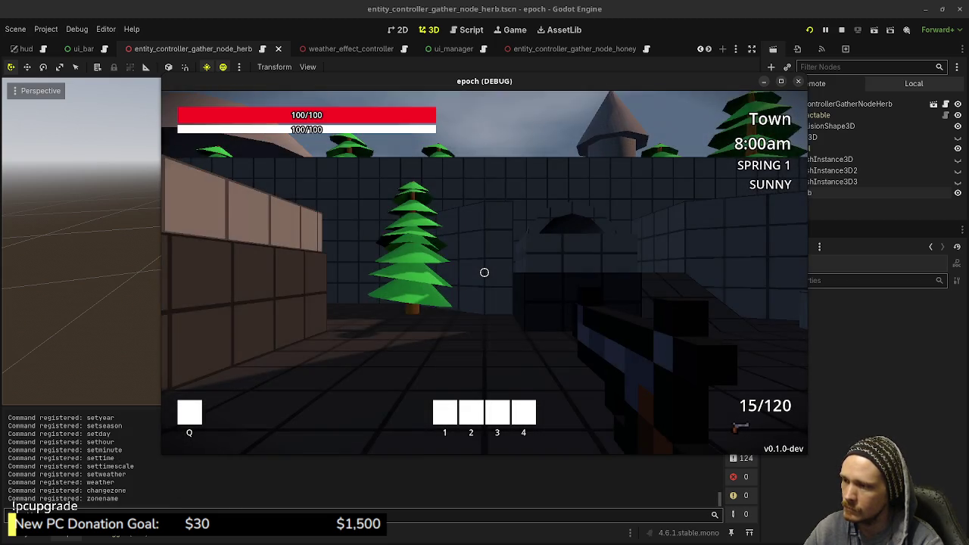
- Sprint through town and the tiled tunnel past the log to the herb by the water
{"action": "key", "text": "shift+w"}
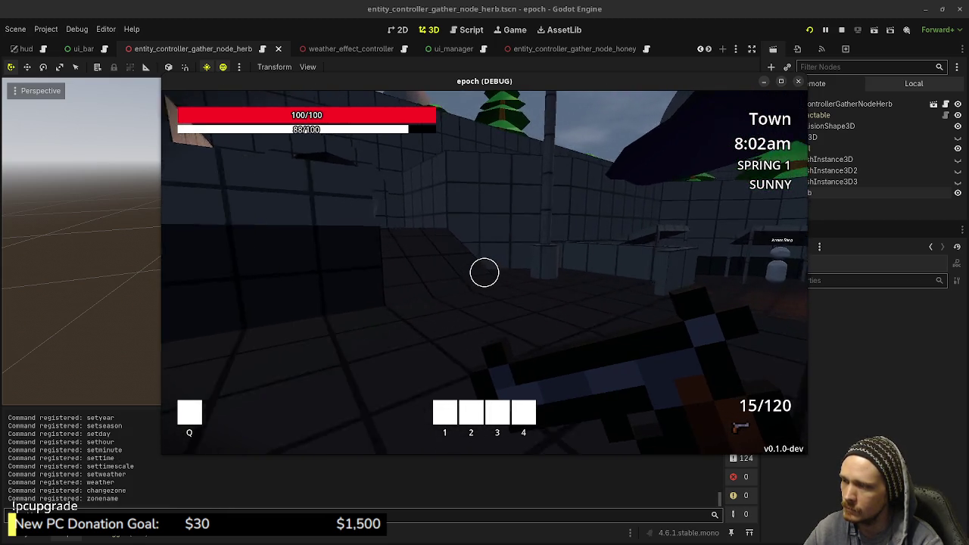
{"action": "key", "text": "shift+w"}
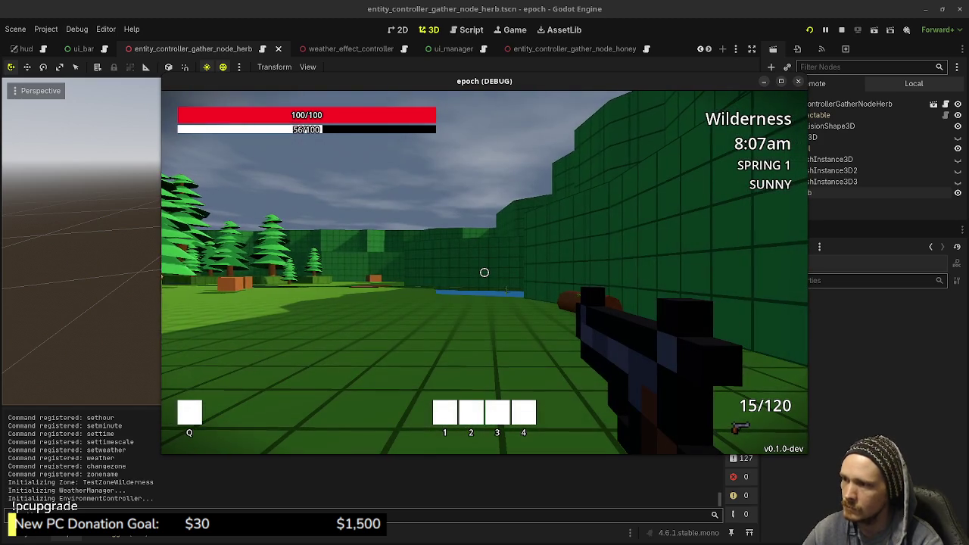
{"action": "key", "text": "shift+w"}
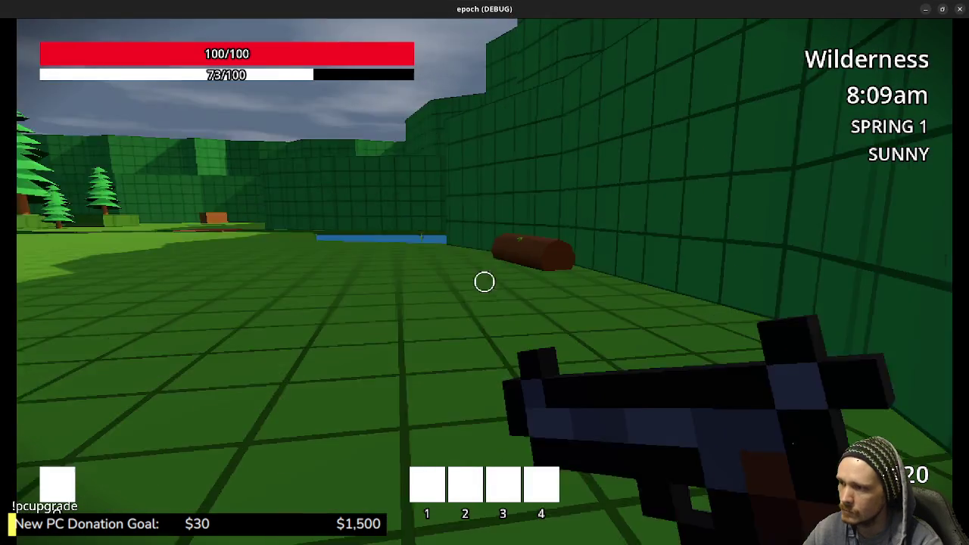
{"action": "key", "text": "shift+w"}
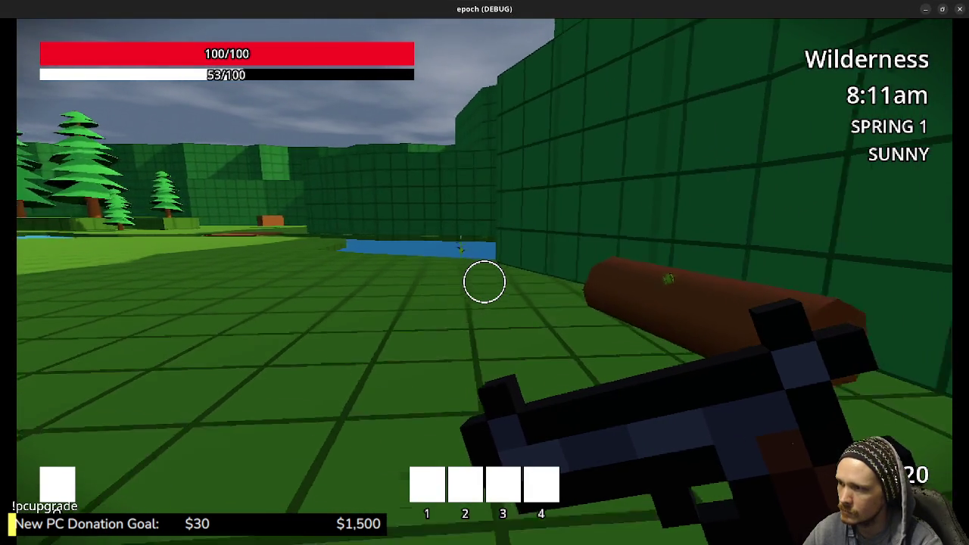
{"action": "key", "text": "shift+w"}
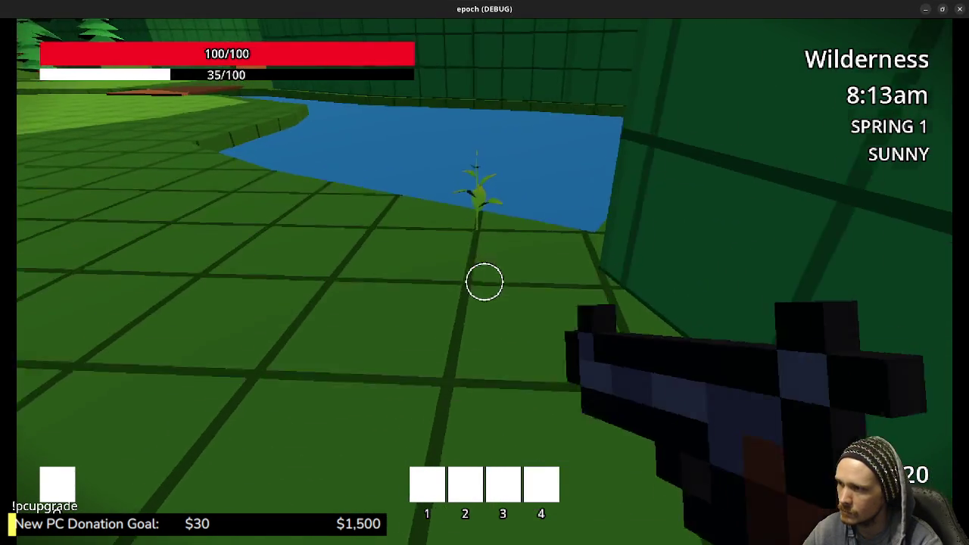
{"action": "key", "text": "w"}
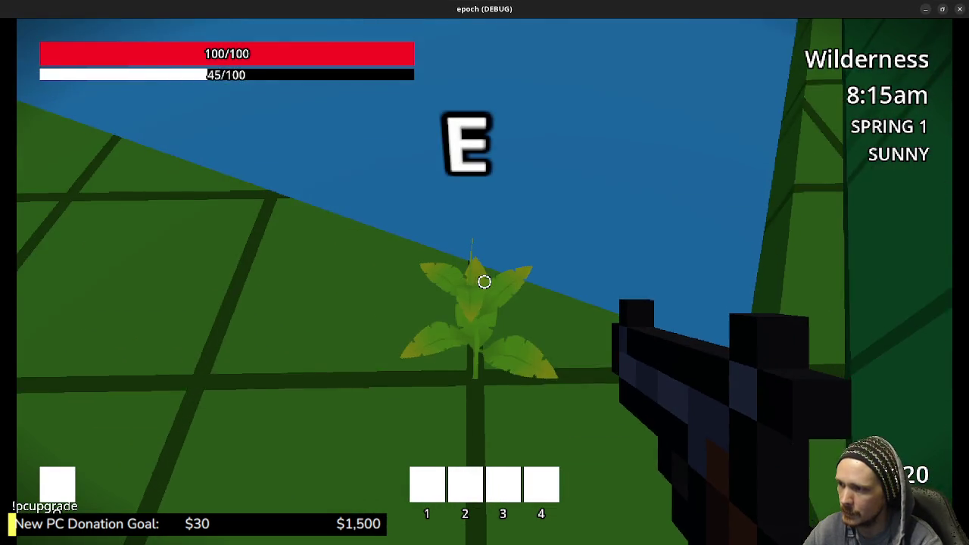
- Walk to the plants by the low wall and the sapling, then window the game with F11
{"action": "key", "text": "shift+w"}
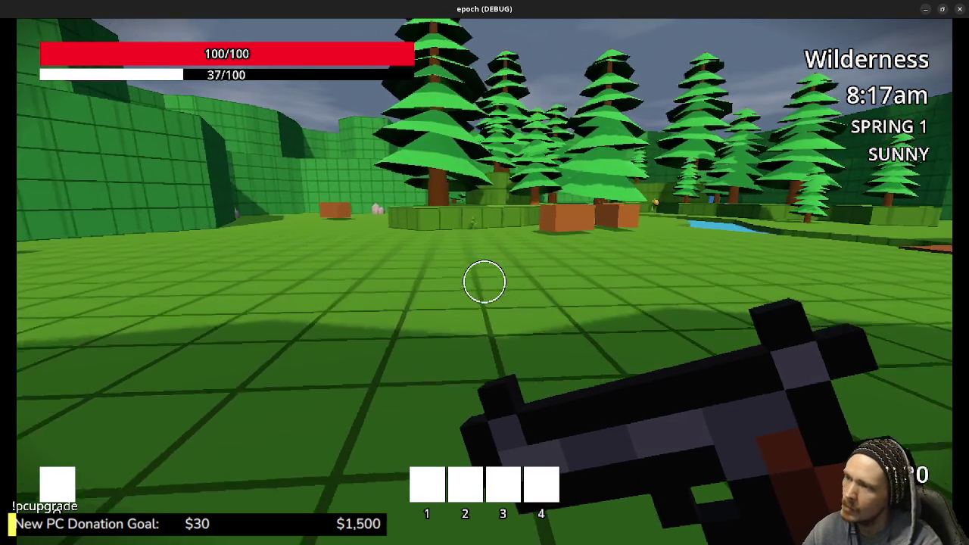
{"action": "key", "text": "shift+w"}
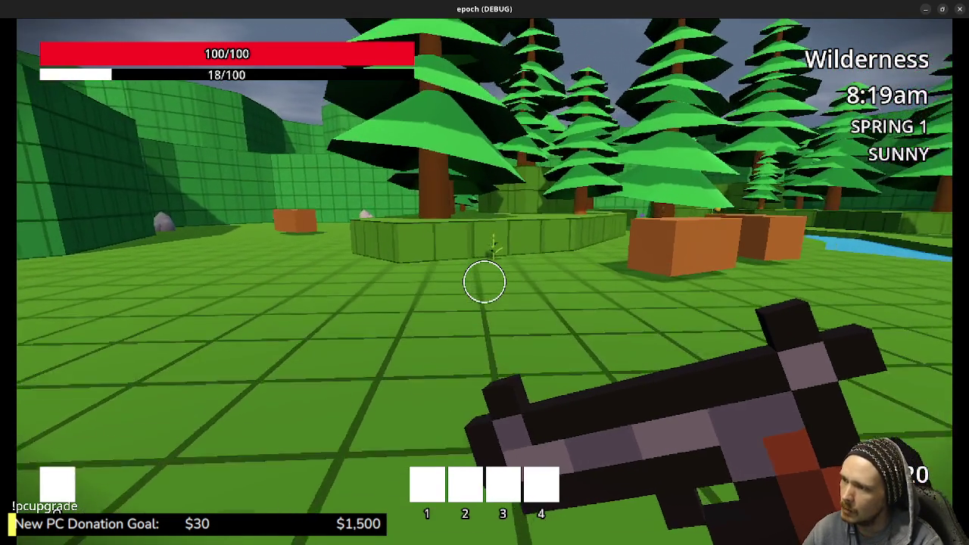
{"action": "key", "text": "w"}
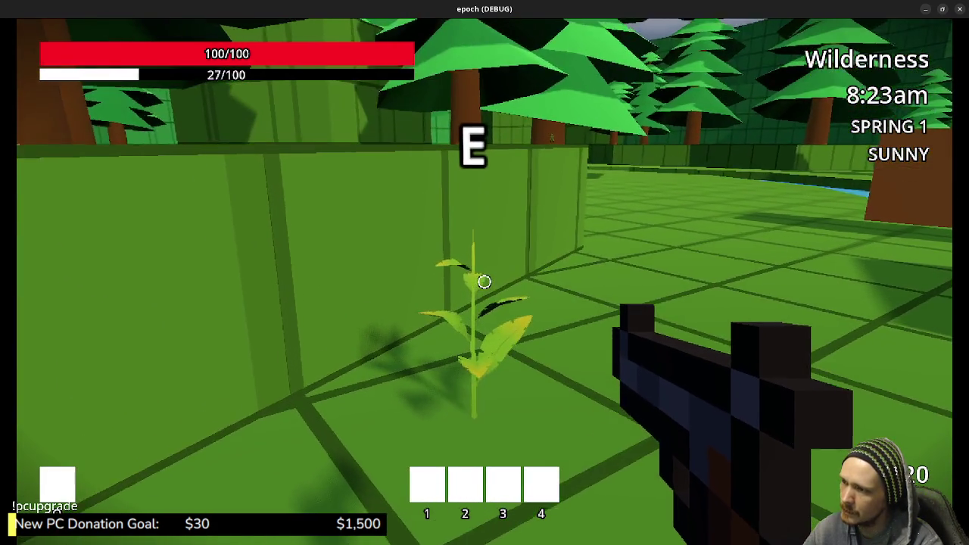
{"action": "key", "text": "w"}
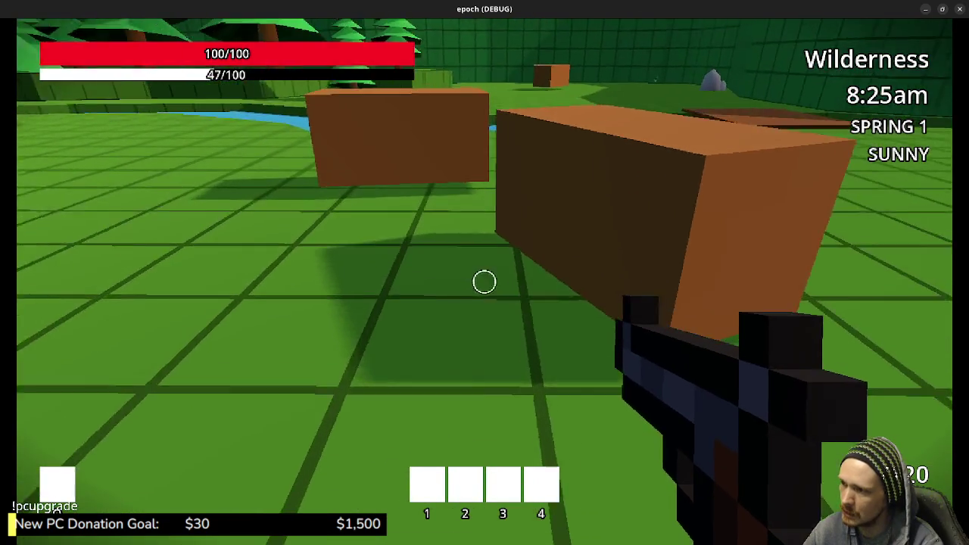
{"action": "key", "text": "space"}
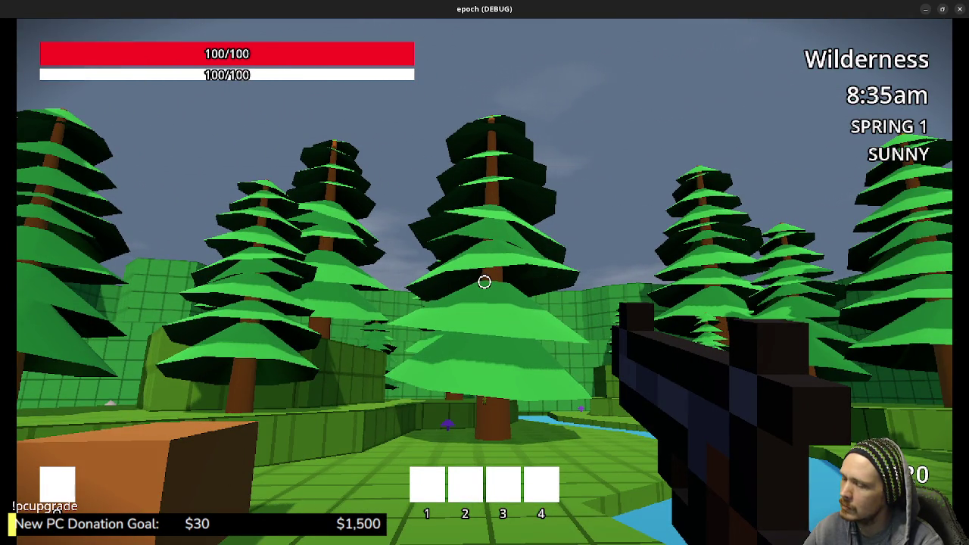
{"action": "key", "text": "space"}
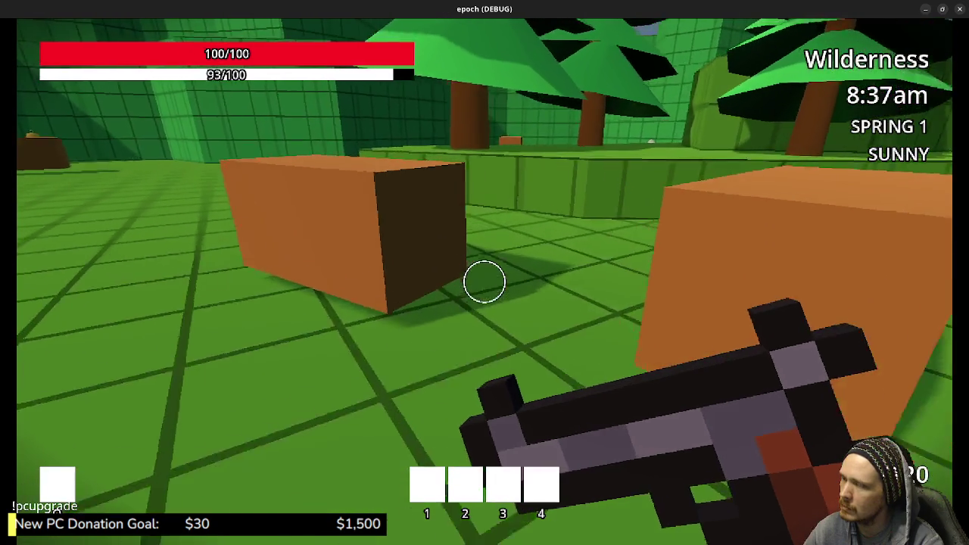
{"action": "key", "text": "w"}
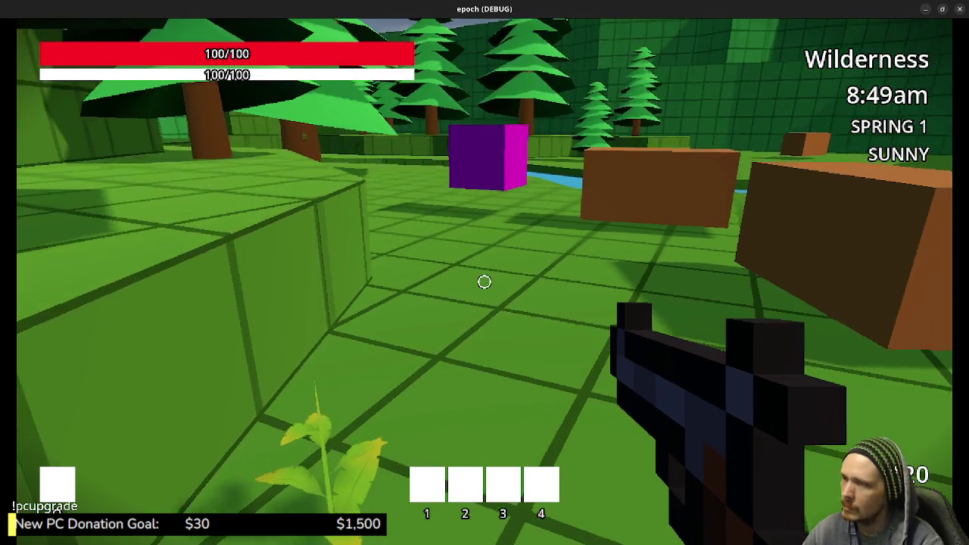
{"action": "key", "text": "F11"}
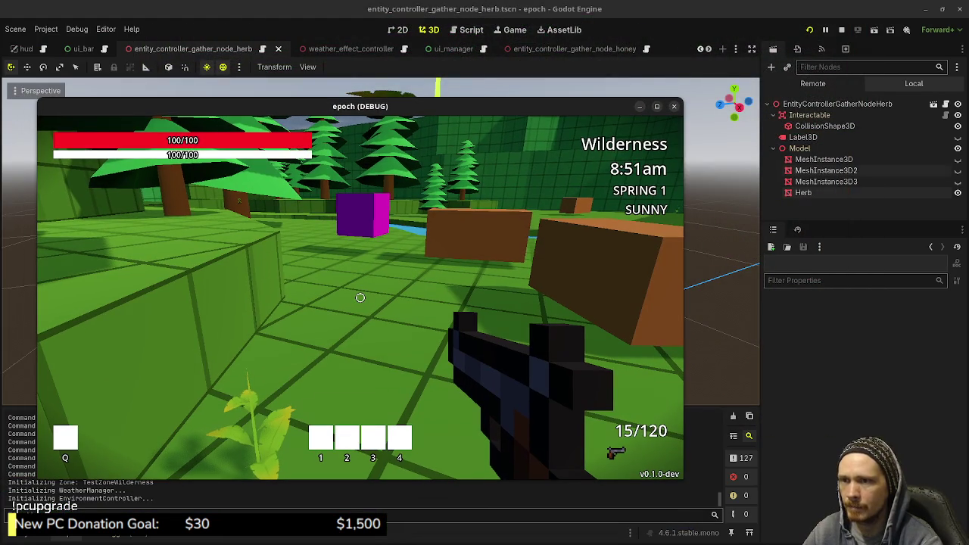
- Select the Herb mesh and review its material's Cull Mode and Sampling settings in the Inspector
{"action": "left_click", "coordinate": [803, 192]}
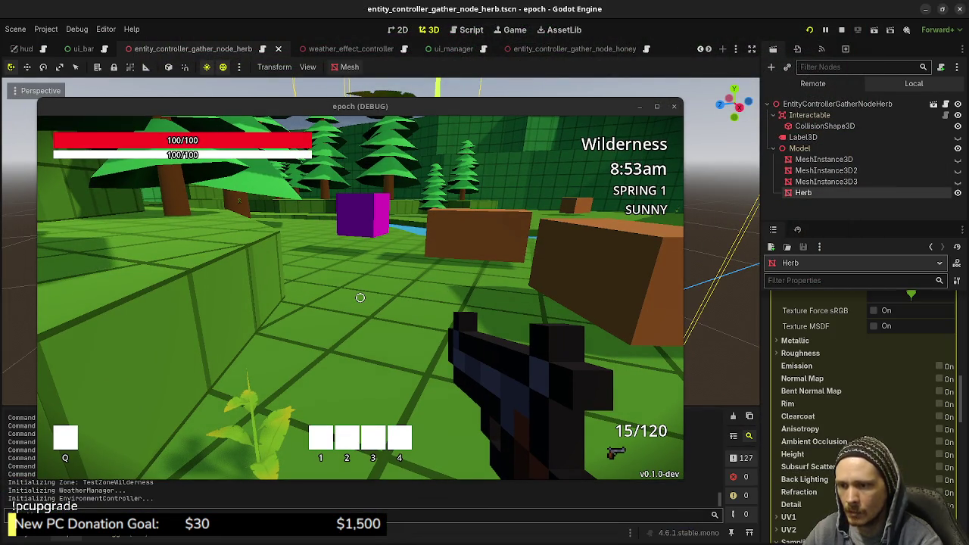
{"action": "scroll", "coordinate": [862, 394], "scroll_direction": "up", "scroll_amount": 2}
{"action": "scroll", "coordinate": [862, 394], "scroll_direction": "up", "scroll_amount": 2}
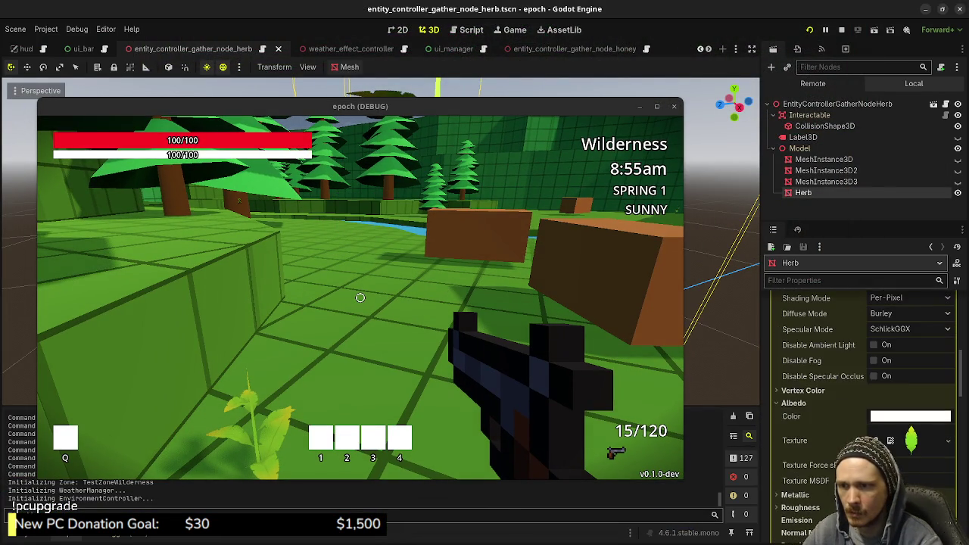
{"action": "scroll", "coordinate": [862, 393], "scroll_direction": "up", "scroll_amount": 1}
{"action": "scroll", "coordinate": [862, 393], "scroll_direction": "up", "scroll_amount": 3}
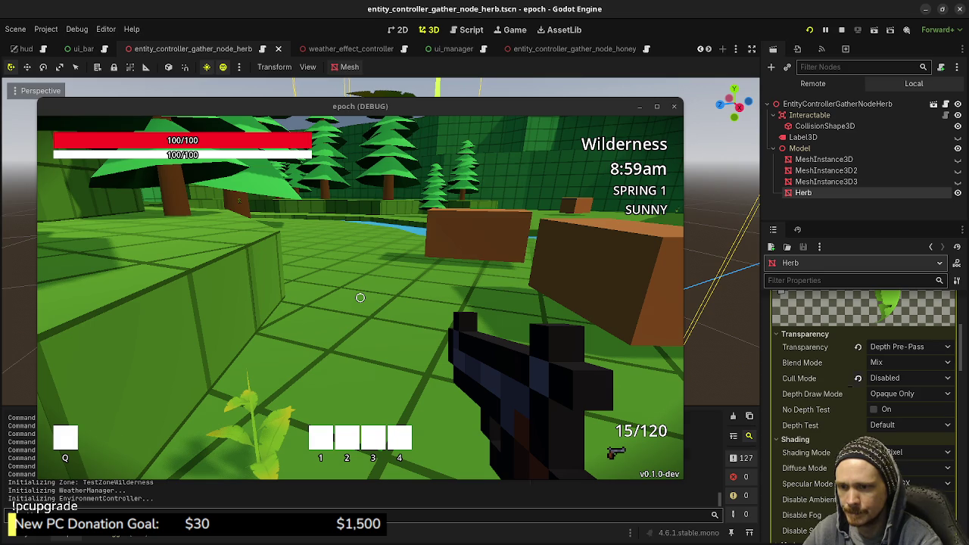
{"action": "left_click", "coordinate": [908, 377]}
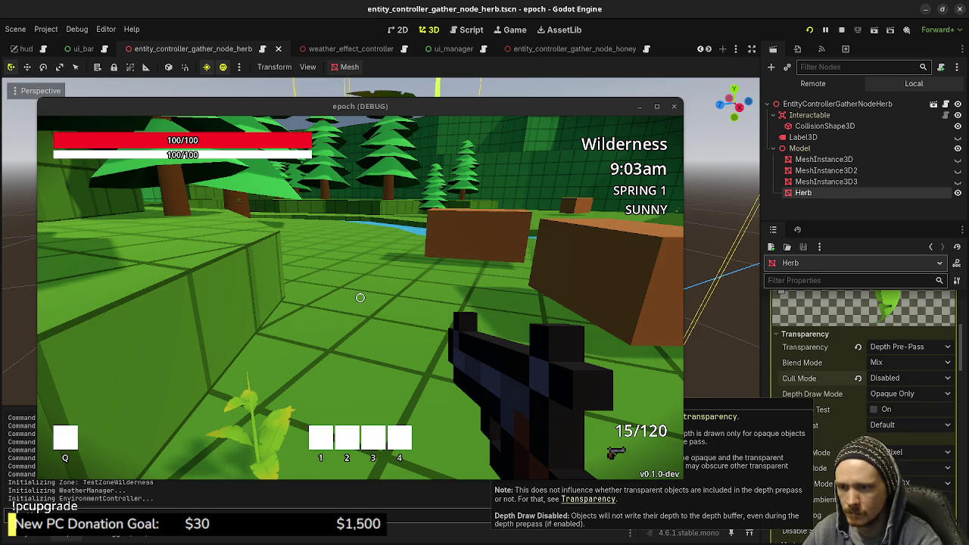
{"action": "scroll", "coordinate": [862, 379], "scroll_direction": "down", "scroll_amount": 3}
{"action": "scroll", "coordinate": [862, 379], "scroll_direction": "down", "scroll_amount": 3}
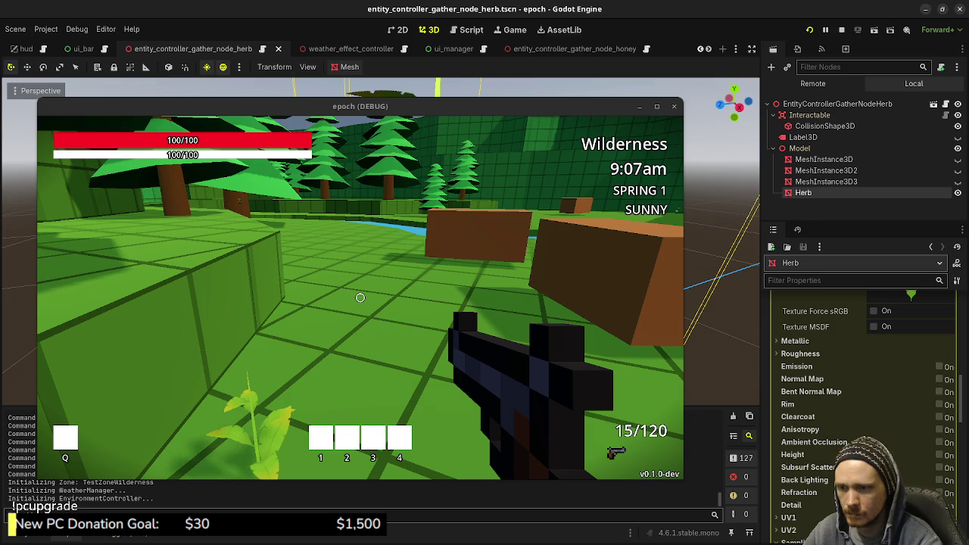
{"action": "scroll", "coordinate": [863, 378], "scroll_direction": "down", "scroll_amount": 3}
{"action": "scroll", "coordinate": [863, 379], "scroll_direction": "down", "scroll_amount": 3}
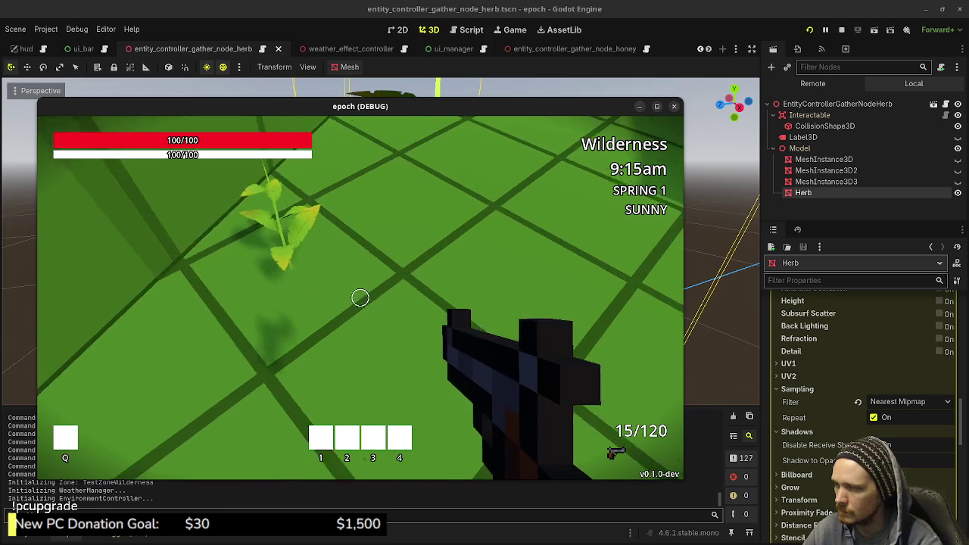
- Maximize the game window and harvest the herb near the ledge with E
{"action": "key", "text": "super+Up"}
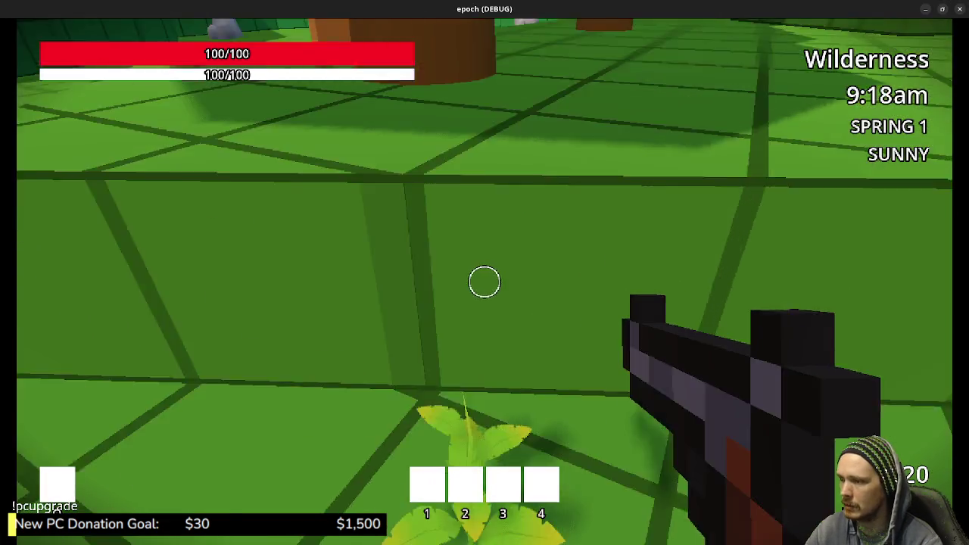
{"action": "key", "text": "space"}
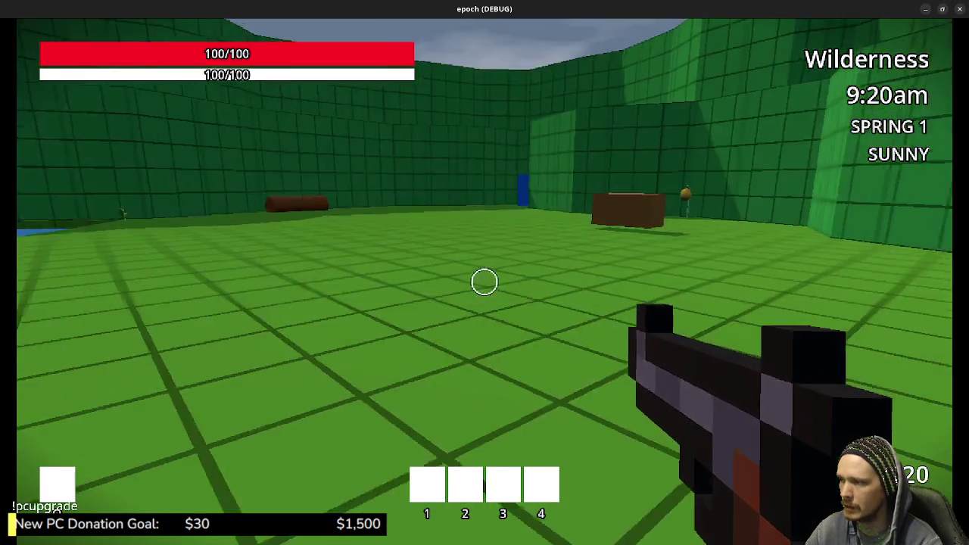
{"action": "key", "text": "space"}
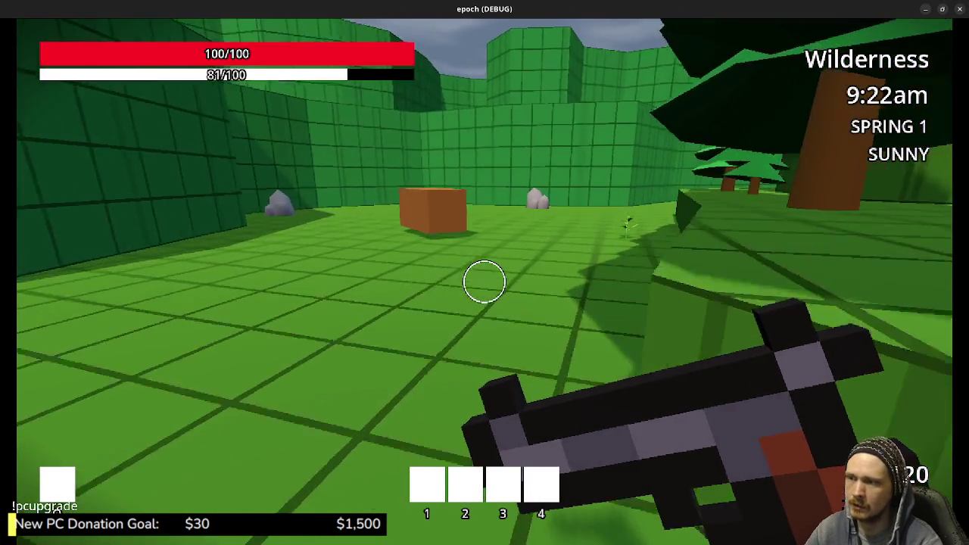
{"action": "key", "text": "w"}
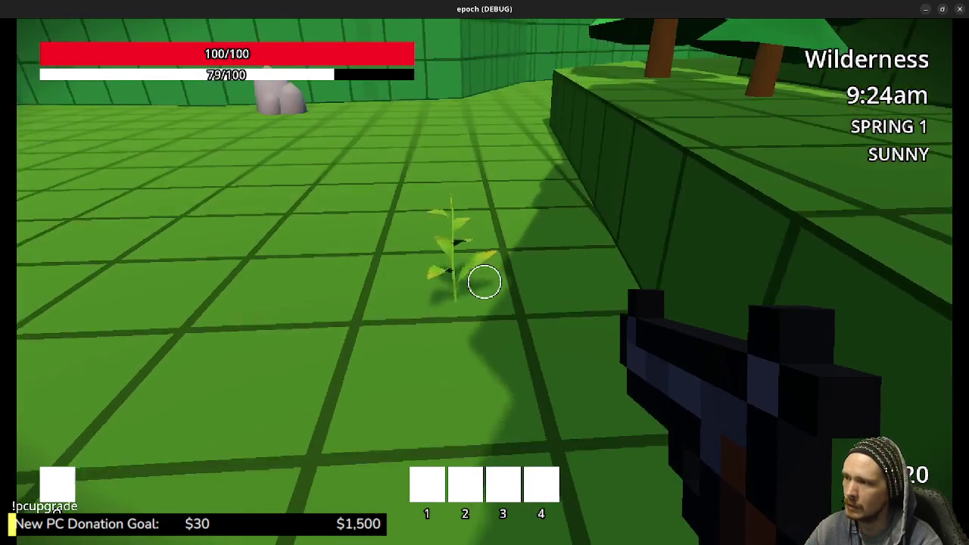
{"action": "key", "text": "w"}
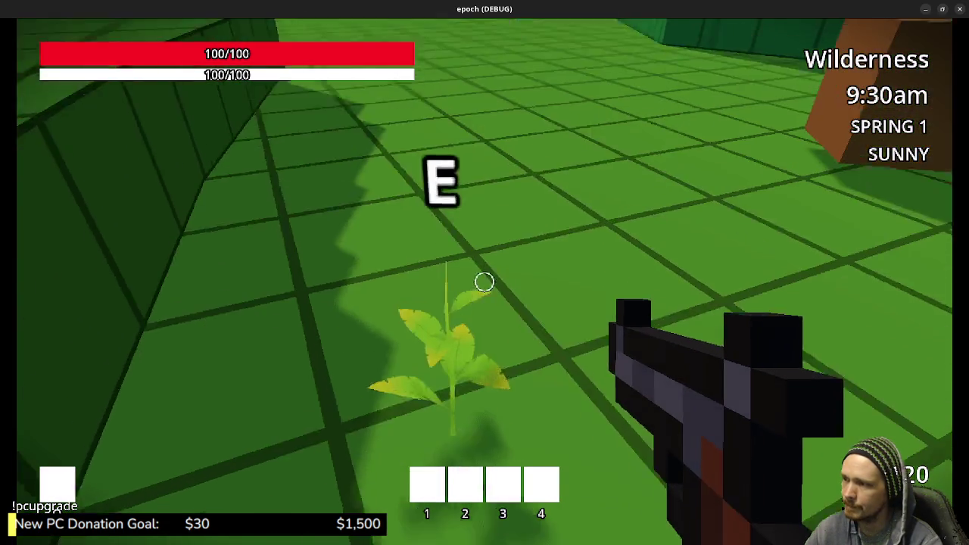
{"action": "key", "text": "e"}
{"action": "key", "text": "e"}
{"action": "key", "text": "e"}
- Run to the herb near the crates and harvest it
{"action": "key", "text": "shift+w"}
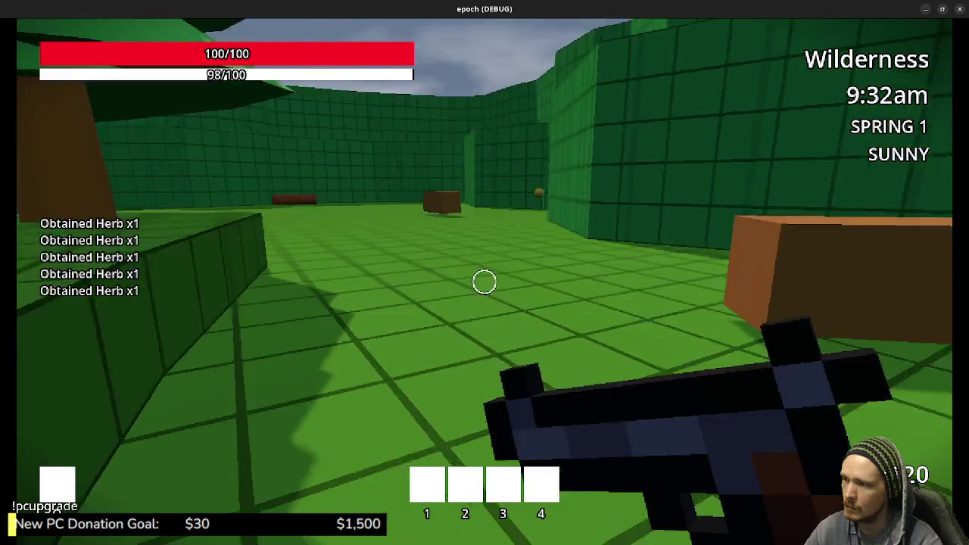
{"action": "key", "text": "shift+w"}
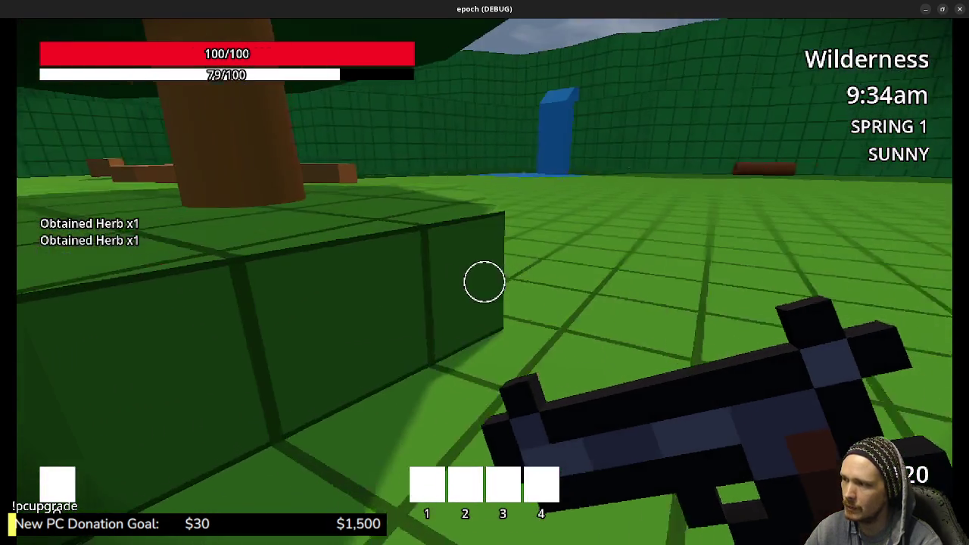
{"action": "key", "text": "shift+w"}
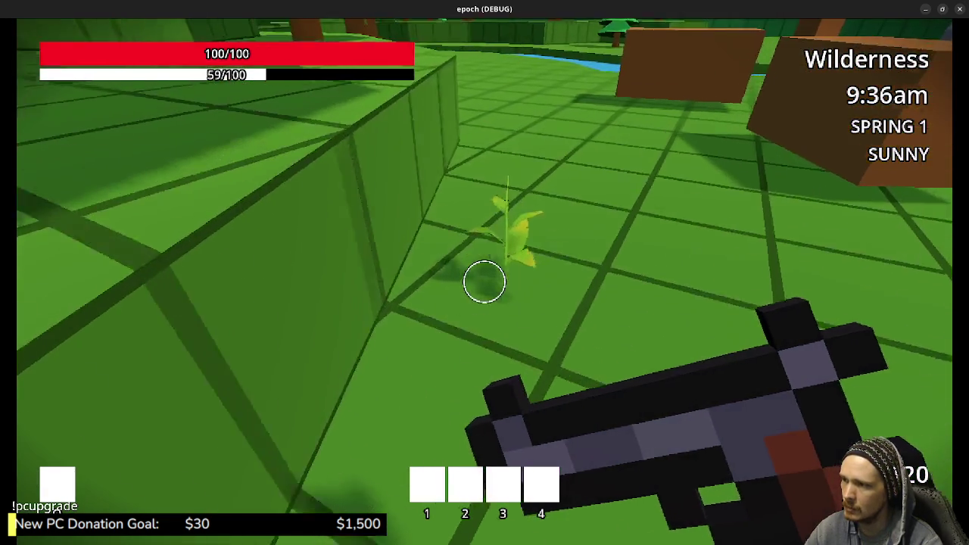
{"action": "key", "text": "e"}
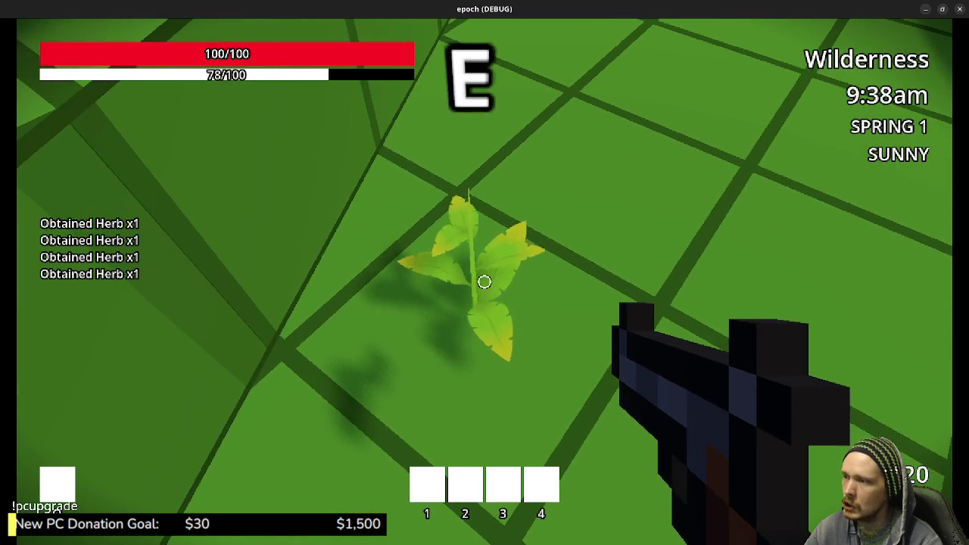
- Sprint past the crate to the corner sapling, then back across the river onto the plank
{"action": "key", "text": "shift+w"}
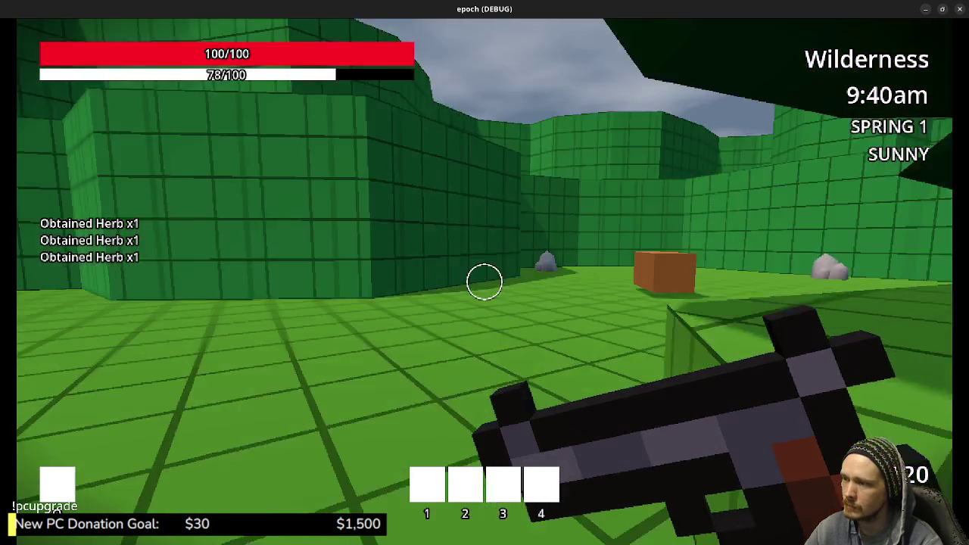
{"action": "key", "text": "shift+w"}
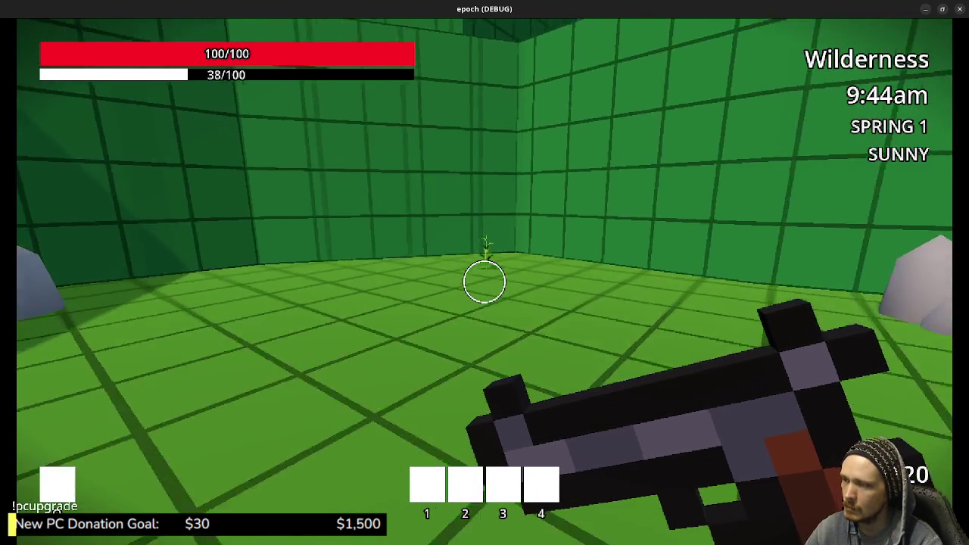
{"action": "key", "text": "shift+w"}
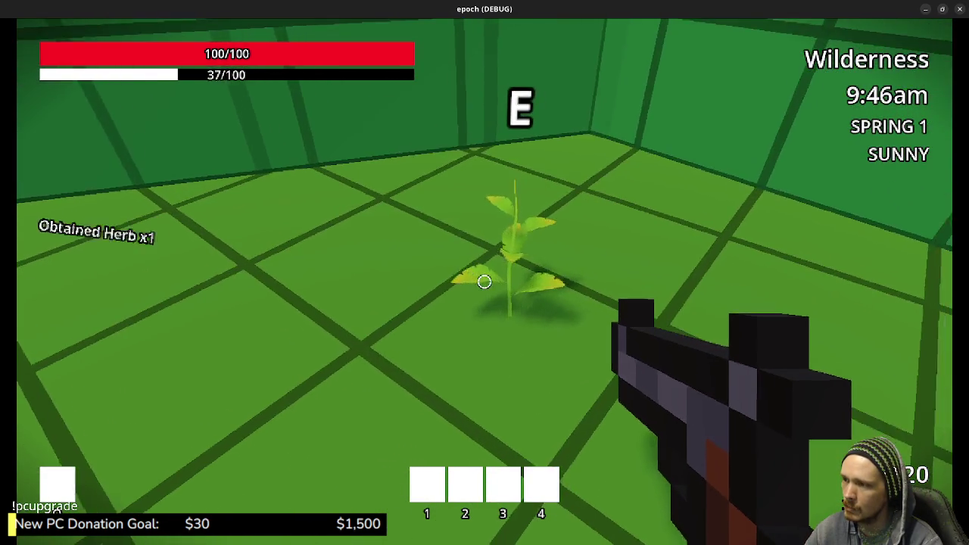
{"action": "key", "text": "shift+w"}
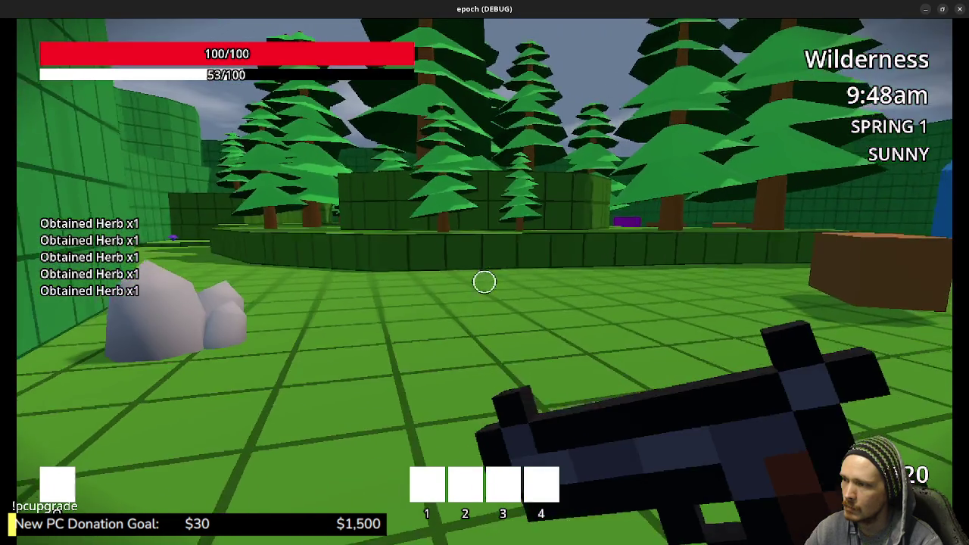
{"action": "key", "text": "shift+w"}
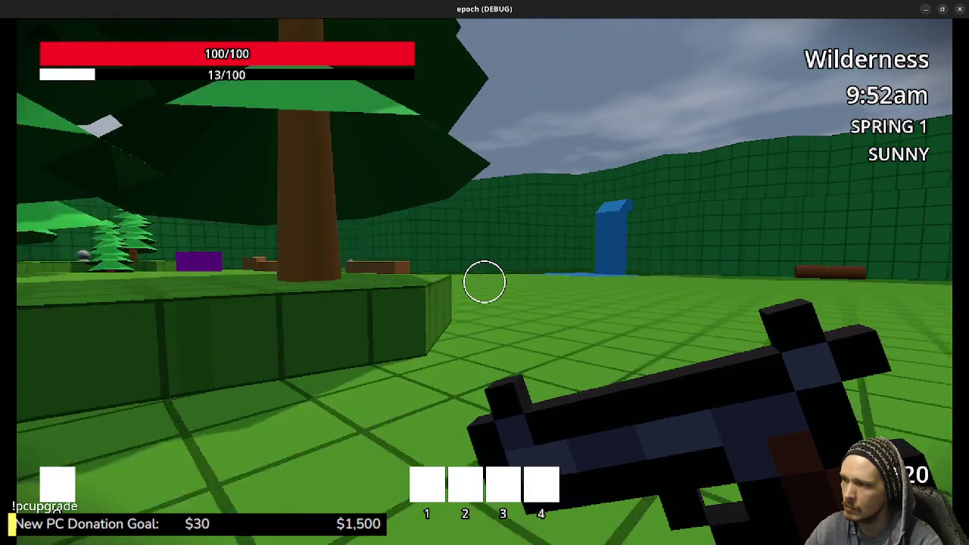
{"action": "key", "text": "shift+w"}
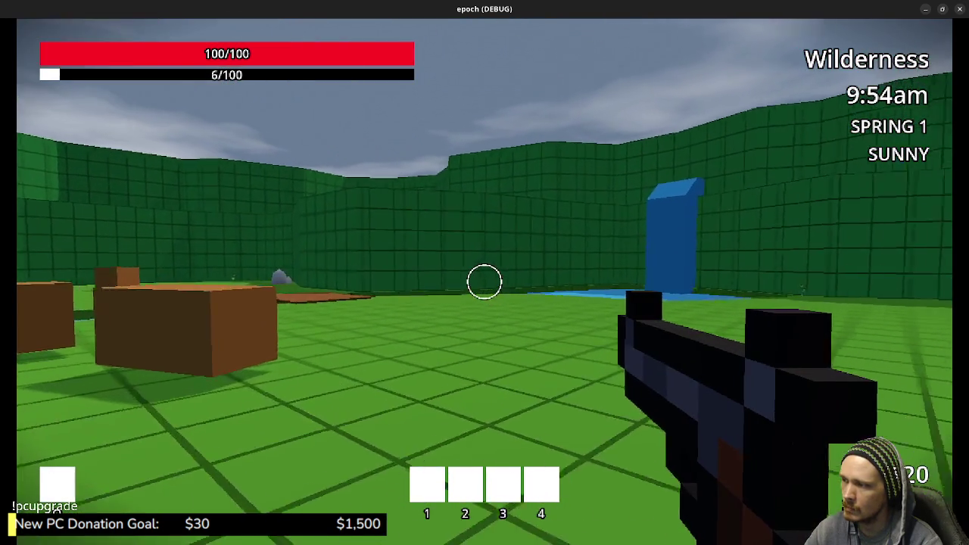
{"action": "key", "text": "w"}
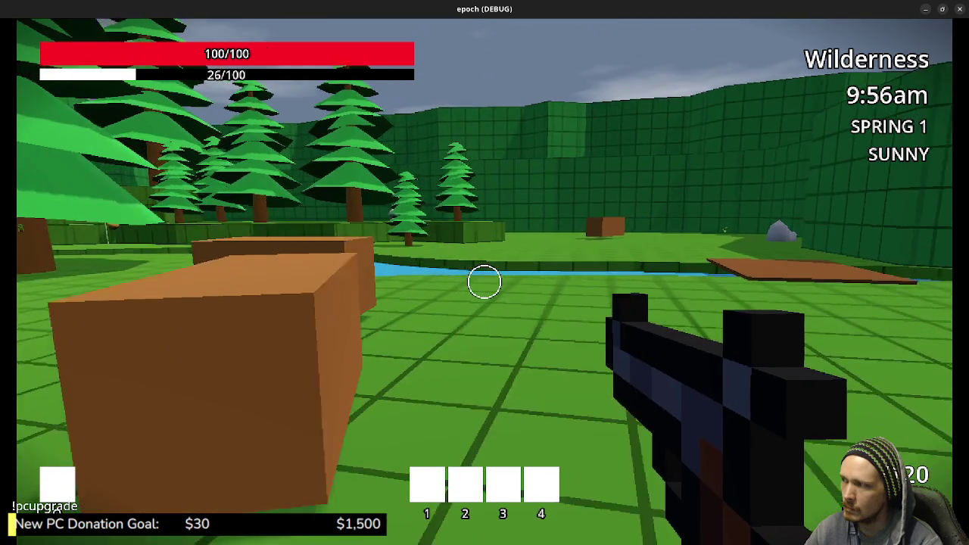
{"action": "key", "text": "shift+w"}
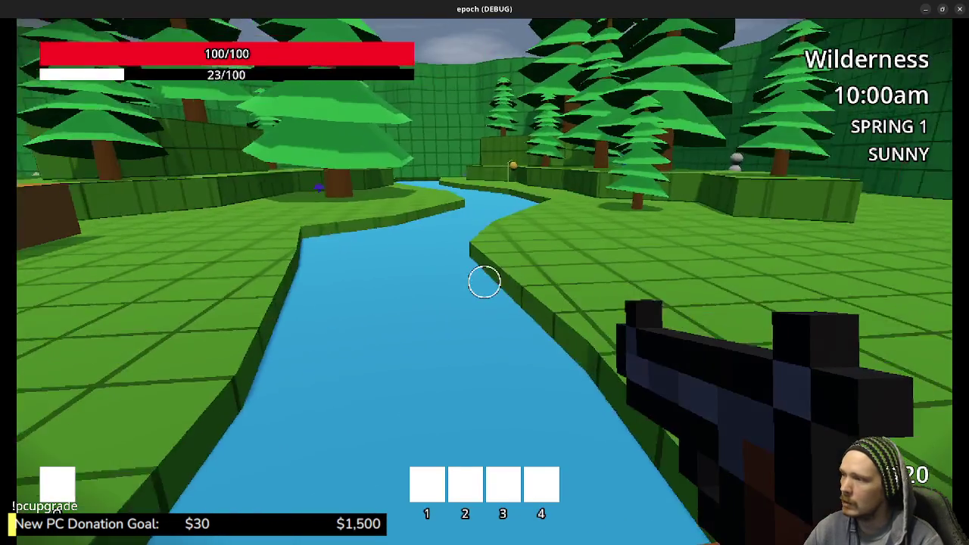
- Walk down the corridor past the purple mushroom toward the water, then quit the game with F8
{"action": "key", "text": "shift+w"}
{"action": "key", "text": "shift+w"}
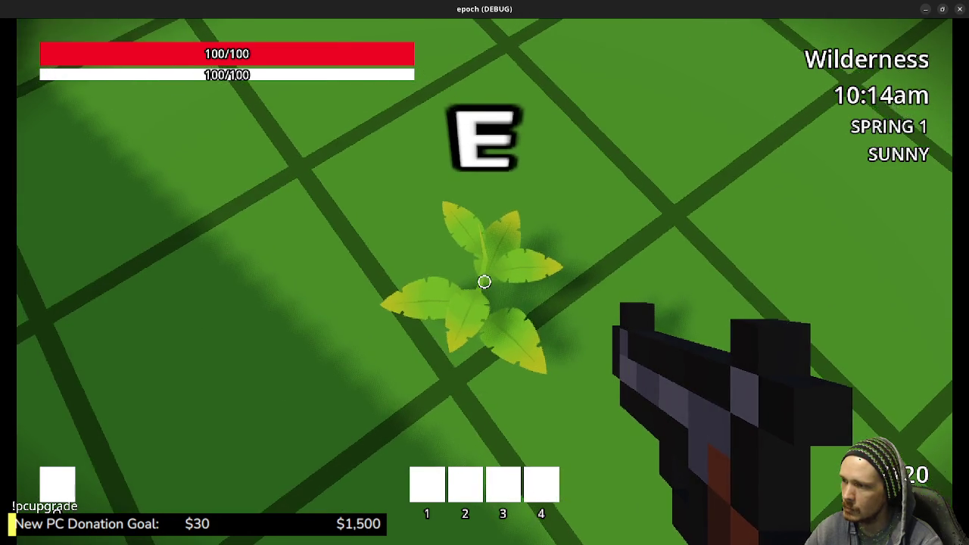
{"action": "key", "text": "space"}
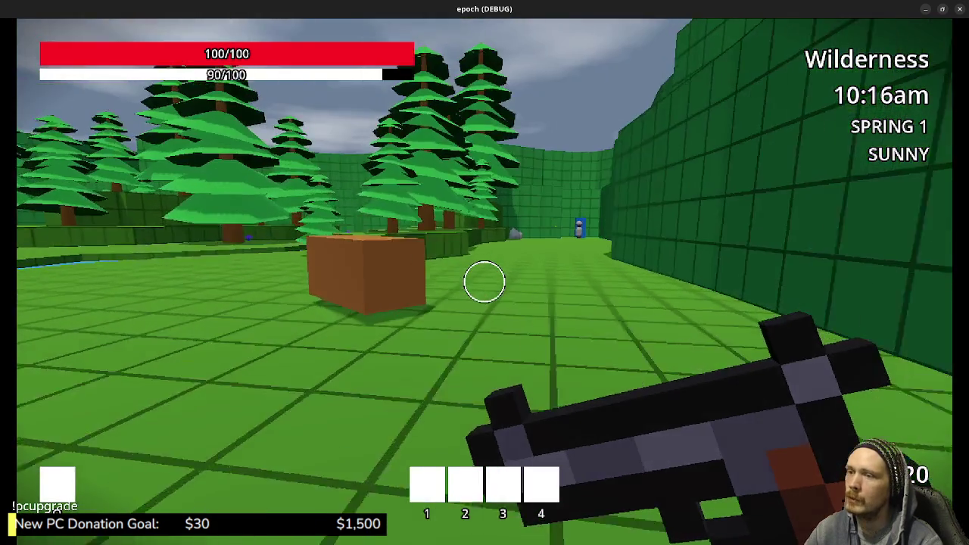
{"action": "key", "text": "w"}
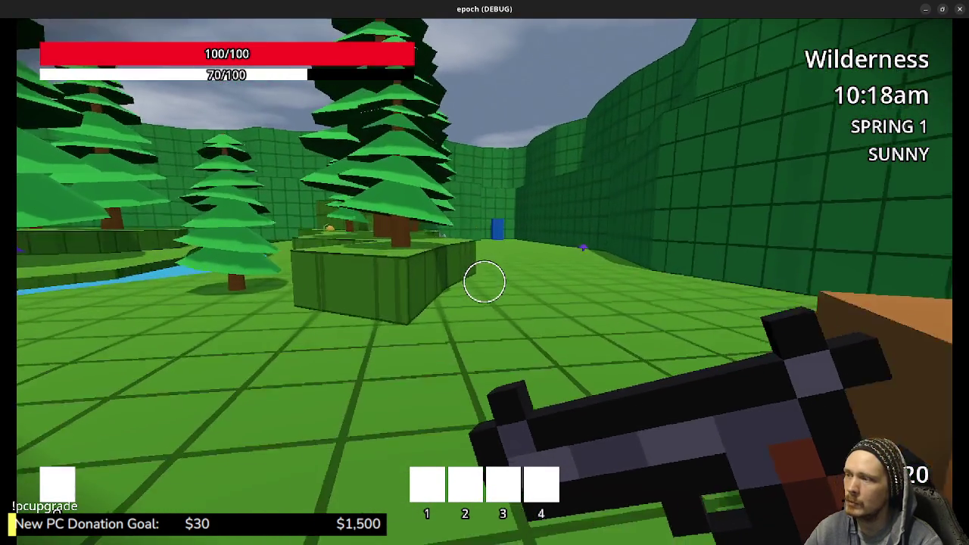
{"action": "key", "text": "w"}
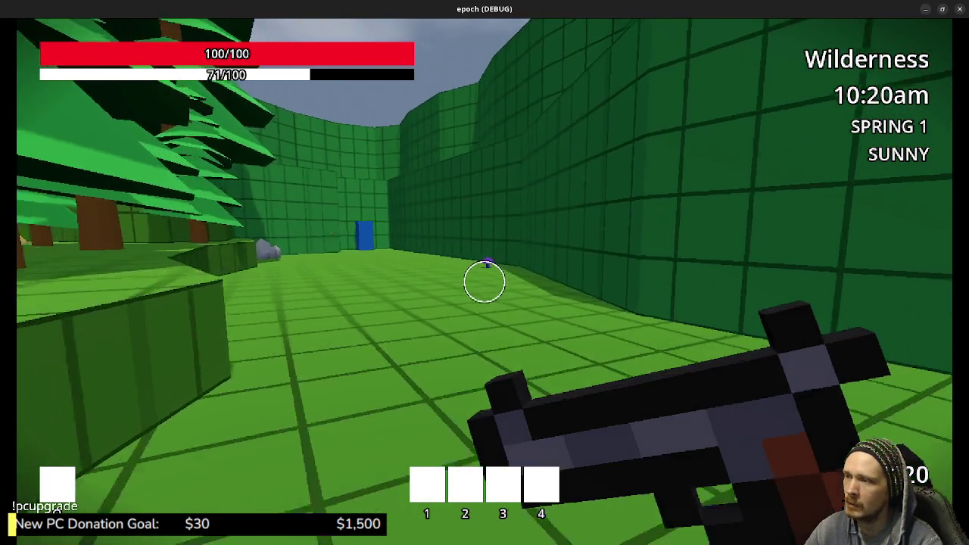
{"action": "key", "text": "w"}
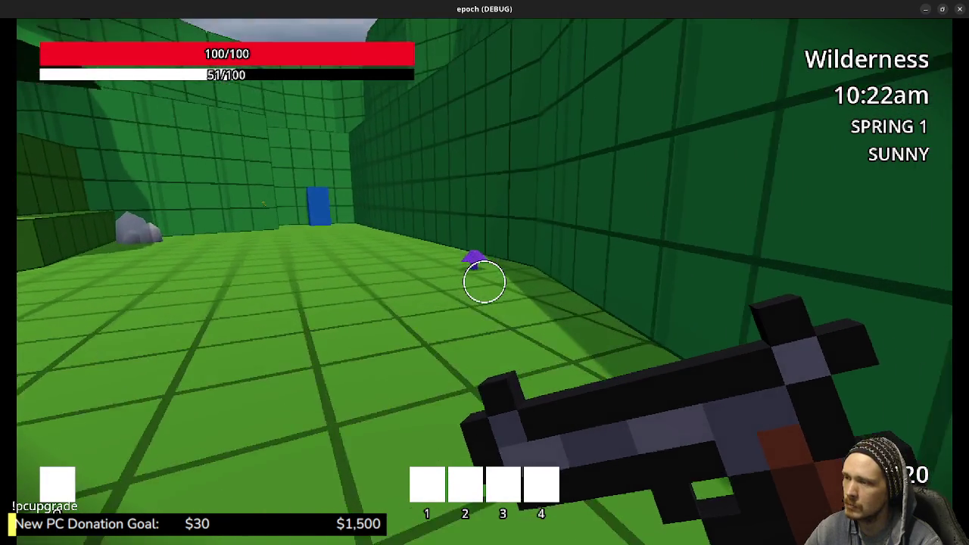
{"action": "key", "text": "w"}
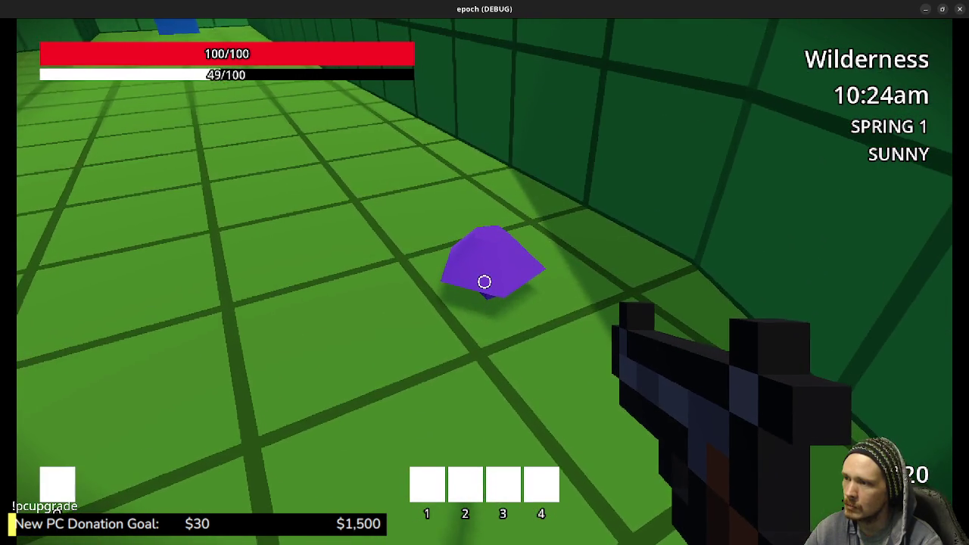
{"action": "key", "text": "w"}
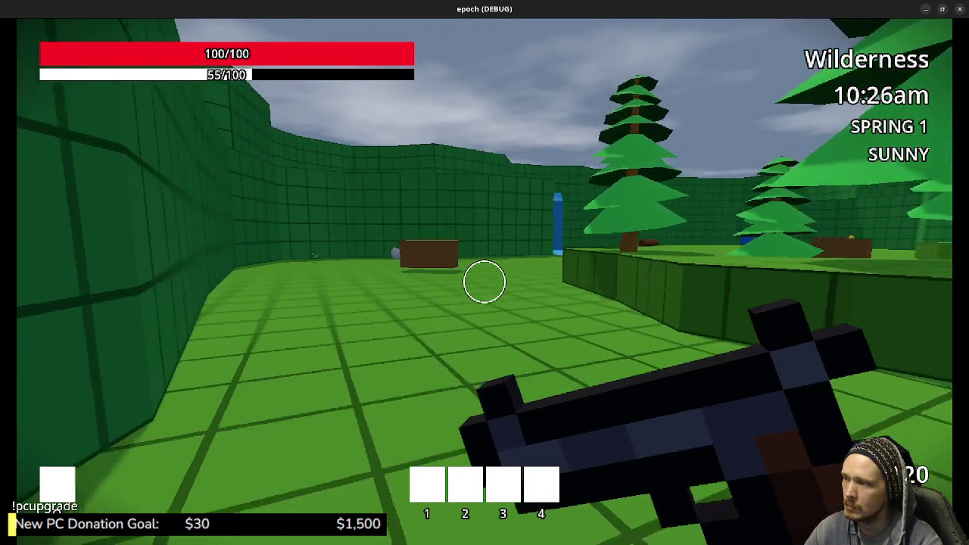
{"action": "key", "text": "w"}
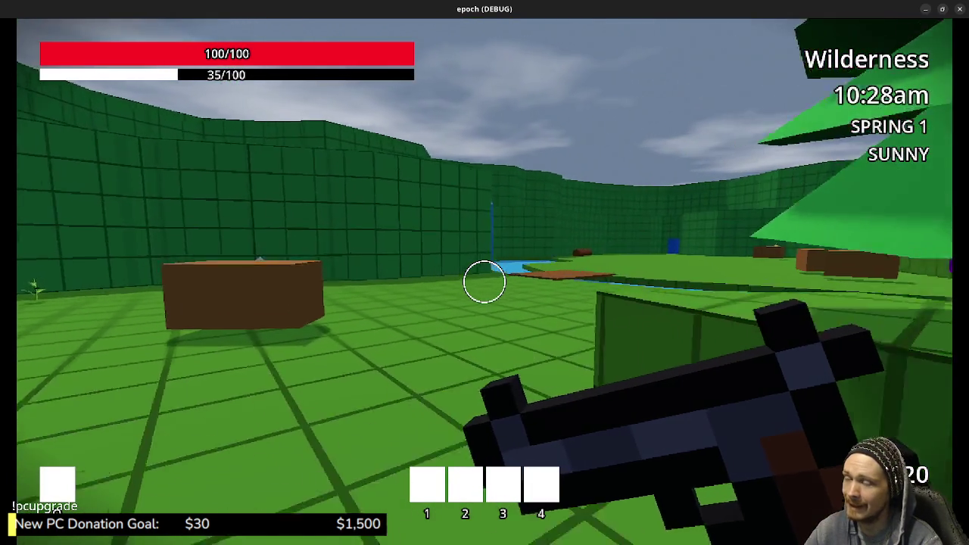
{"action": "key", "text": "s"}
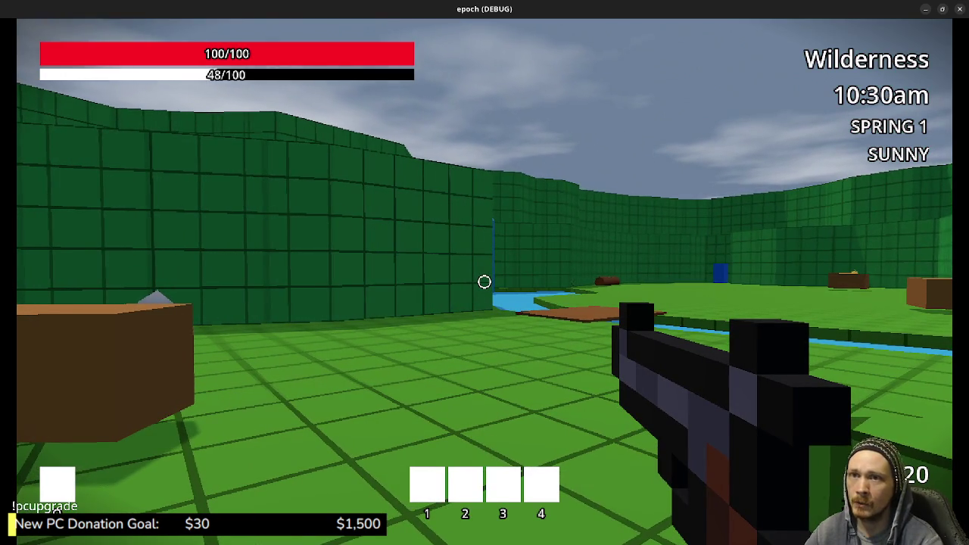
{"action": "key", "text": "F8"}
- Close the Files window showing the meshes folder and switch to the Documents/models window
{"action": "key", "text": "alt+Tab"}
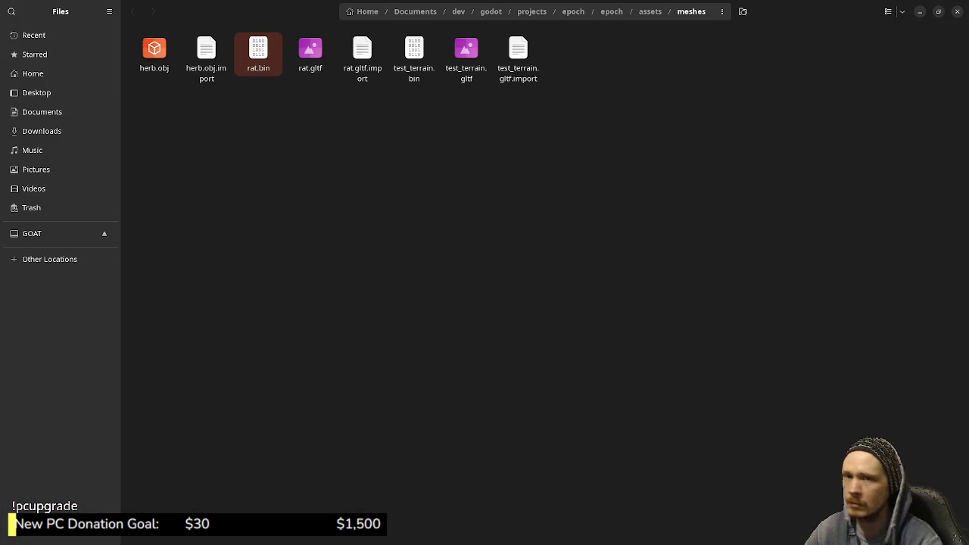
{"action": "key", "text": "super"}
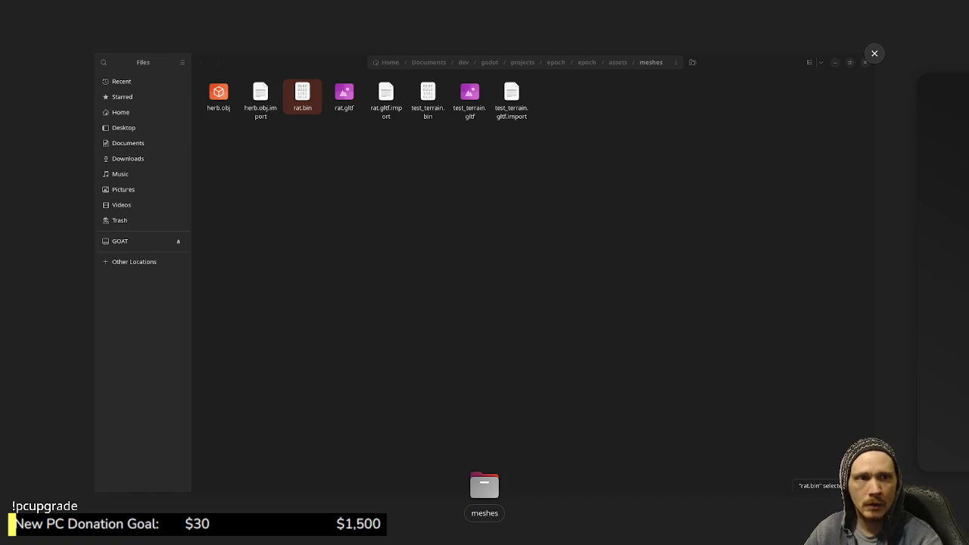
{"action": "left_click", "coordinate": [874, 53]}
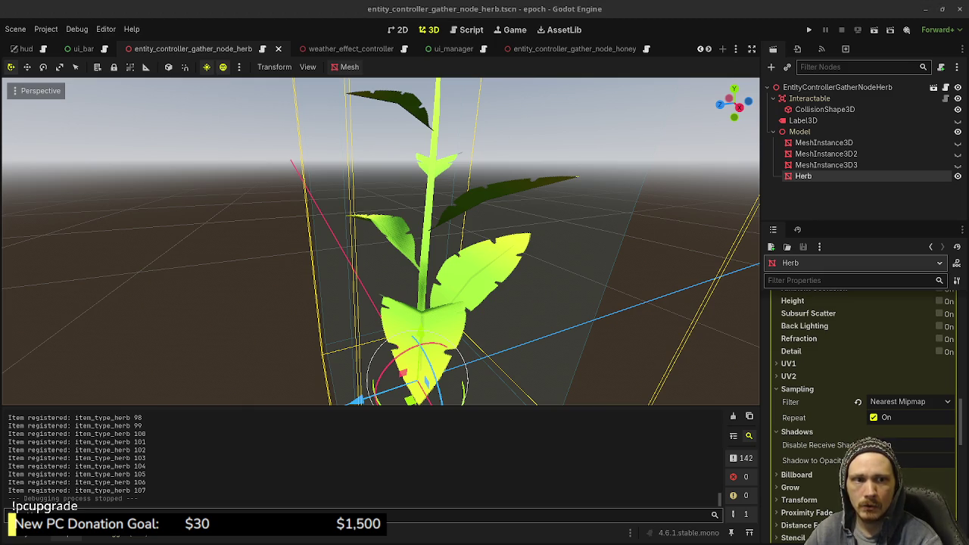
{"action": "key", "text": "alt+Tab"}
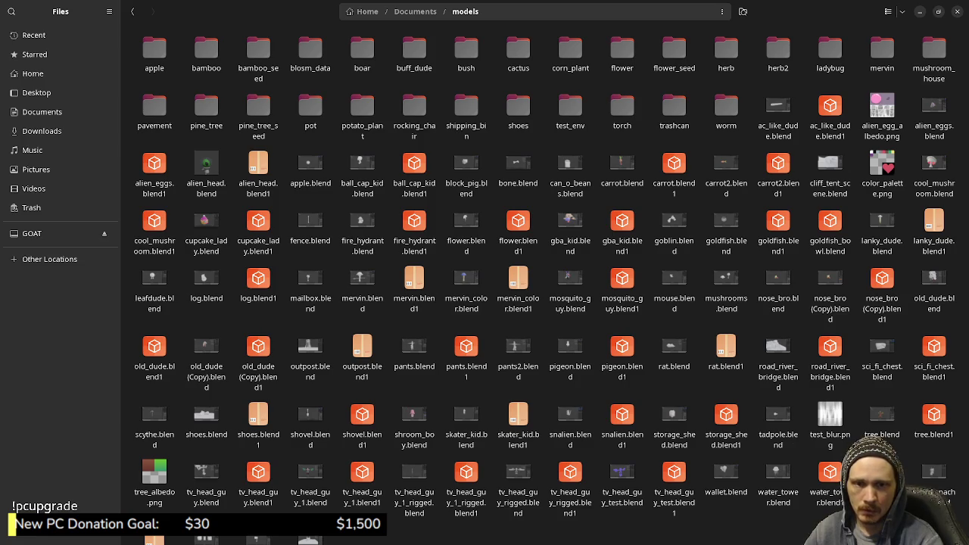
{"action": "key", "text": "alt+Tab"}
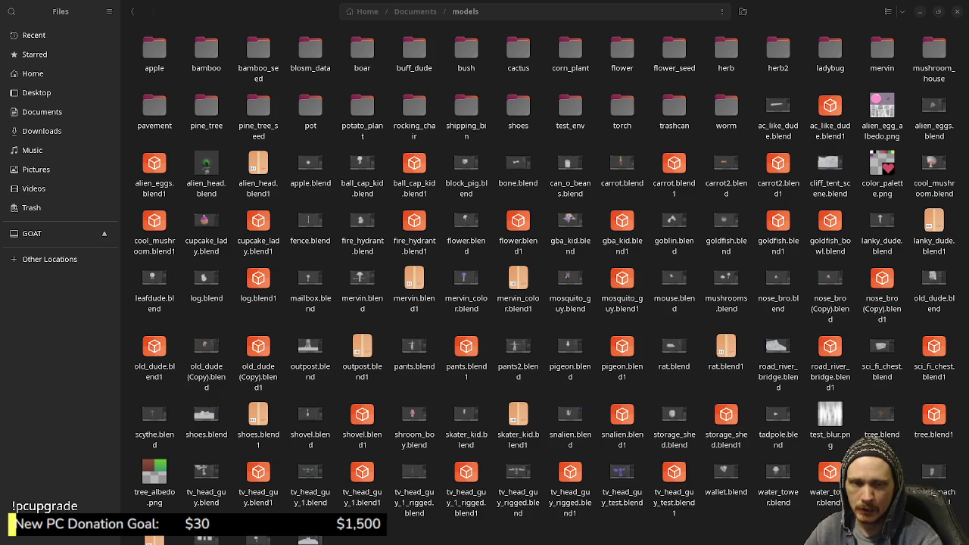
{"action": "key", "text": "alt+Tab"}
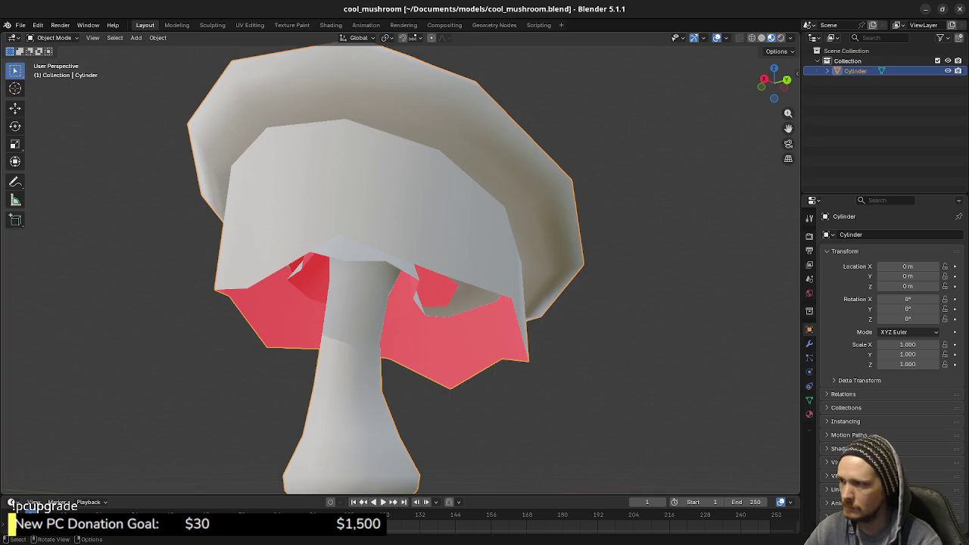
- Orbit around the cool_mushroom model from three angles, including the front, then close it
{"action": "mouse_move", "coordinate": [424, 272]}
{"action": "middle_mouse_down"}
{"action": "mouse_move", "coordinate": [469, 242]}
{"action": "mouse_move", "coordinate": [378, 257]}
{"action": "middle_mouse_up"}
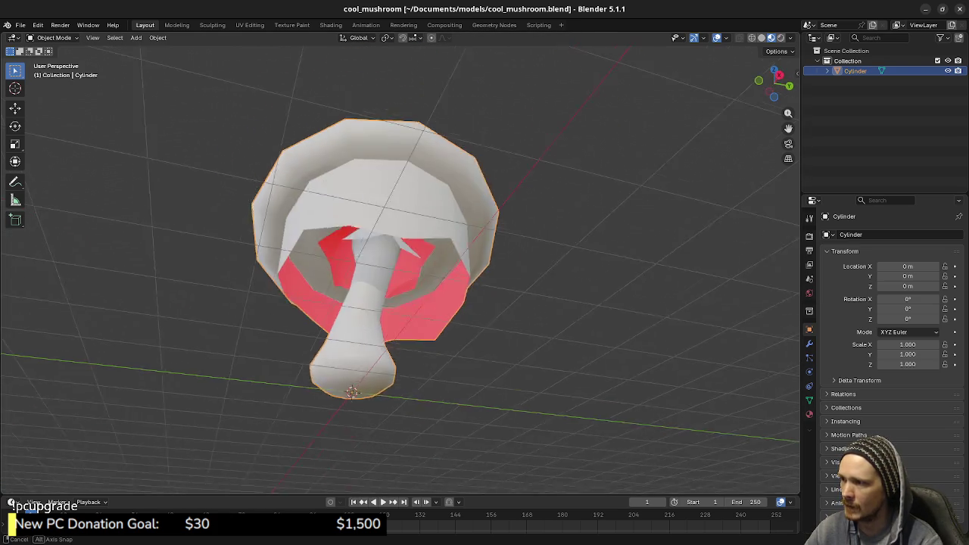
{"action": "middle_click_drag", "start_coordinate": [405, 302], "coordinate": [484, 288]}
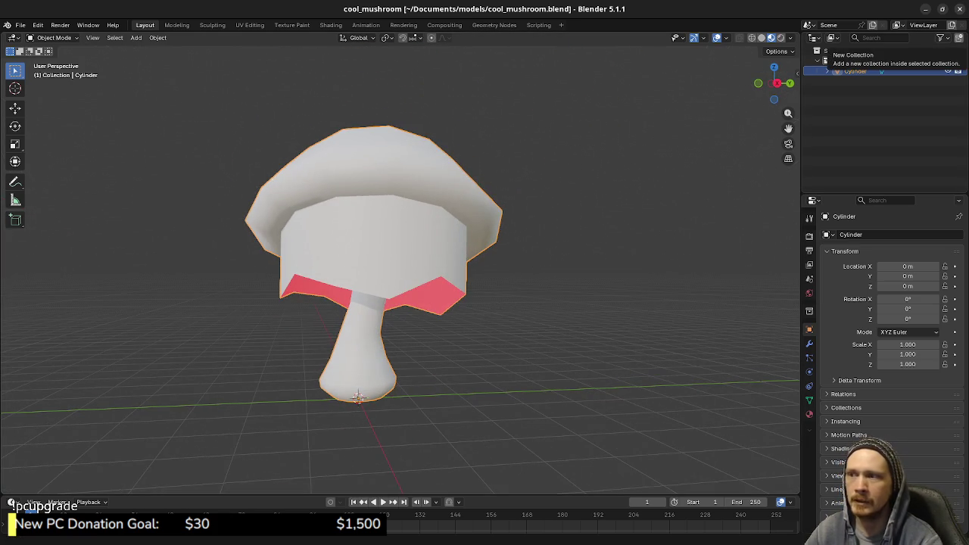
{"action": "middle_click_drag", "start_coordinate": [401, 265], "coordinate": [454, 249]}
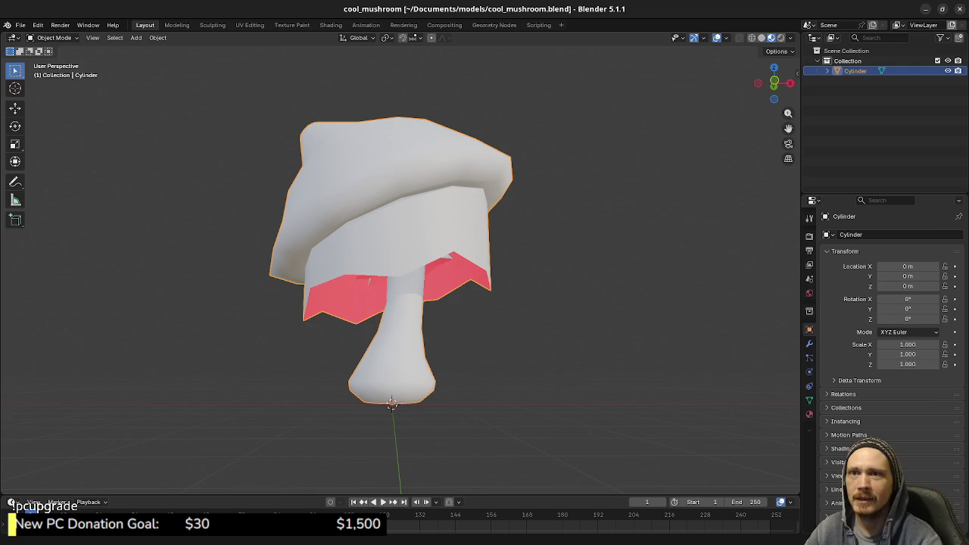
{"action": "key", "text": "alt+Tab"}
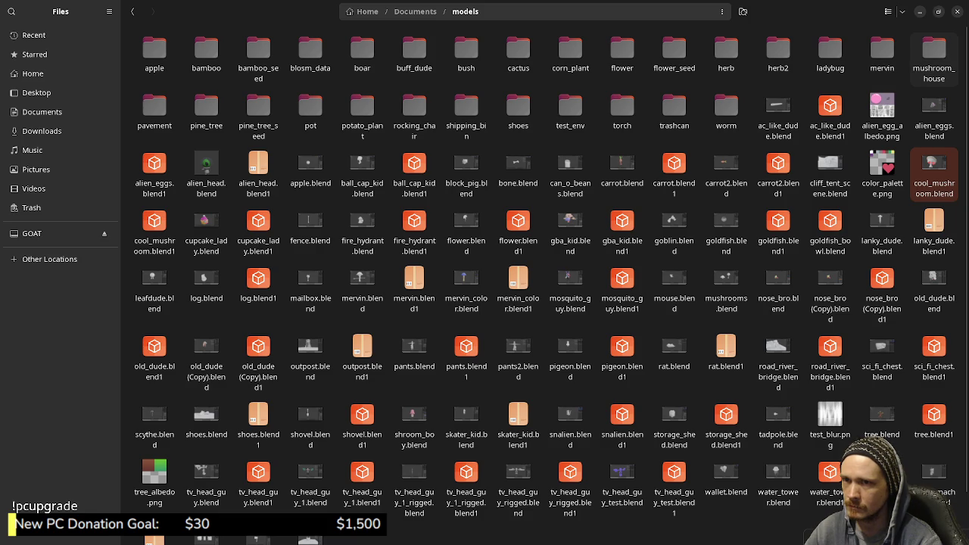
- Enter the mushroom_house folder and open mushroom_house.blend
{"action": "double_click", "coordinate": [933, 53]}
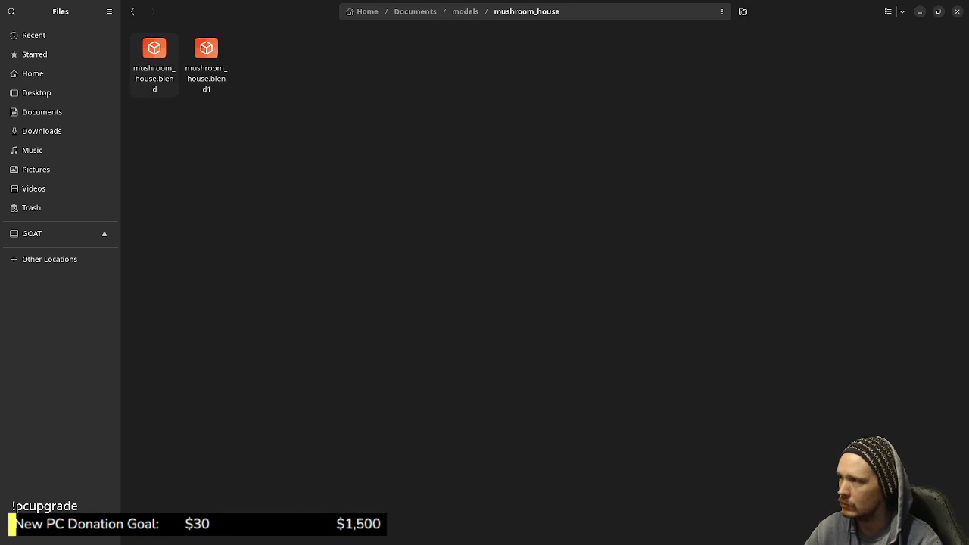
{"action": "left_click", "coordinate": [154, 64]}
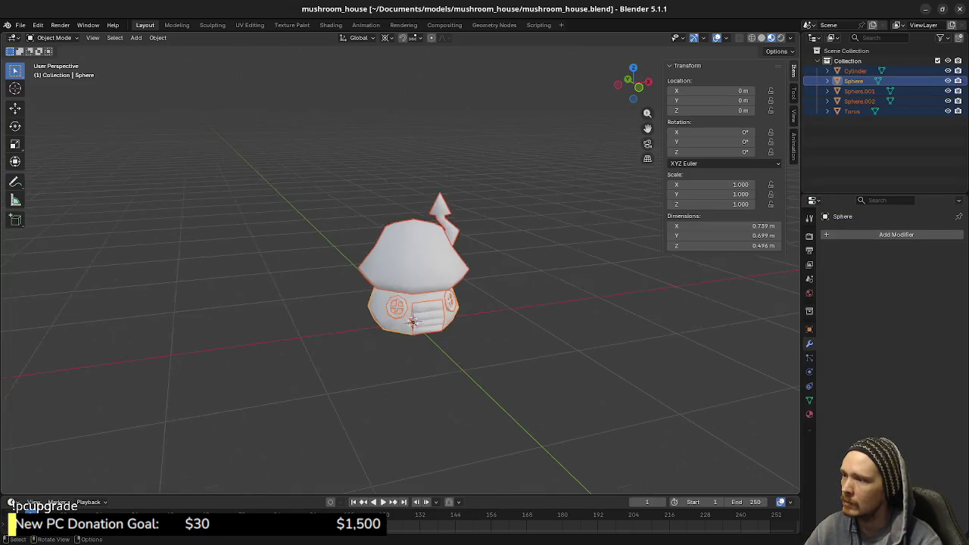
- Orbit and zoom around the mushroom house, clearing the selection and framing the door area
{"action": "scroll", "coordinate": [413, 321], "scroll_direction": "up", "scroll_amount": 5}
{"action": "mouse_move", "coordinate": [413, 321]}
{"action": "middle_mouse_down"}
{"action": "mouse_move", "coordinate": [461, 419]}
{"action": "mouse_move", "coordinate": [448, 364]}
{"action": "middle_mouse_up"}
{"action": "scroll", "coordinate": [462, 419], "scroll_direction": "down", "scroll_amount": 2}
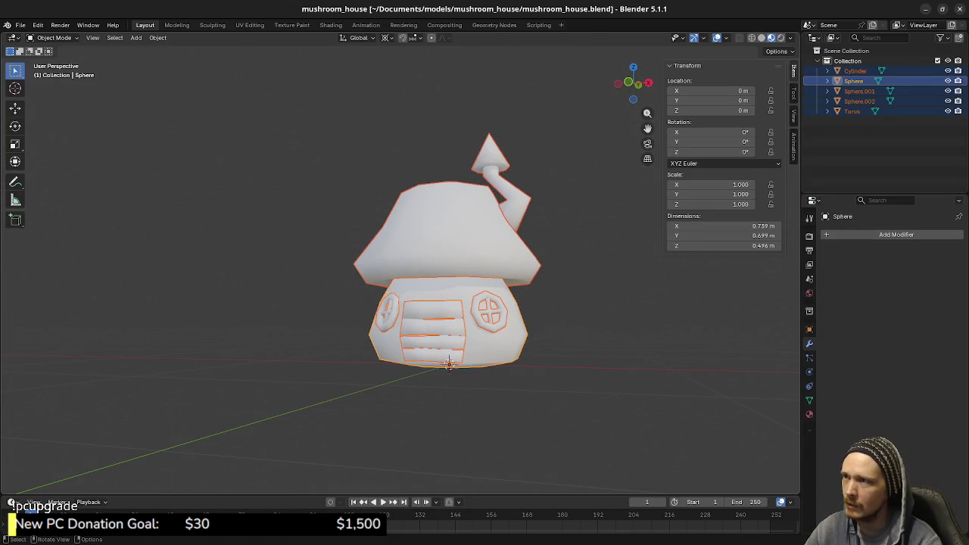
{"action": "key", "text": "alt+a"}
{"action": "scroll", "coordinate": [399, 265], "scroll_direction": "up", "scroll_amount": 2}
{"action": "mouse_move", "coordinate": [399, 265]}
{"action": "middle_mouse_down"}
{"action": "mouse_move", "coordinate": [454, 273]}
{"action": "mouse_move", "coordinate": [423, 265]}
{"action": "middle_mouse_up"}
{"action": "scroll", "coordinate": [400, 265], "scroll_direction": "up", "scroll_amount": 2}
{"action": "scroll", "coordinate": [400, 264], "scroll_direction": "down", "scroll_amount": 2}
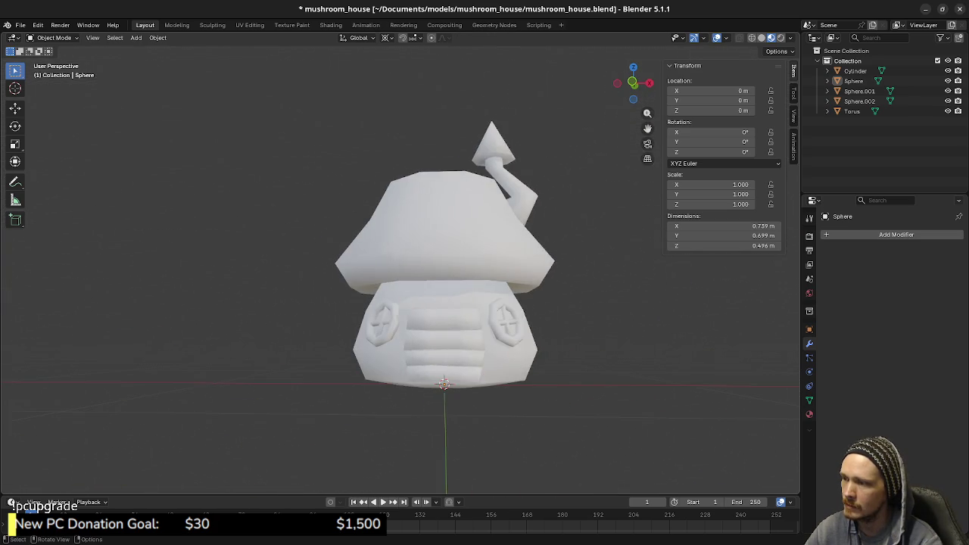
{"action": "scroll", "coordinate": [444, 303], "scroll_direction": "up", "scroll_amount": 3}
{"action": "middle_click_drag", "start_coordinate": [444, 303], "coordinate": [444, 162], "text": "shift"}
- Select the ladder by the door, try then cancel a rotation, and close the mushroom house file
{"action": "left_click", "coordinate": [443, 299]}
{"action": "middle_click_drag", "start_coordinate": [443, 299], "coordinate": [379, 299]}
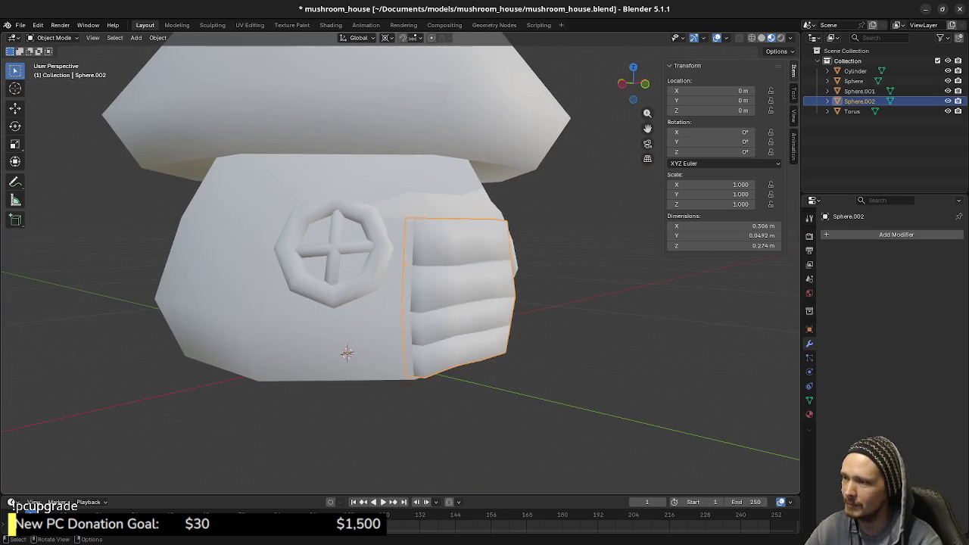
{"action": "key", "text": "r"}
{"action": "key", "text": "Escape"}
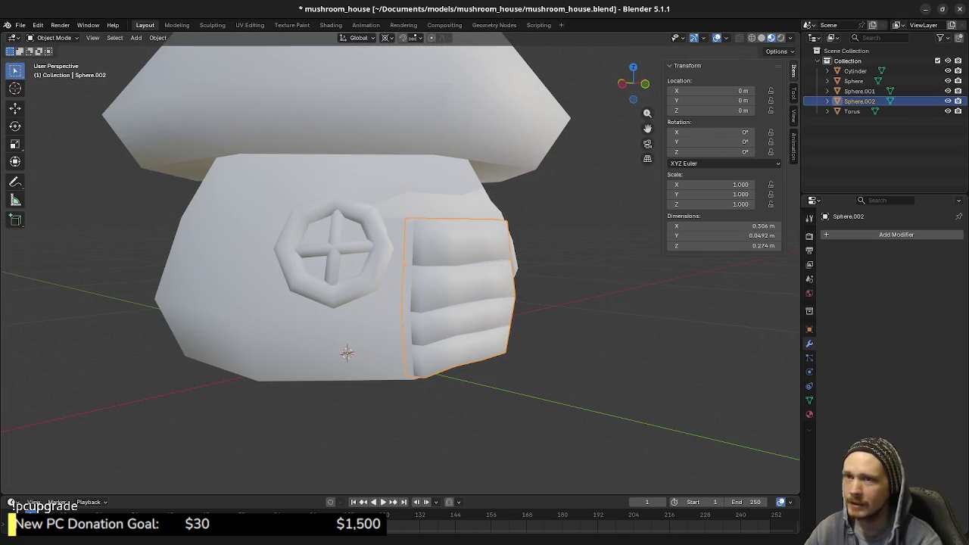
{"action": "key", "text": "ctrl+q"}
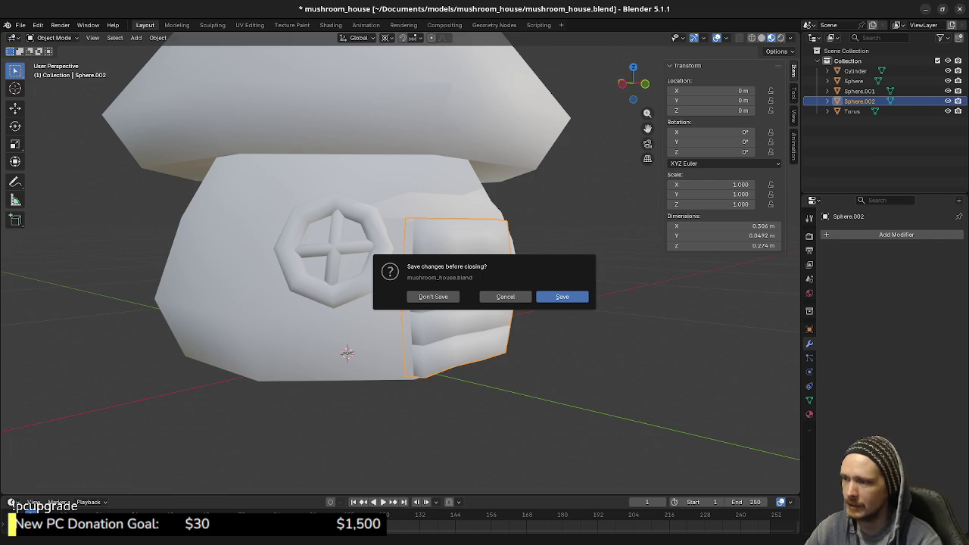
{"action": "left_click", "coordinate": [433, 296]}
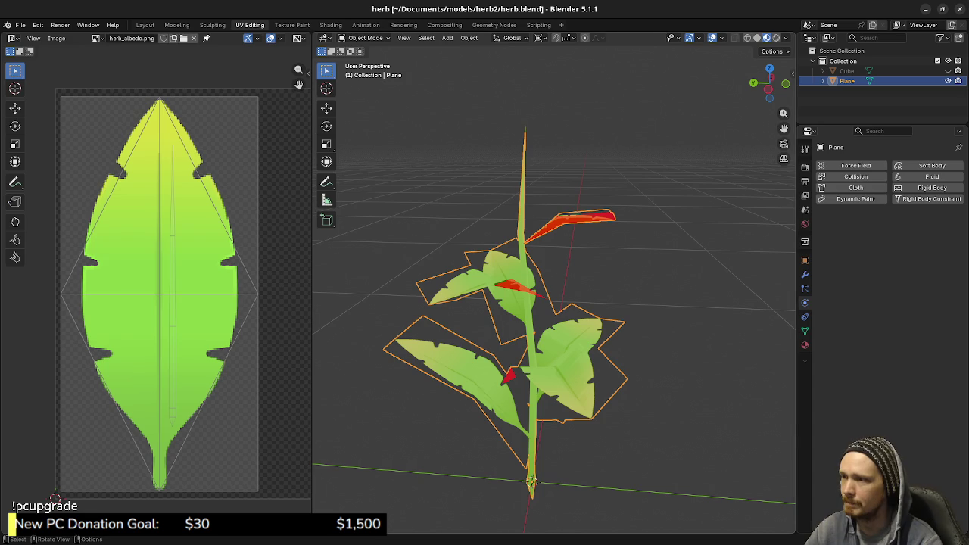
- In Edit Mode, select the whole herb mesh and recalculate its normals outside
{"action": "key", "text": "Tab"}
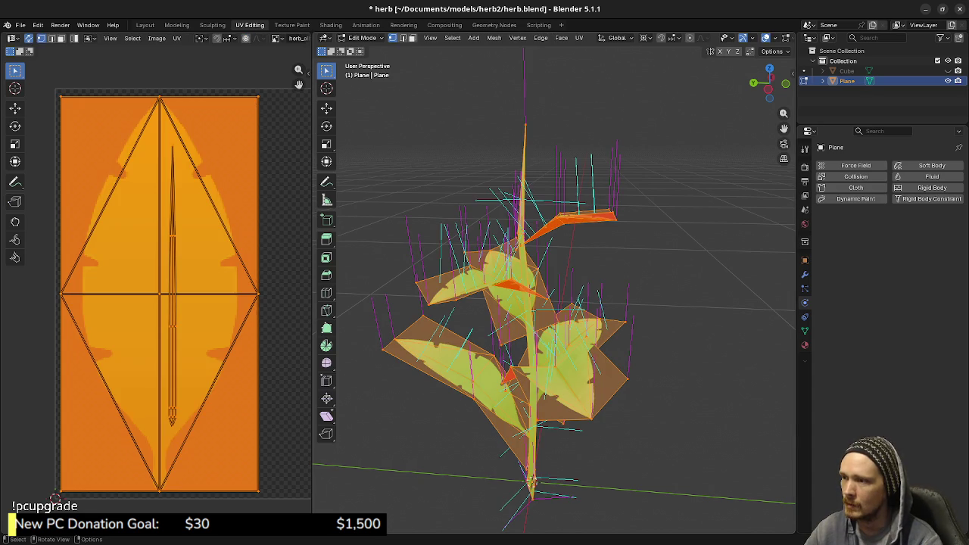
{"action": "key", "text": "alt+a"}
{"action": "key", "text": "a"}
{"action": "key", "text": "alt+n"}
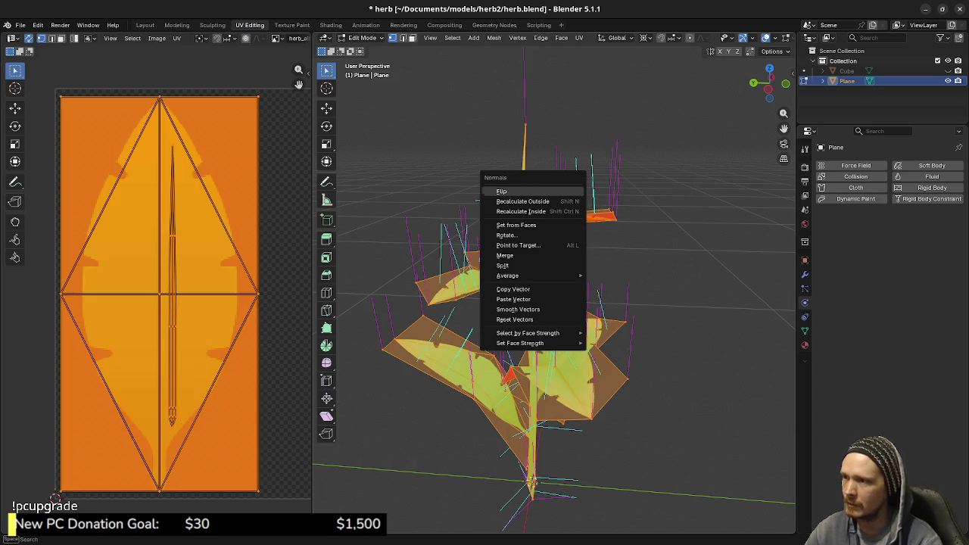
{"action": "left_click", "coordinate": [522, 201]}
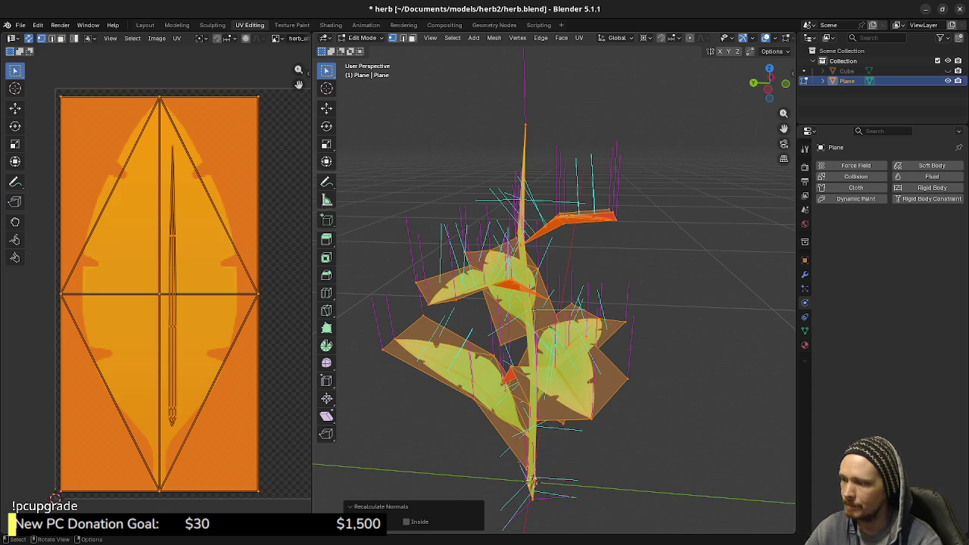
{"action": "key", "text": "ctrl+z"}
{"action": "key", "text": "ctrl+shift+z"}
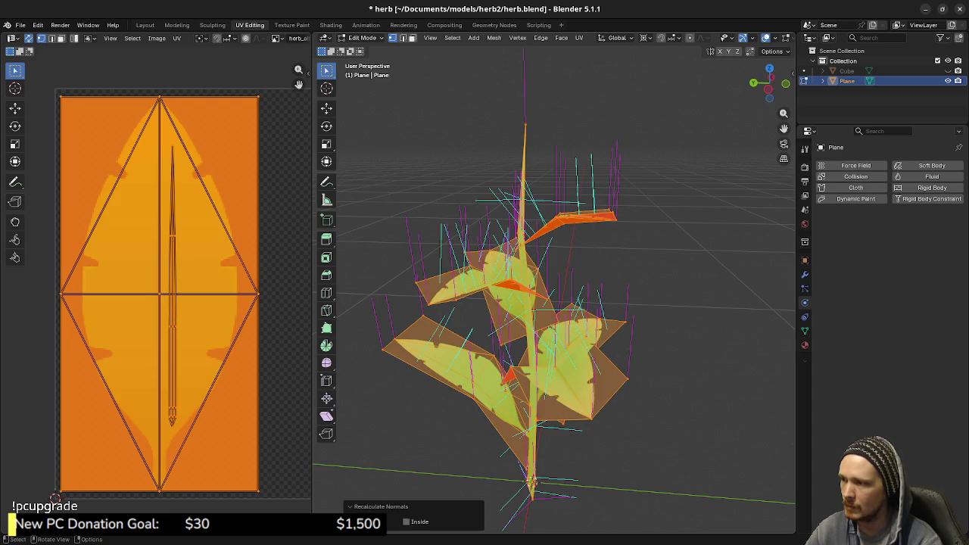
{"action": "middle_click_drag", "start_coordinate": [552, 303], "coordinate": [597, 299]}
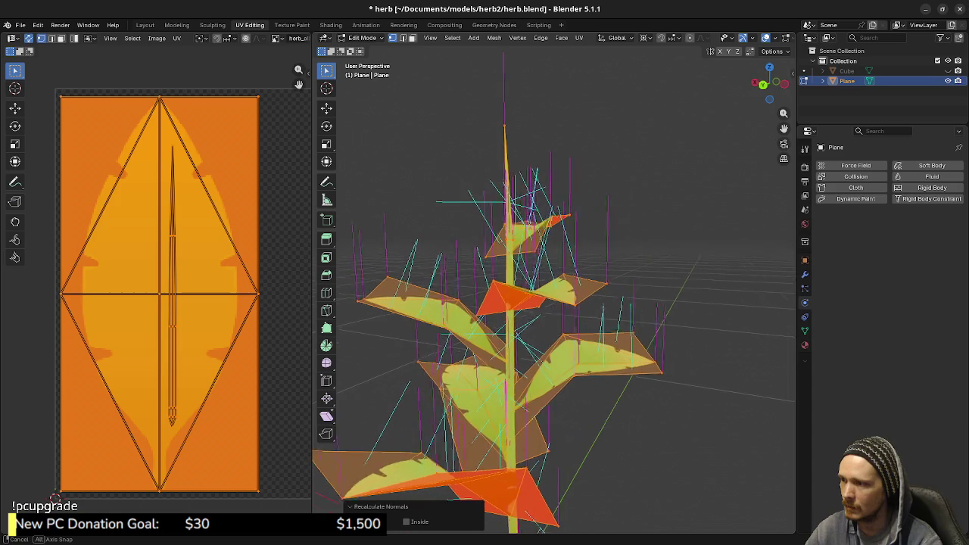
- Recalculate the normals outside again, check them with edit-mode overlays, then save herb.blend and close
{"action": "key", "text": "alt+n"}
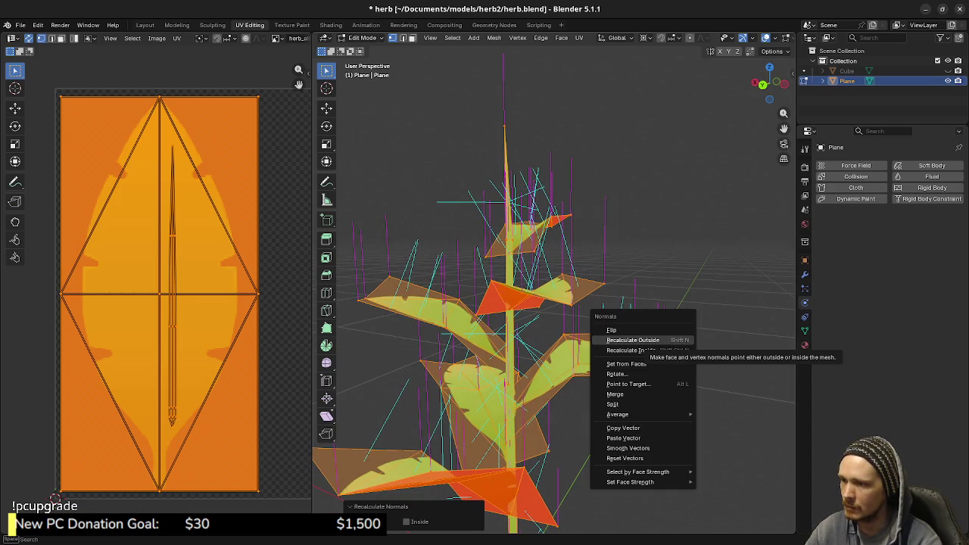
{"action": "left_click", "coordinate": [632, 339]}
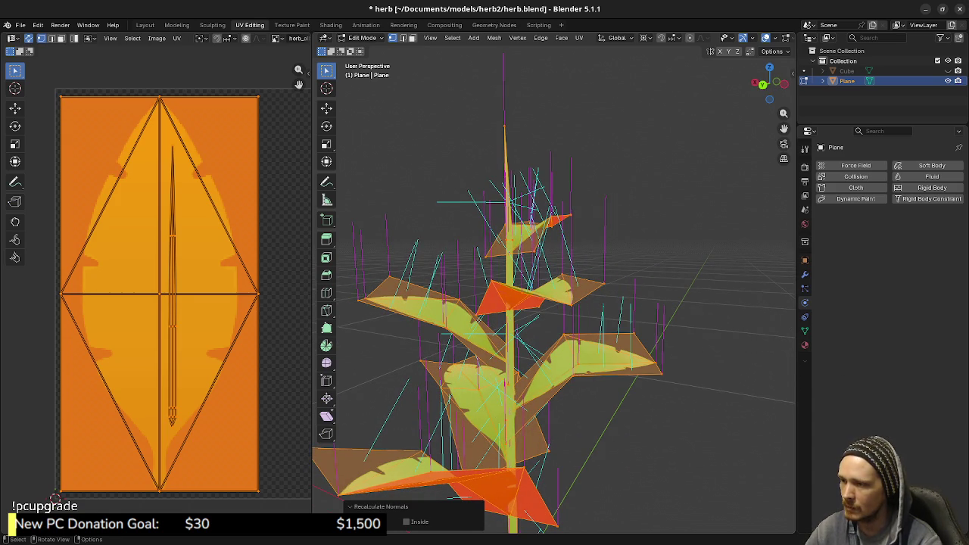
{"action": "mouse_move", "coordinate": [632, 340]}
{"action": "middle_mouse_down"}
{"action": "mouse_move", "coordinate": [617, 342]}
{"action": "mouse_move", "coordinate": [631, 341]}
{"action": "middle_mouse_up"}
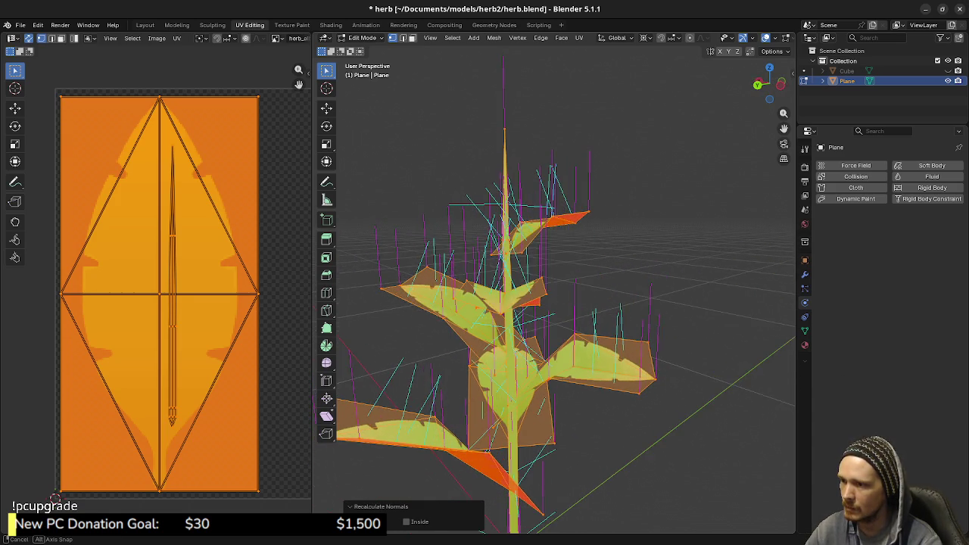
{"action": "scroll", "coordinate": [749, 38], "scroll_direction": "down", "scroll_amount": 2}
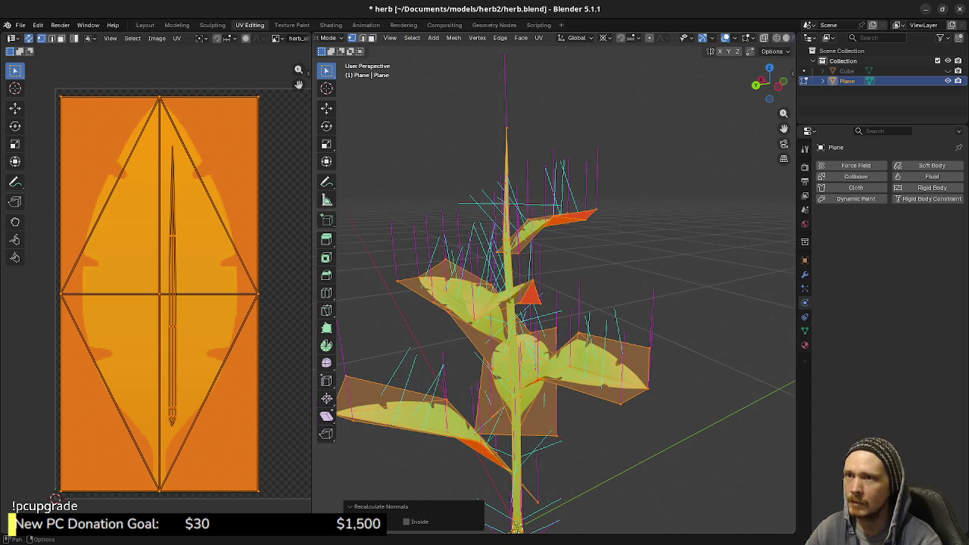
{"action": "left_click", "coordinate": [749, 37]}
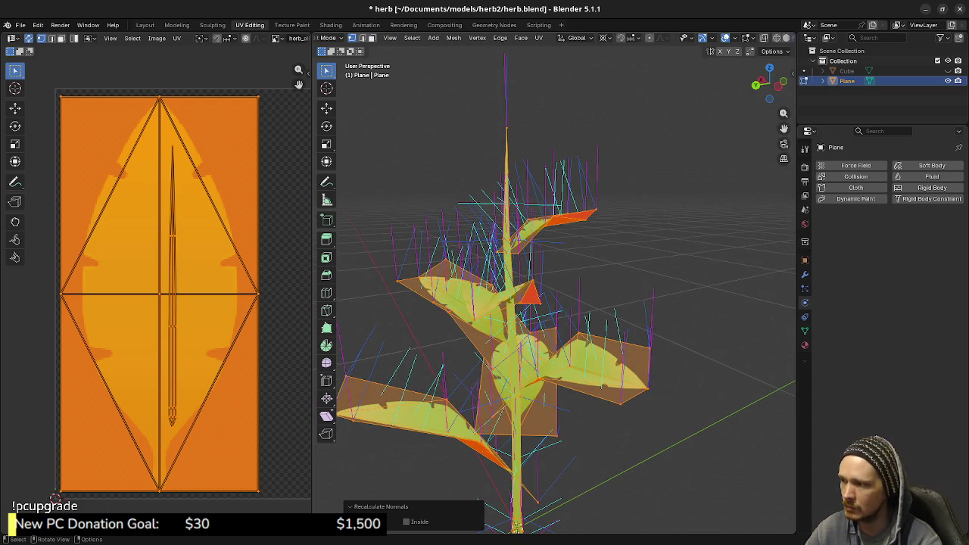
{"action": "mouse_move", "coordinate": [643, 348]}
{"action": "middle_mouse_down"}
{"action": "mouse_move", "coordinate": [749, 356]}
{"action": "mouse_move", "coordinate": [681, 356]}
{"action": "middle_mouse_up"}
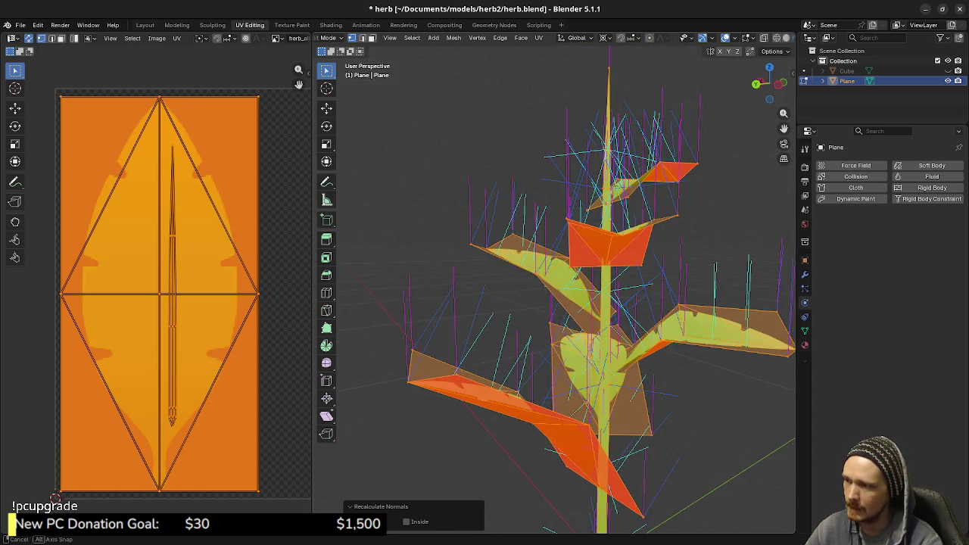
{"action": "middle_click_drag", "start_coordinate": [681, 356], "coordinate": [659, 356]}
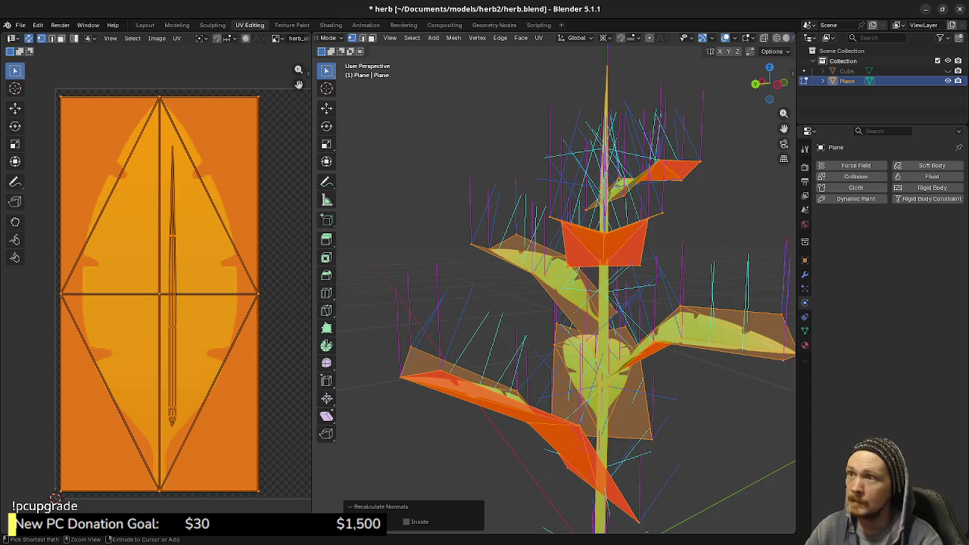
{"action": "key", "text": "ctrl+s"}
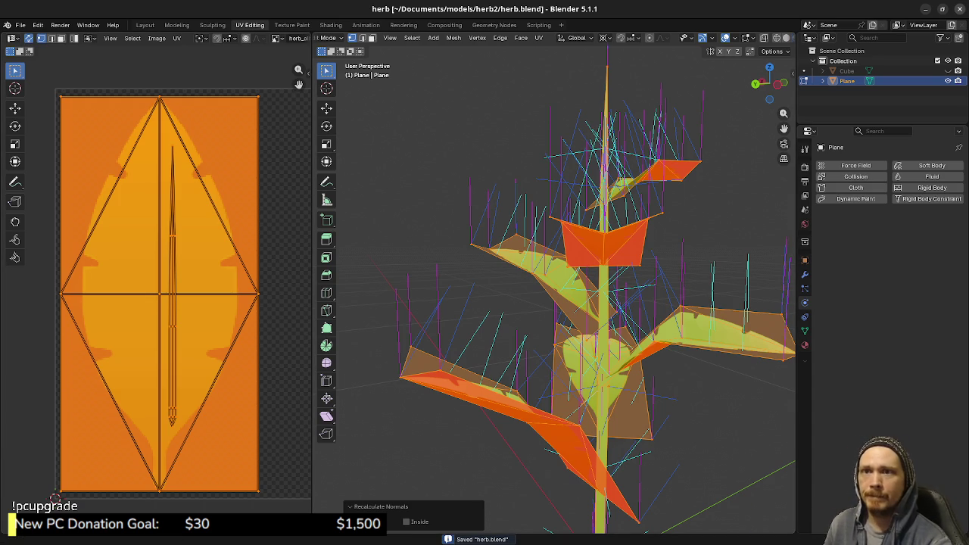
{"action": "left_click", "coordinate": [960, 8]}
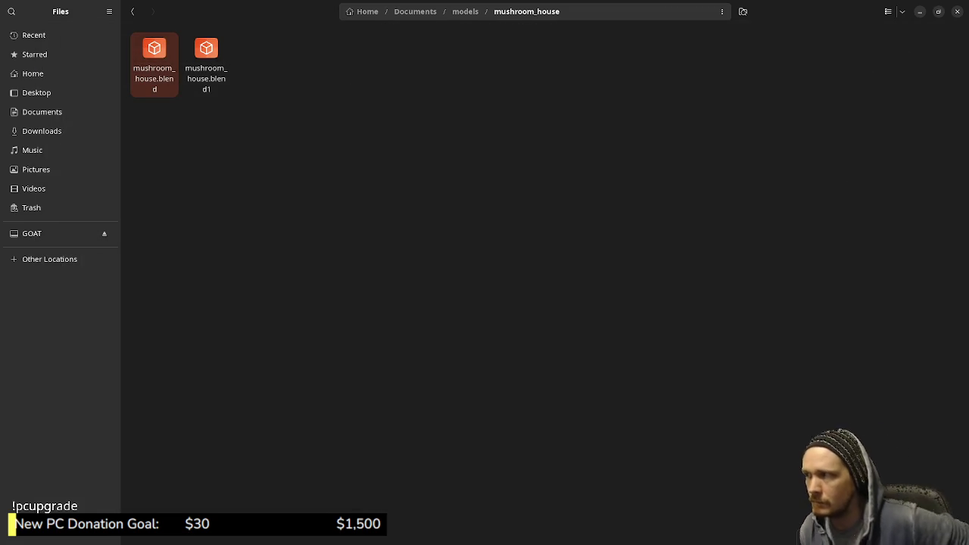
- Go back to the models folder and open shroom_boy.blend
{"action": "left_click", "coordinate": [133, 12]}
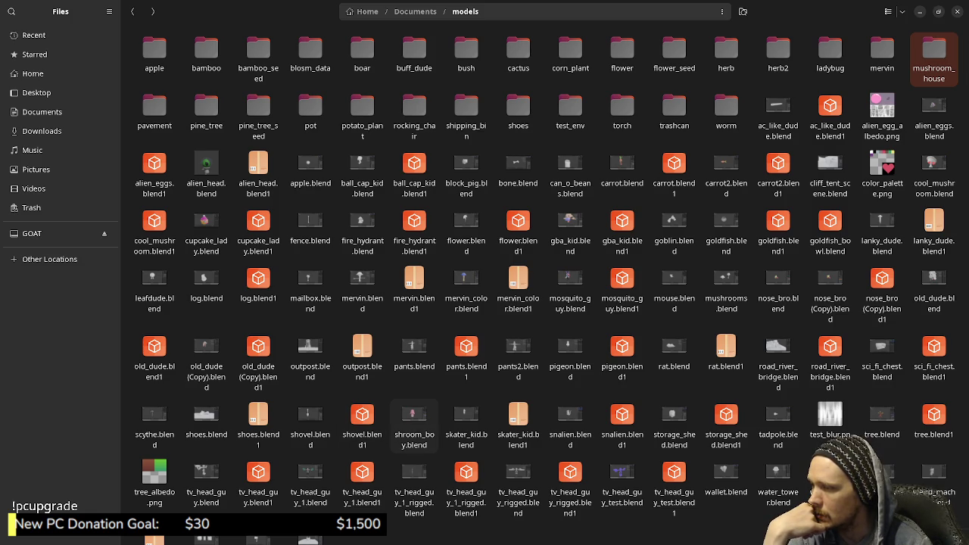
{"action": "left_click", "coordinate": [414, 423]}
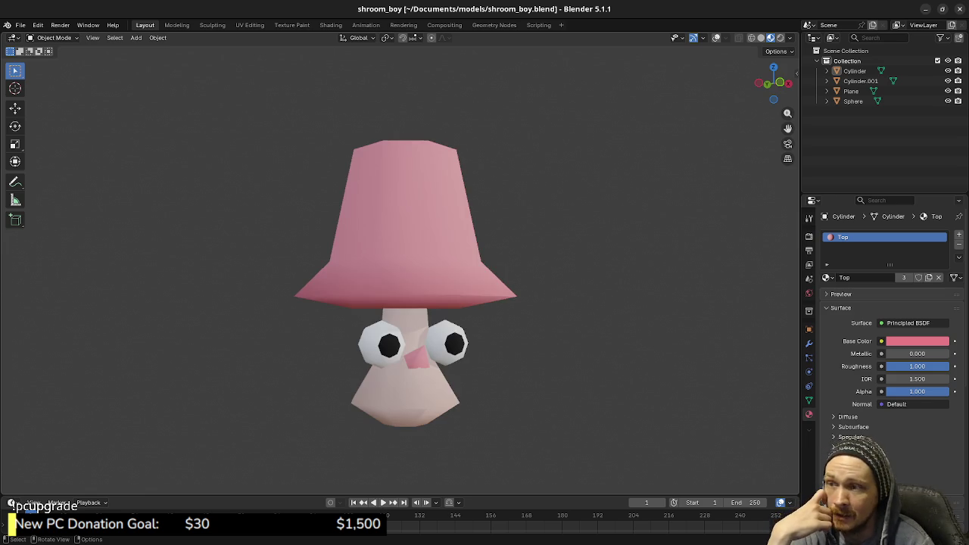
- Orbit briefly around the pink shroom_boy mushroom, then close Blender
{"action": "middle_click_drag", "start_coordinate": [405, 302], "coordinate": [412, 299]}
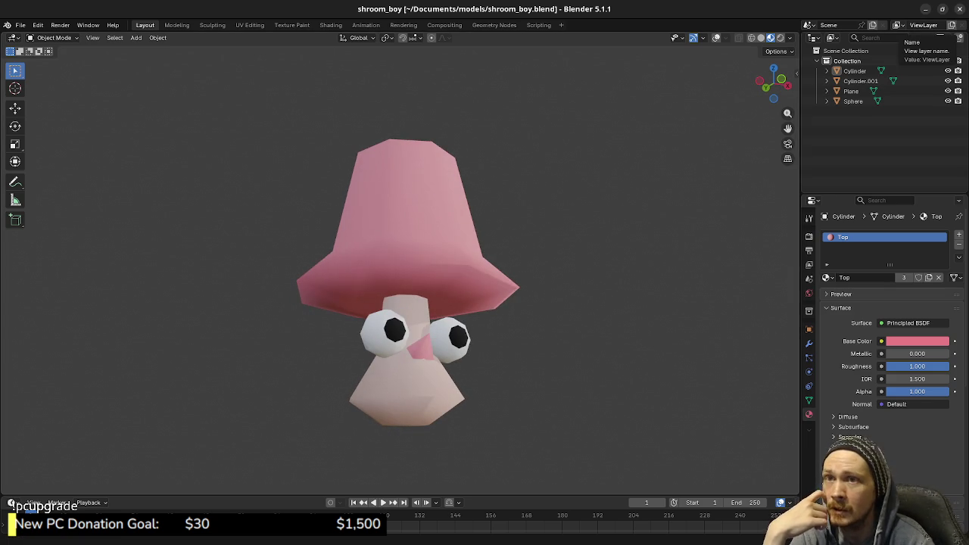
{"action": "left_click", "coordinate": [957, 9]}
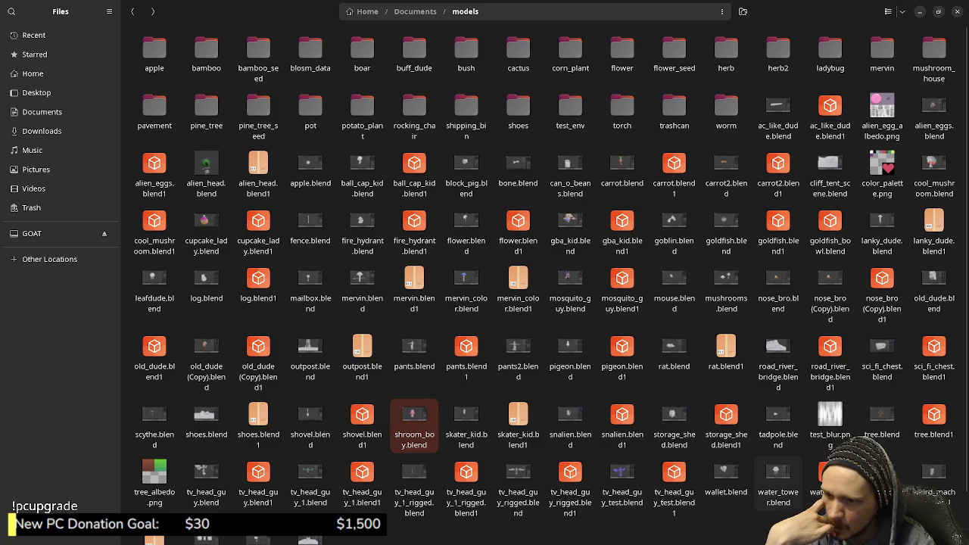
- Scroll the models folder, then bring forward Godot with the entity_controller_gather_node_herb scene
{"action": "scroll", "coordinate": [778, 477], "scroll_direction": "down", "scroll_amount": 1}
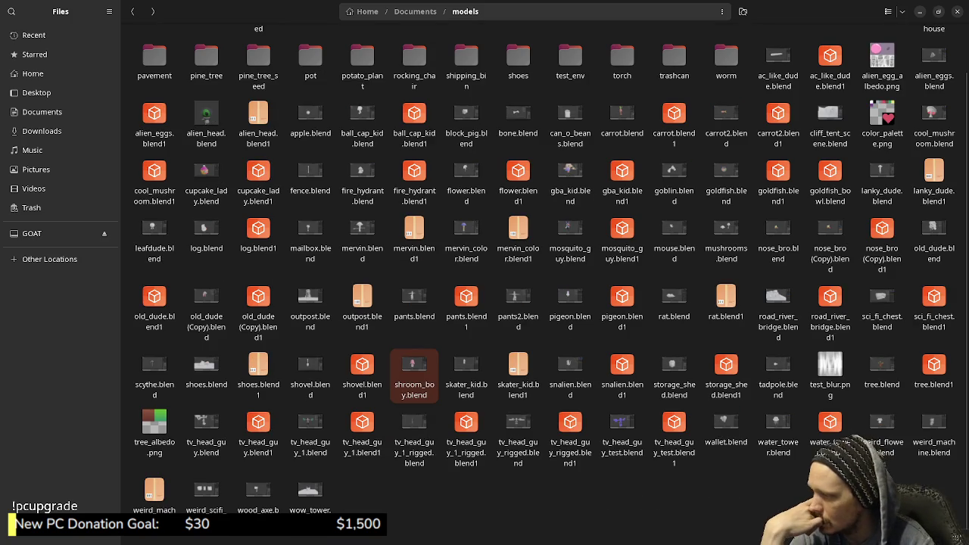
{"action": "scroll", "coordinate": [674, 303], "scroll_direction": "up", "scroll_amount": 1}
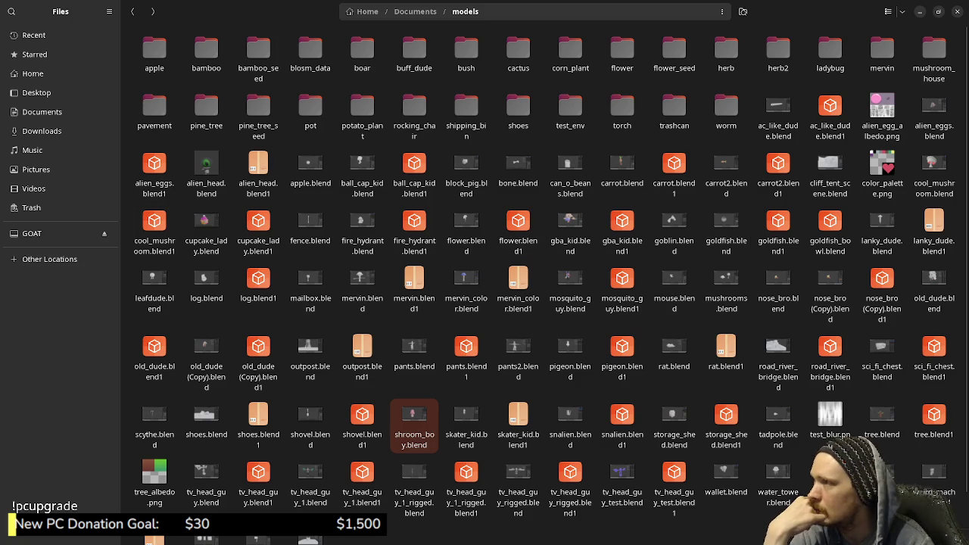
{"action": "key", "text": "ctrl+w"}
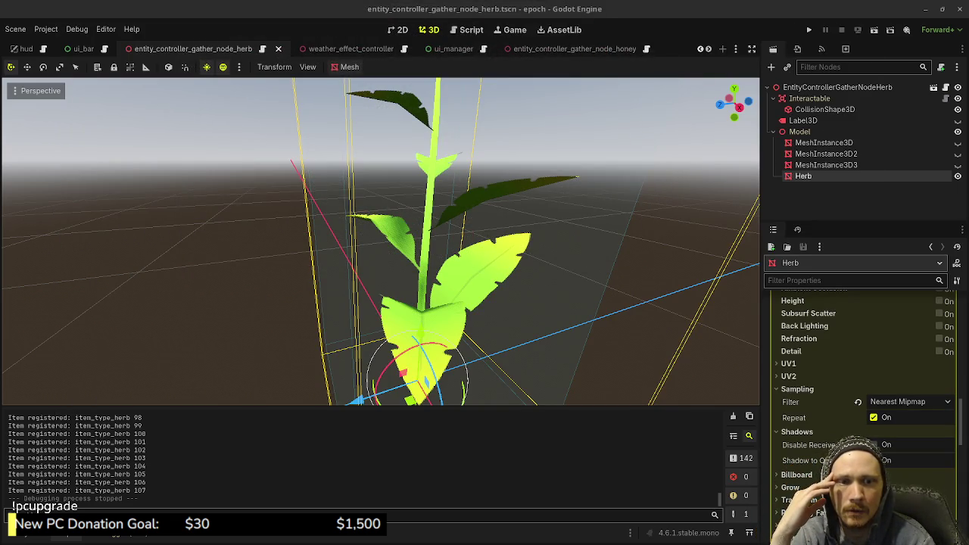
- Switch from Godot to the Files window showing the GOAT drive's models folder
{"action": "key", "text": "alt+Tab"}
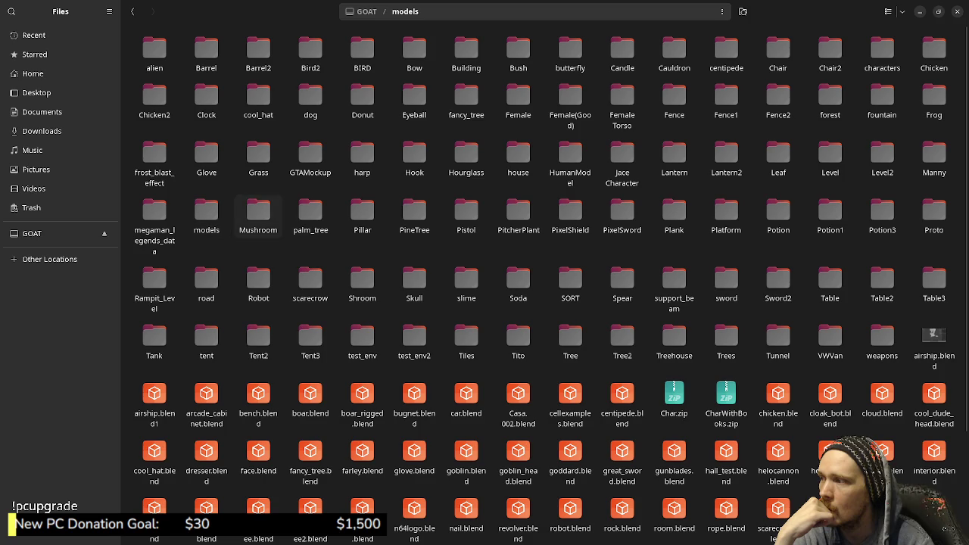
{"action": "double_click", "coordinate": [258, 216]}
{"action": "left_click", "coordinate": [154, 59]}
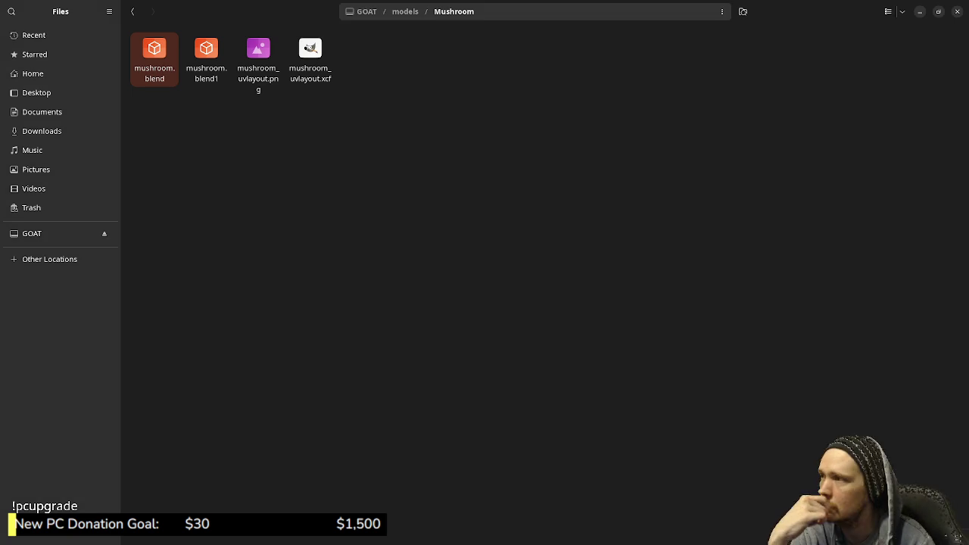
{"action": "left_click", "coordinate": [132, 11]}
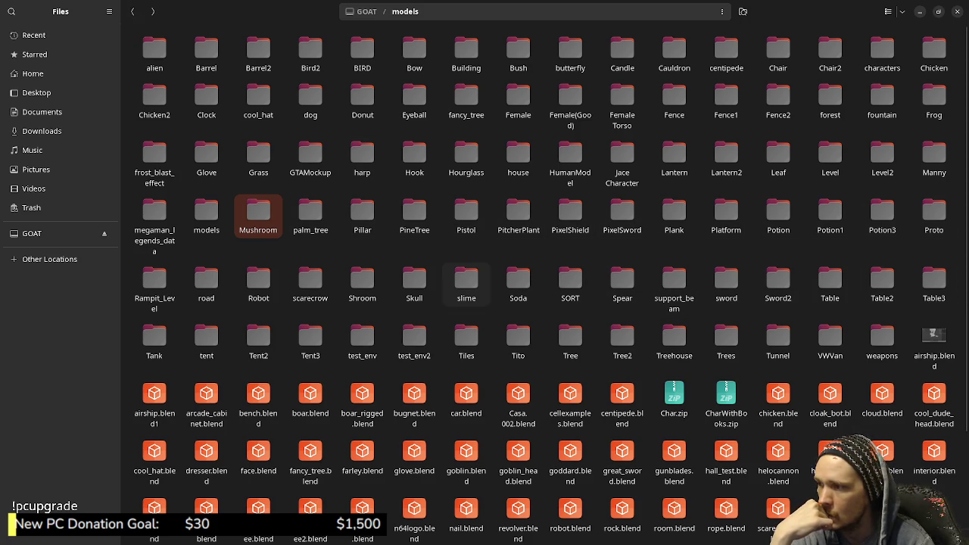
{"action": "double_click", "coordinate": [362, 282]}
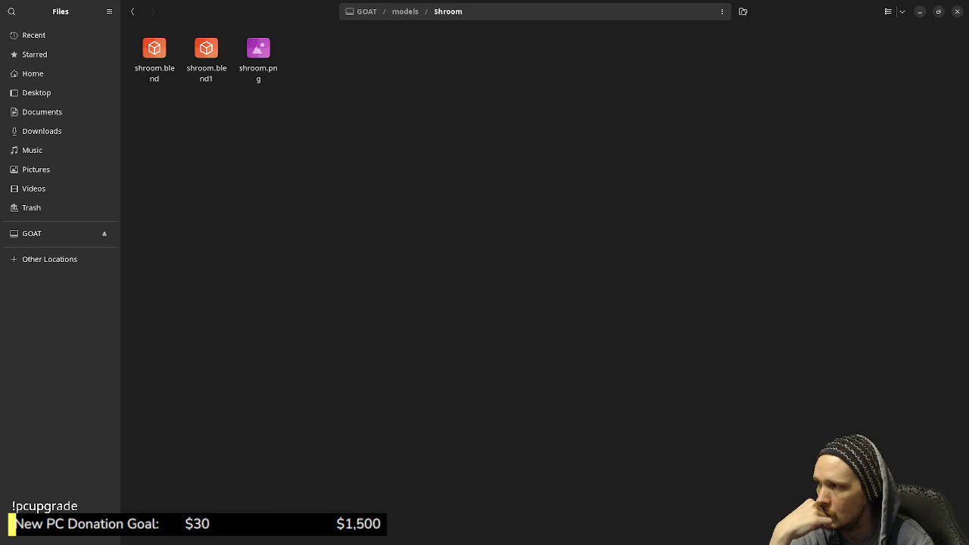
{"action": "left_click", "coordinate": [154, 56]}
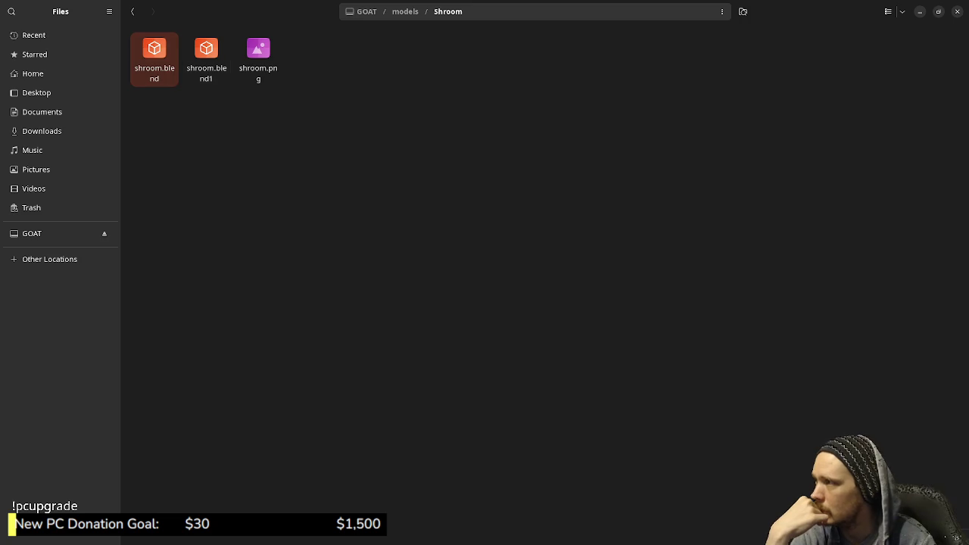
{"action": "key", "text": "alt+Left"}
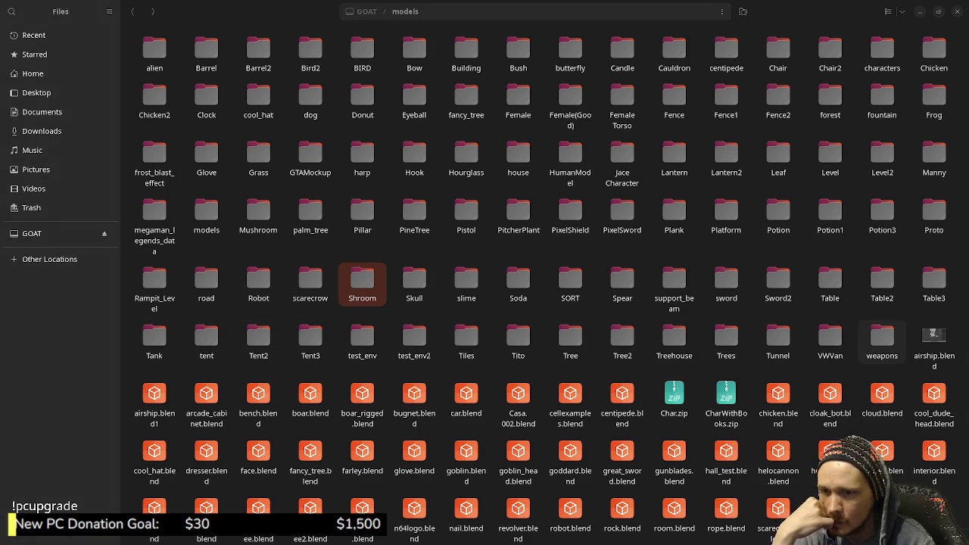
- Scroll through the GOAT models folder and pick mushrooms.blend
{"action": "scroll", "coordinate": [855, 356], "scroll_direction": "down", "scroll_amount": 1}
{"action": "scroll", "coordinate": [855, 356], "scroll_direction": "down", "scroll_amount": 1}
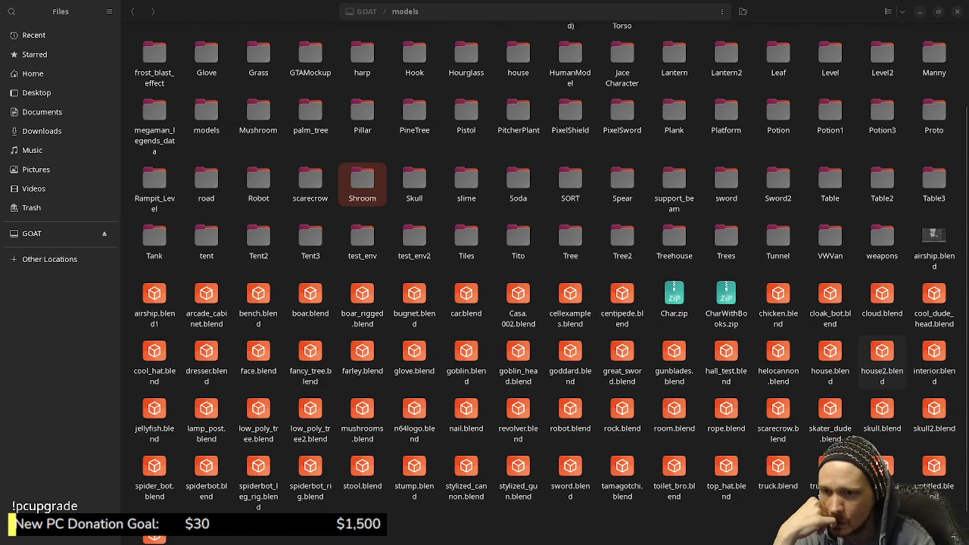
{"action": "scroll", "coordinate": [829, 356], "scroll_direction": "down", "scroll_amount": 1}
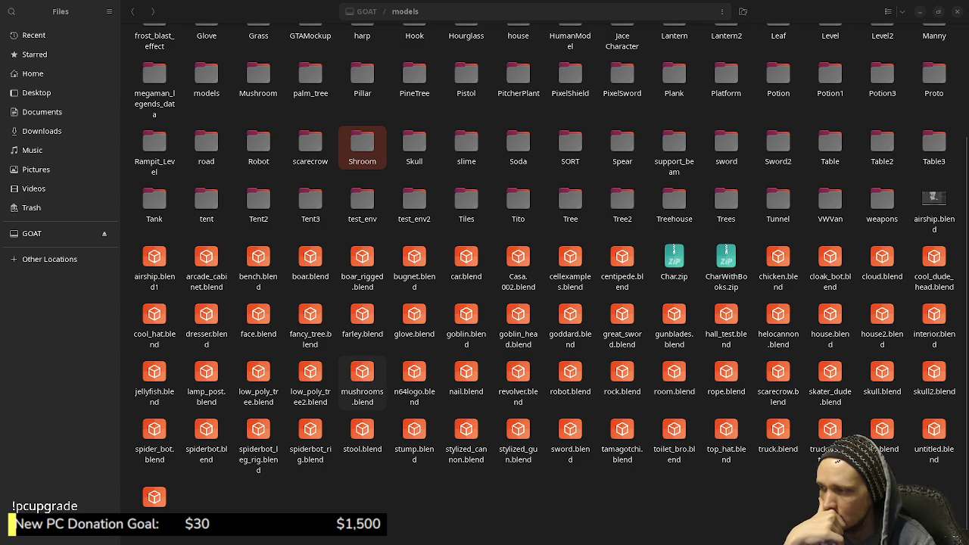
{"action": "left_click", "coordinate": [361, 379]}
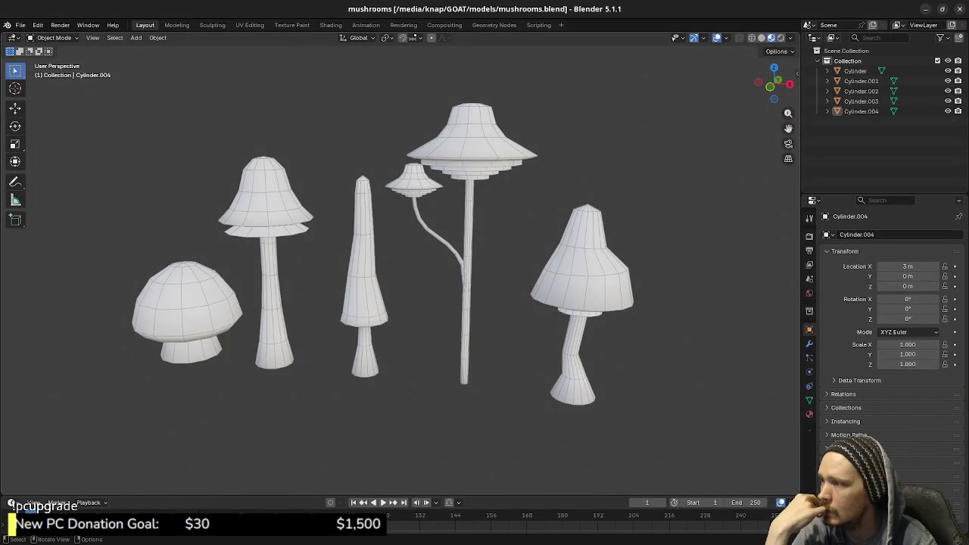
- Orbit the five-mushroom lineup and box-select the branching, thin, rightmost and left mushrooms to compare
{"action": "middle_click_drag", "start_coordinate": [401, 264], "coordinate": [424, 265]}
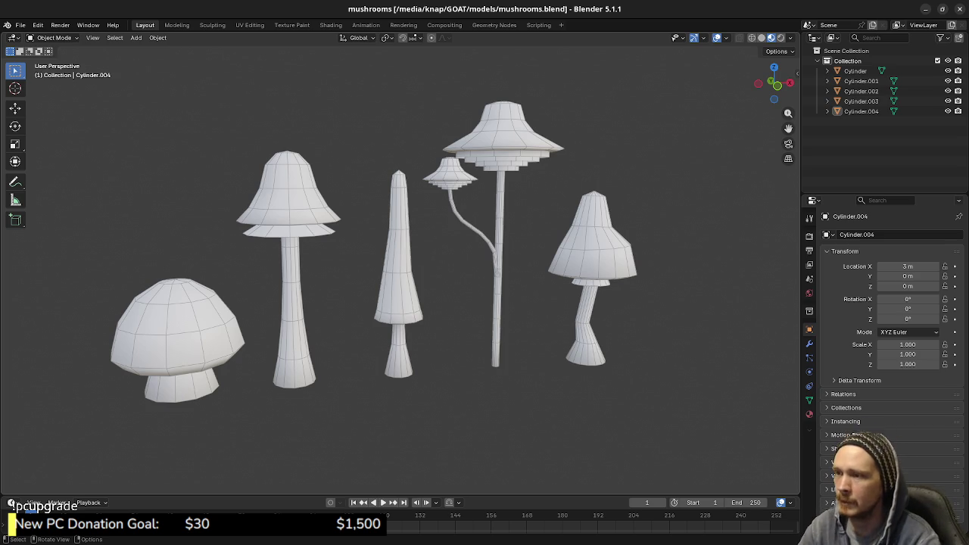
{"action": "key", "text": "ctrl+z"}
{"action": "mouse_move", "coordinate": [454, 303]}
{"action": "middle_mouse_down"}
{"action": "mouse_move", "coordinate": [454, 333]}
{"action": "mouse_move", "coordinate": [454, 302]}
{"action": "middle_mouse_up"}
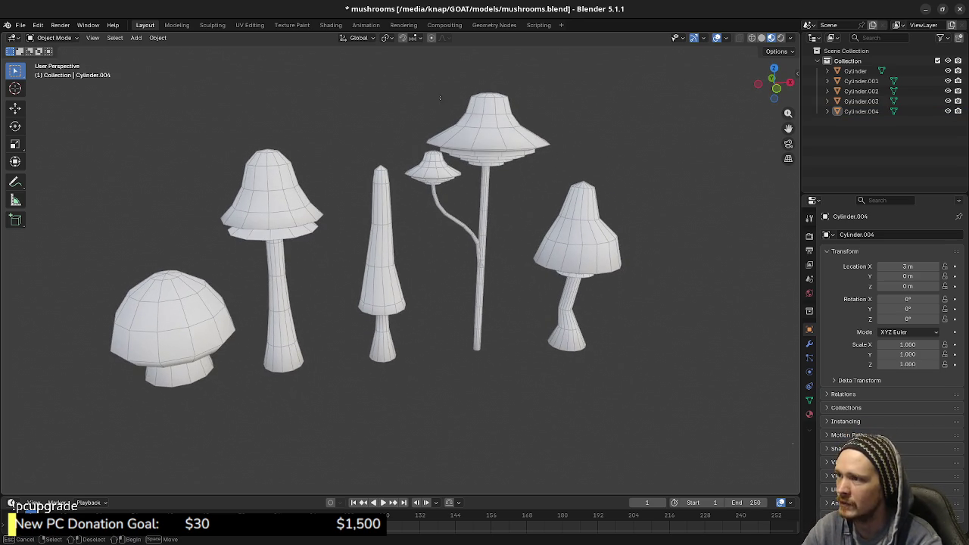
{"action": "left_click_drag", "start_coordinate": [441, 96], "coordinate": [480, 342]}
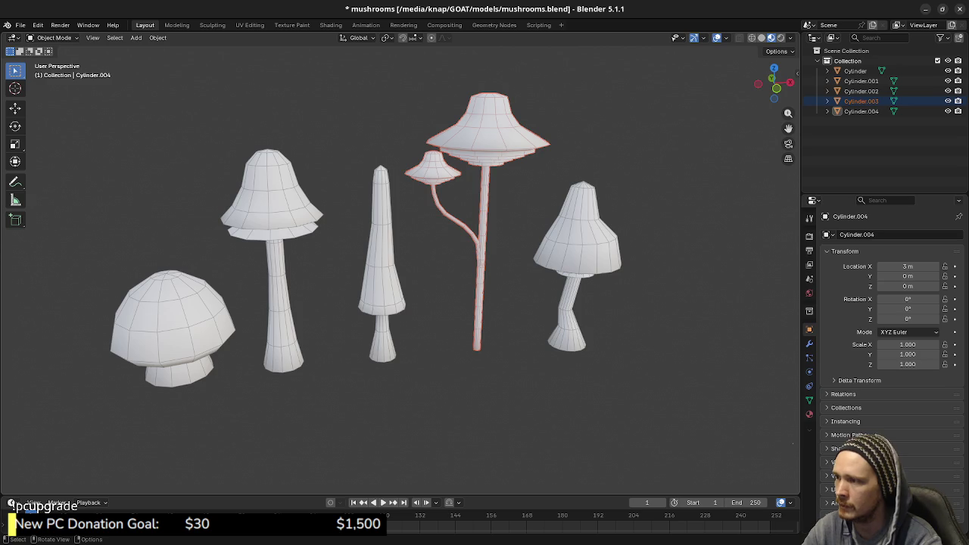
{"action": "left_click", "coordinate": [343, 247]}
{"action": "left_click_drag", "start_coordinate": [343, 248], "coordinate": [385, 333]}
{"action": "left_click", "coordinate": [579, 242], "text": "shift"}
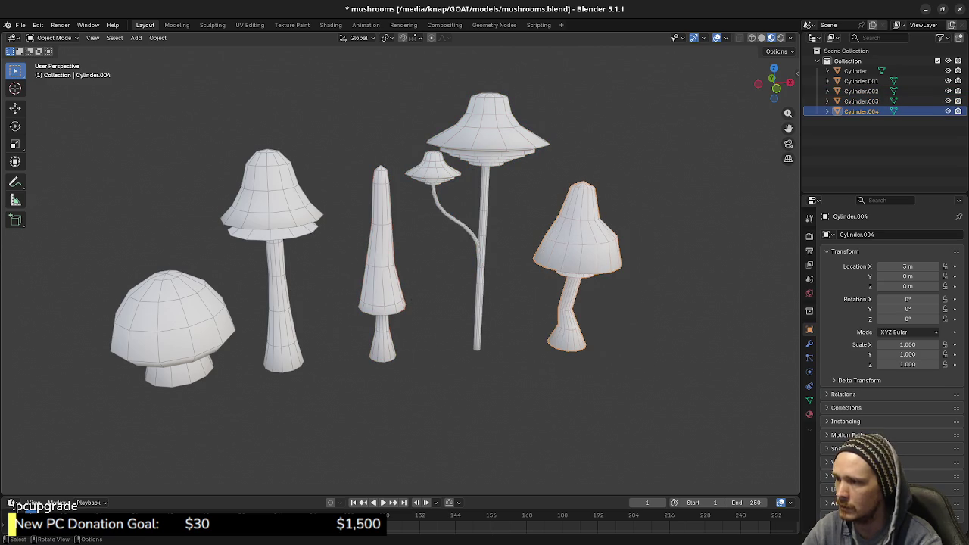
{"action": "mouse_move", "coordinate": [205, 156]}
{"action": "left_mouse_down"}
{"action": "mouse_move", "coordinate": [268, 333]}
{"action": "mouse_move", "coordinate": [313, 378]}
{"action": "left_mouse_up"}
- Select the tall, thin and rightmost mushrooms together, then deselect all and select only Cylinder.004
{"action": "middle_click_drag", "start_coordinate": [314, 378], "coordinate": [313, 333]}
{"action": "left_click", "coordinate": [277, 257]}
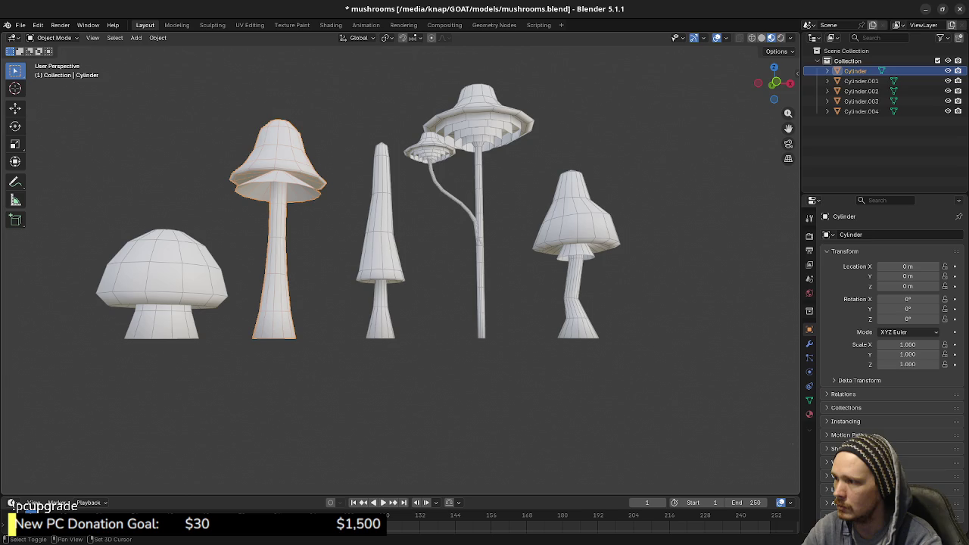
{"action": "left_click", "coordinate": [381, 242], "text": "shift"}
{"action": "left_click", "coordinate": [575, 220], "text": "shift"}
{"action": "middle_click_drag", "start_coordinate": [575, 219], "coordinate": [583, 264]}
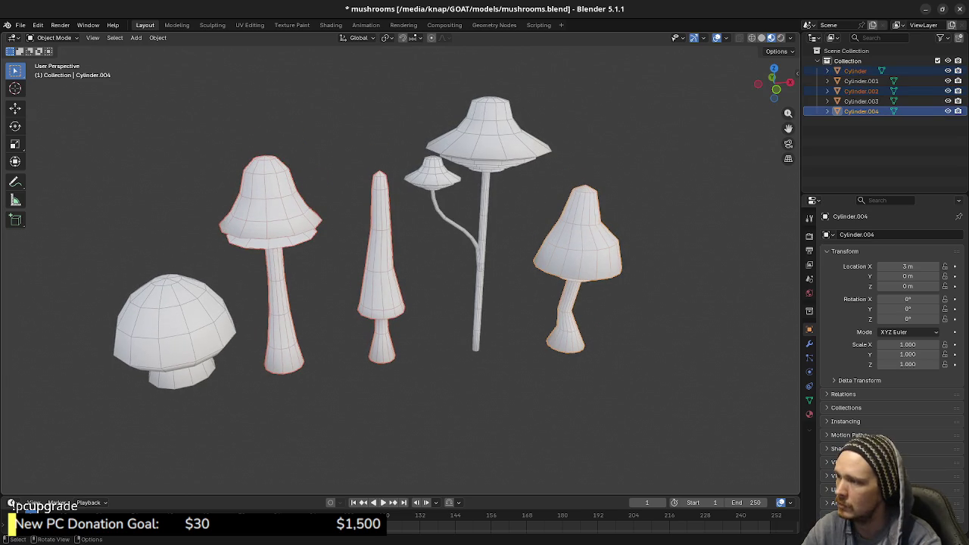
{"action": "key", "text": "alt+a"}
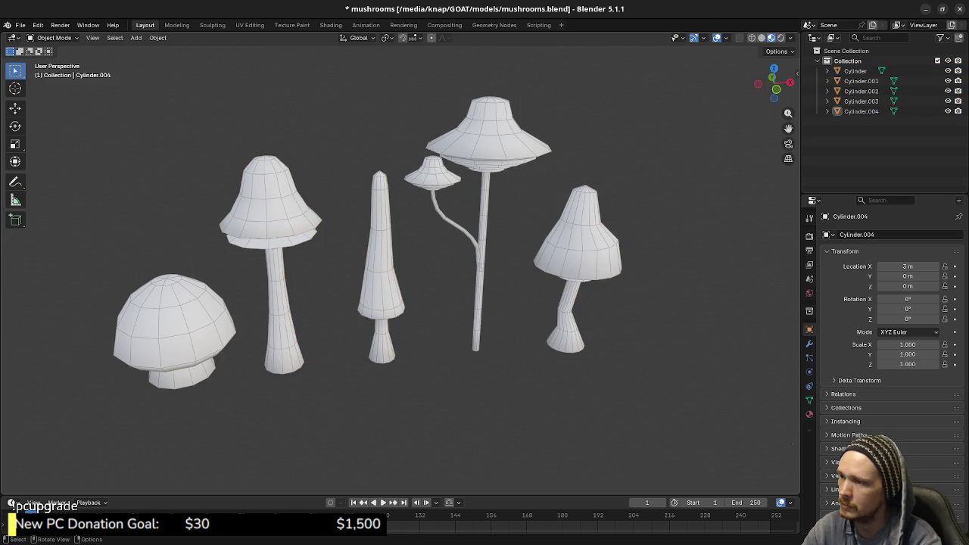
{"action": "mouse_move", "coordinate": [401, 302]}
{"action": "middle_mouse_down"}
{"action": "mouse_move", "coordinate": [439, 204]}
{"action": "mouse_move", "coordinate": [432, 257]}
{"action": "middle_mouse_up"}
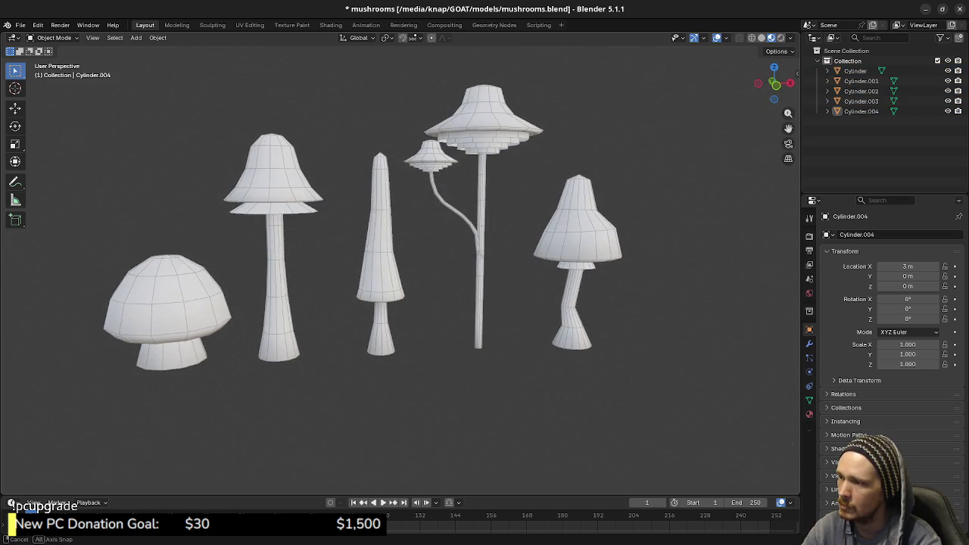
{"action": "left_click", "coordinate": [576, 235]}
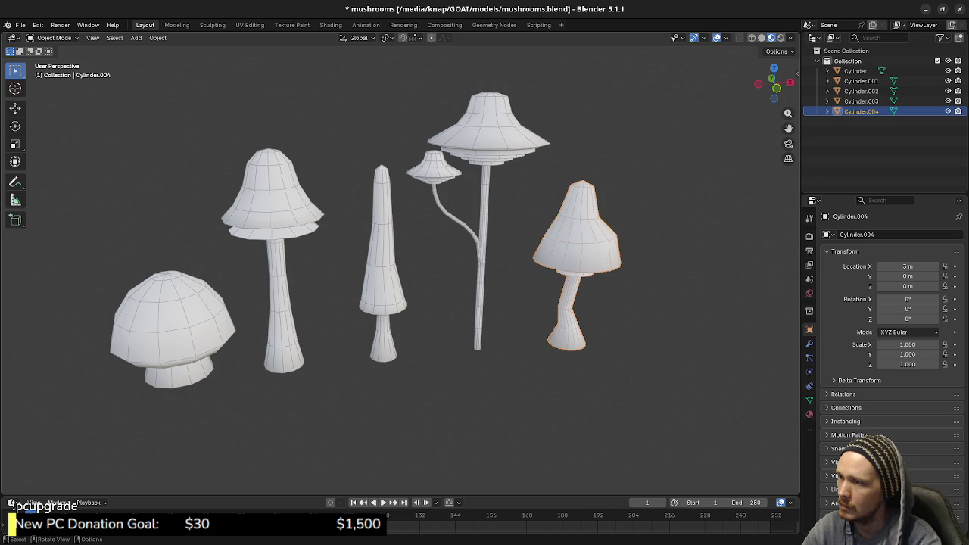
- Orbit around the five-mushroom lineup to inspect the row
{"action": "middle_click_drag", "start_coordinate": [424, 227], "coordinate": [424, 227]}
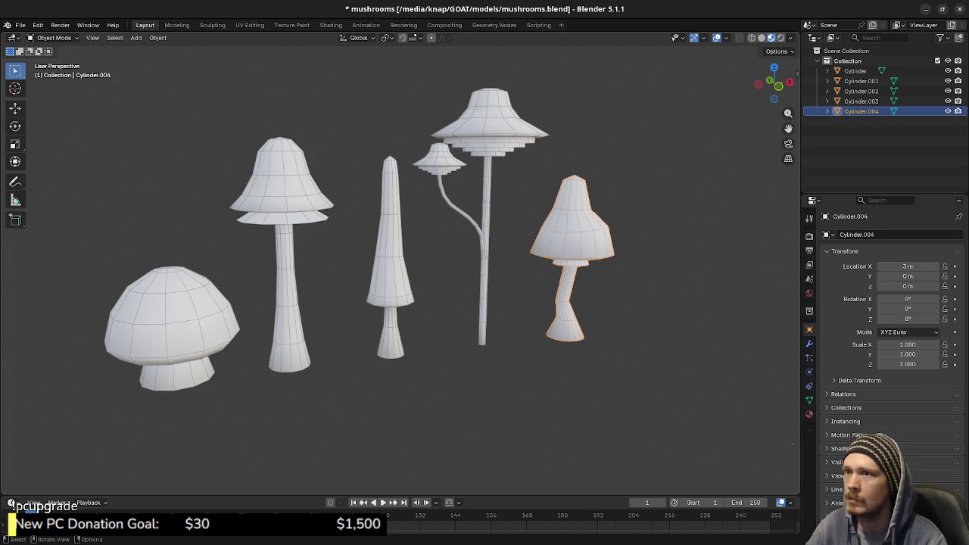
- Turn on the Floor overlay grid, then select the branching and thin mushrooms
{"action": "left_click", "coordinate": [725, 37]}
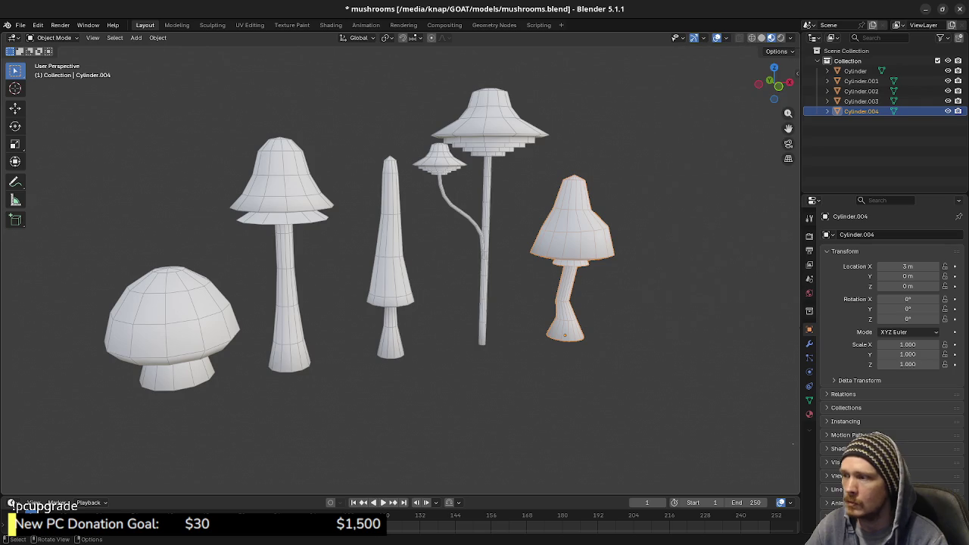
{"action": "key", "text": "shift"}
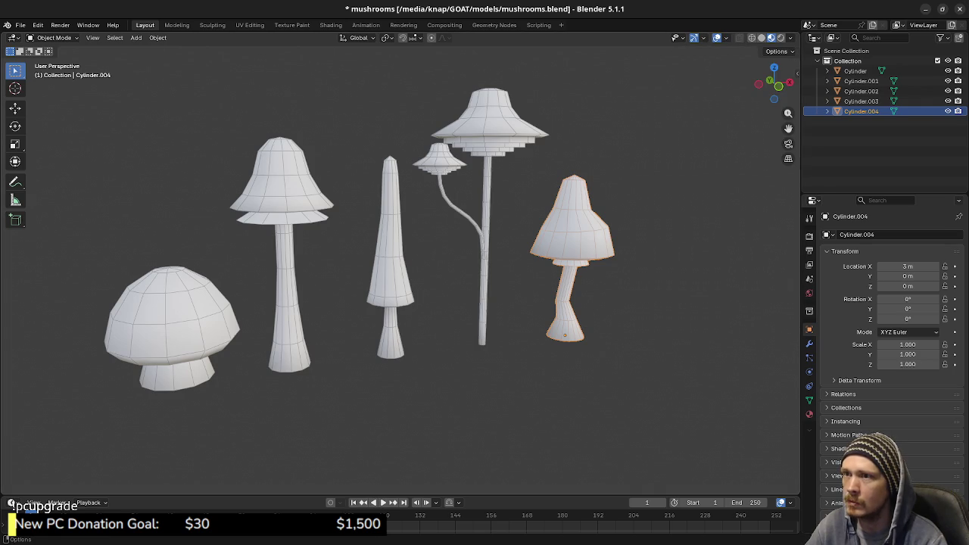
{"action": "left_click", "coordinate": [725, 37]}
{"action": "left_click", "coordinate": [695, 86]}
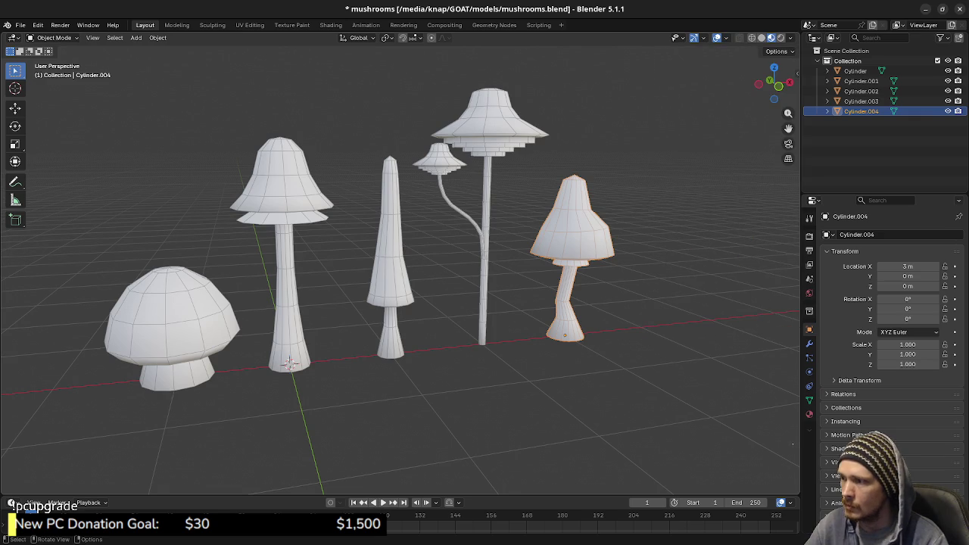
{"action": "key", "text": "ctrl+z"}
{"action": "key", "text": "ctrl+shift+z"}
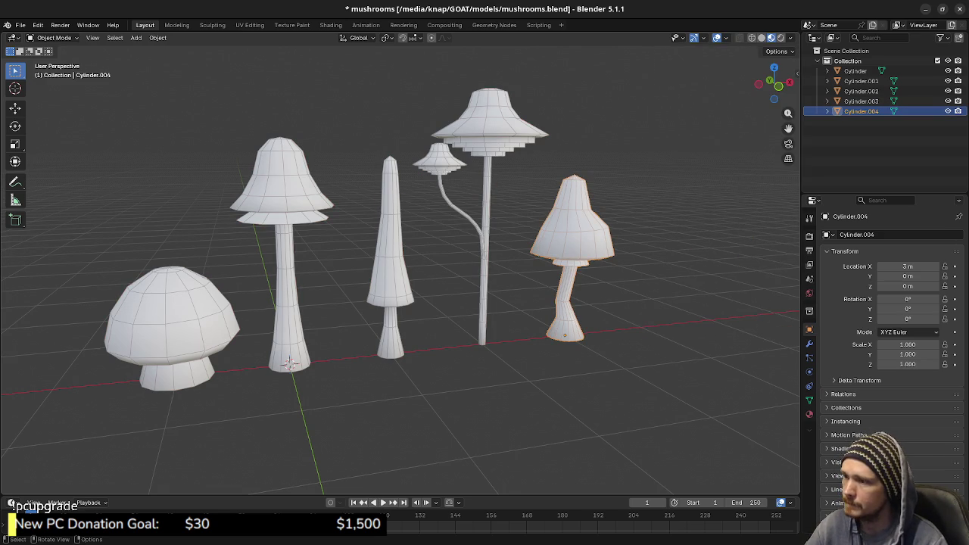
{"action": "left_click", "coordinate": [483, 288]}
{"action": "left_click", "coordinate": [390, 250], "text": "shift"}
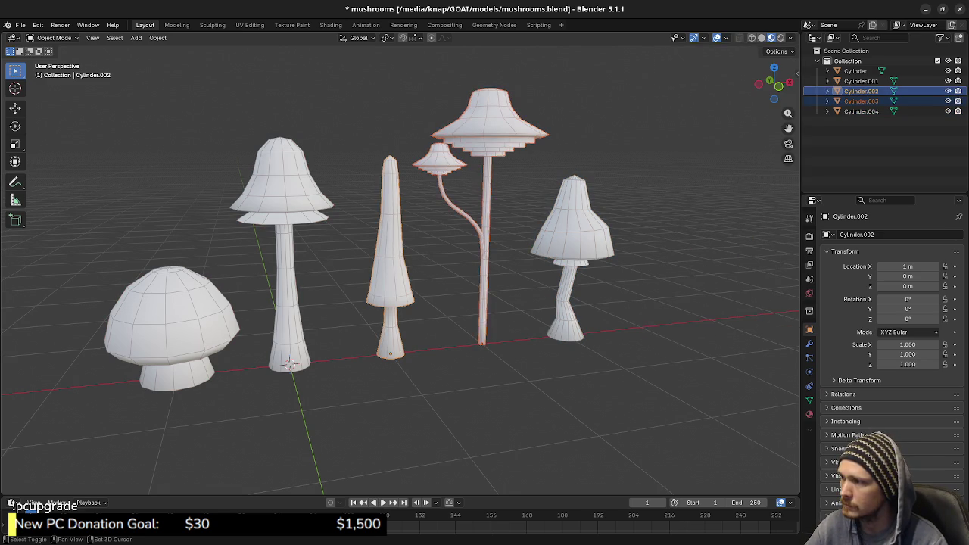
- Hide the other mushrooms and move Cylinder.004 to X = 0 at the origin
{"action": "key", "text": "h"}
{"action": "key", "text": "a"}
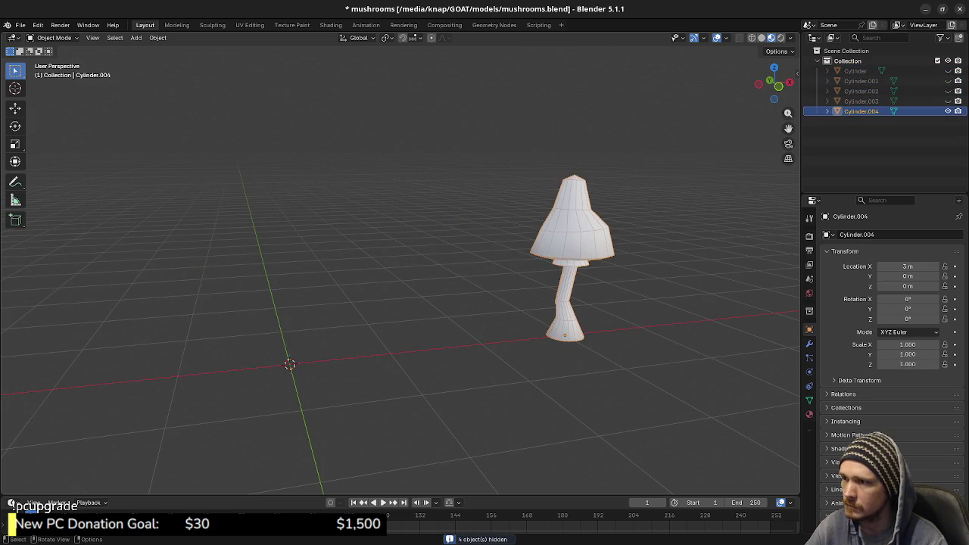
{"action": "key", "text": "KP_1"}
{"action": "key", "text": "g"}
{"action": "key", "text": "x"}
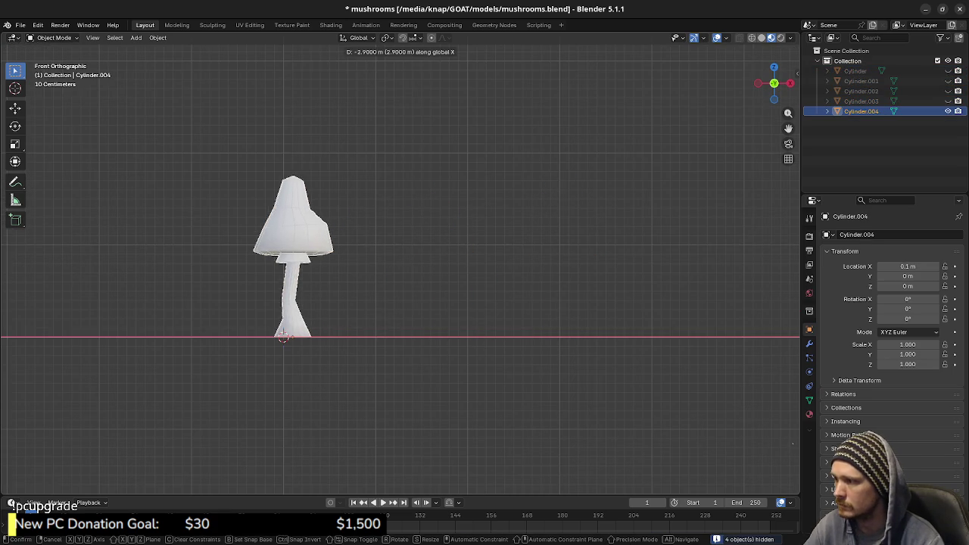
{"action": "key", "text": "Return"}
{"action": "key", "text": "KP_Decimal"}
- In Edit Mode, select the whole mesh and set the pivot point to the 3D Cursor
{"action": "key", "text": "Tab"}
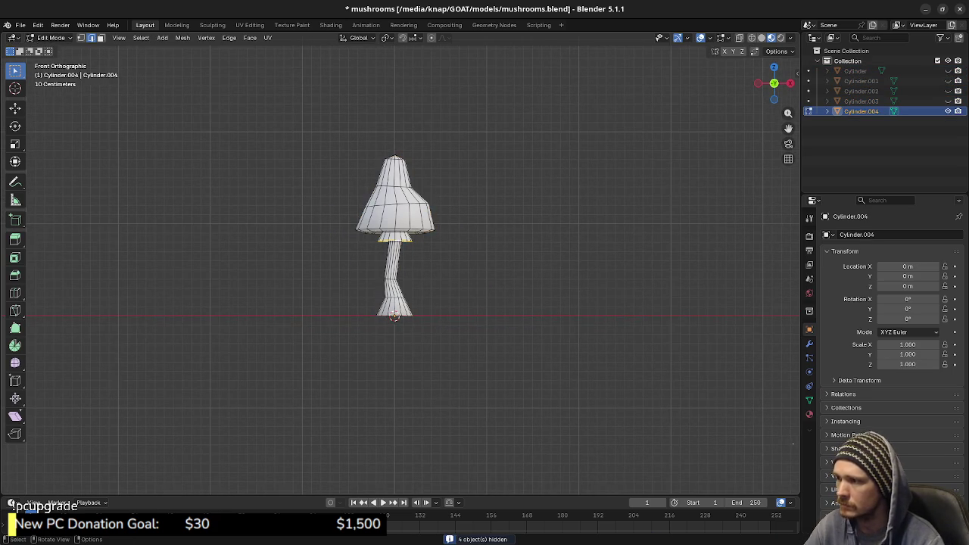
{"action": "key", "text": "a"}
{"action": "middle_click_drag", "start_coordinate": [514, 250], "coordinate": [562, 259]}
{"action": "key", "text": "s"}
{"action": "key", "text": "z"}
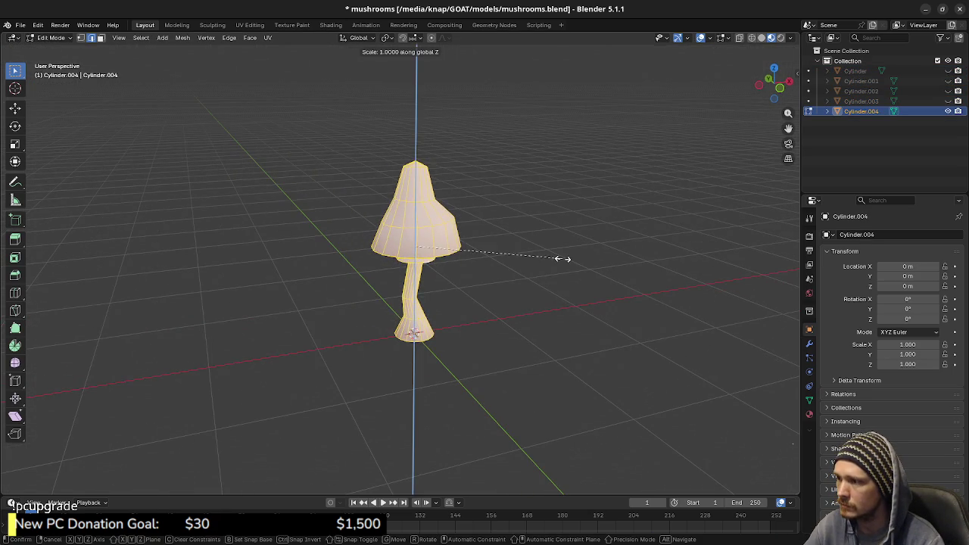
{"action": "key", "text": "Escape"}
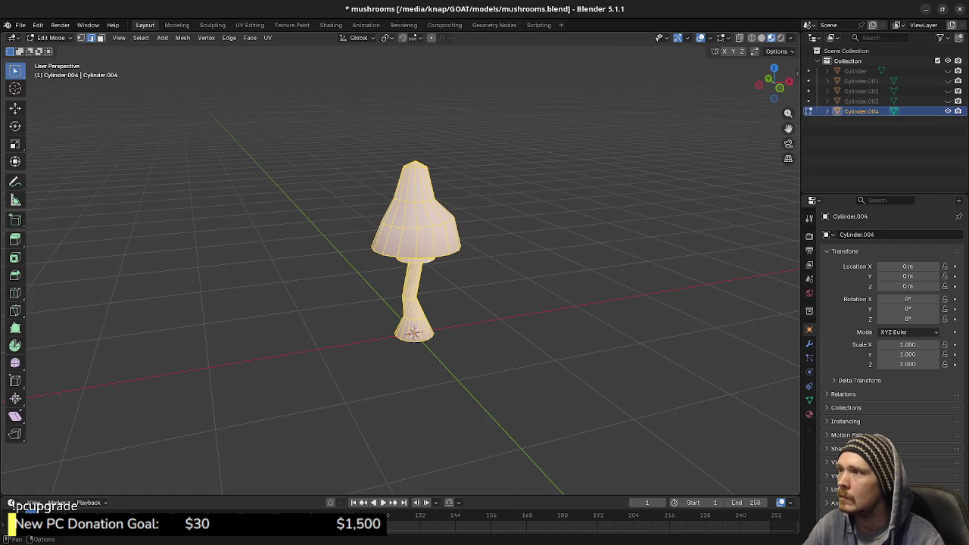
{"action": "left_click", "coordinate": [387, 38]}
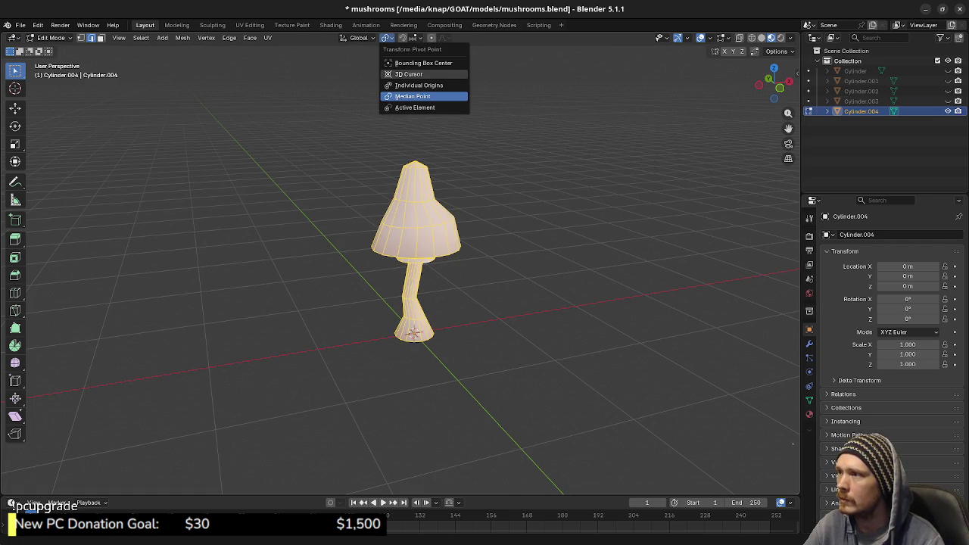
{"action": "left_click", "coordinate": [408, 73]}
- Try squashing the mushroom to half its height, inspect it, then undo
{"action": "key", "text": "s"}
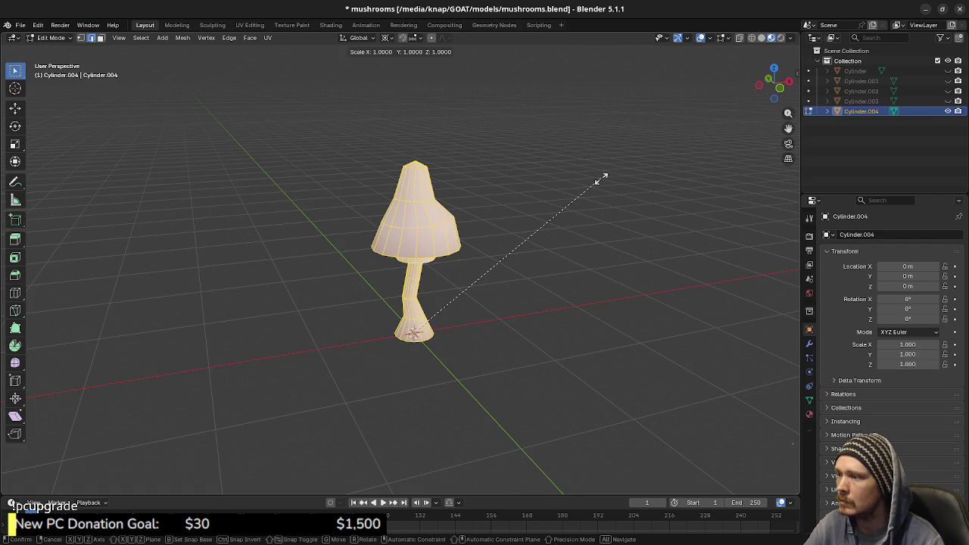
{"action": "key", "text": "z"}
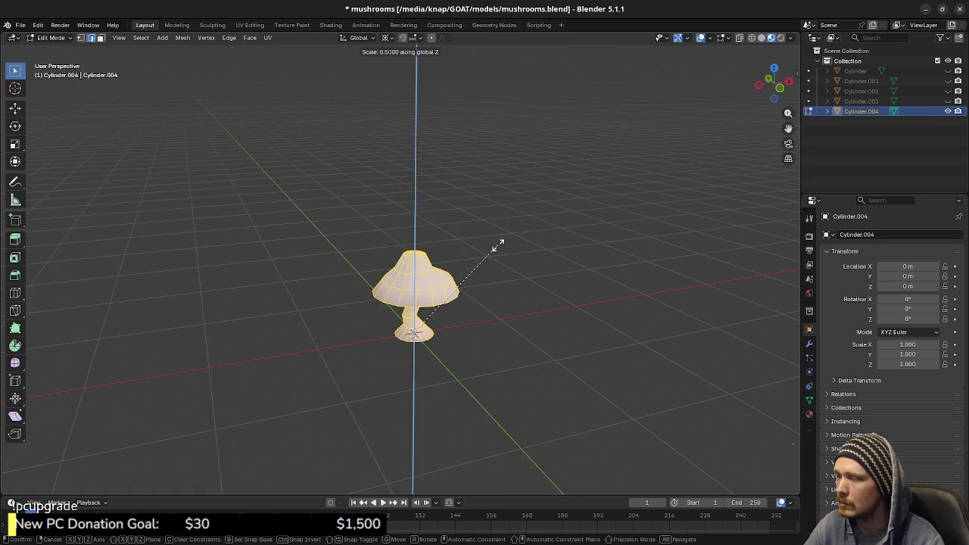
{"action": "left_click", "coordinate": [496, 246]}
{"action": "middle_click_drag", "start_coordinate": [496, 246], "coordinate": [485, 197]}
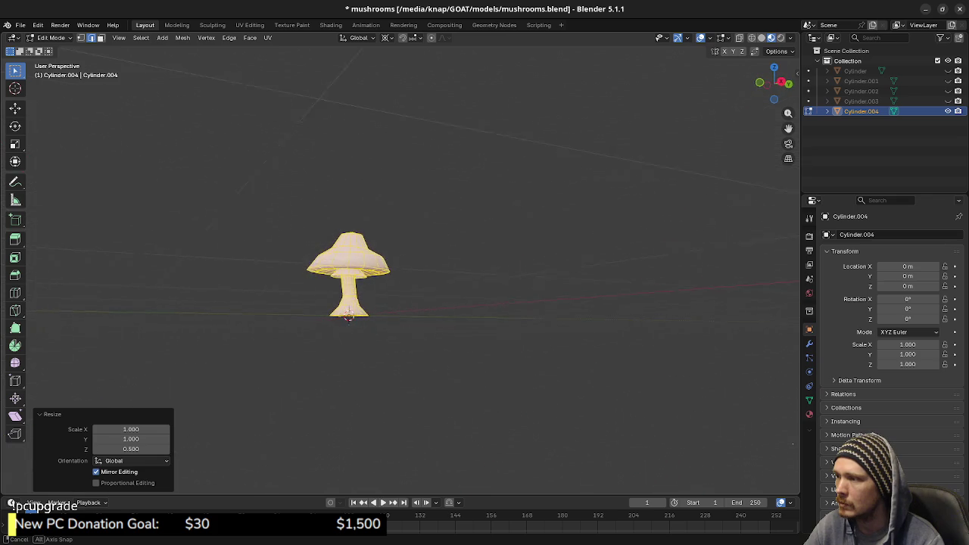
{"action": "middle_click_drag", "start_coordinate": [420, 272], "coordinate": [420, 190]}
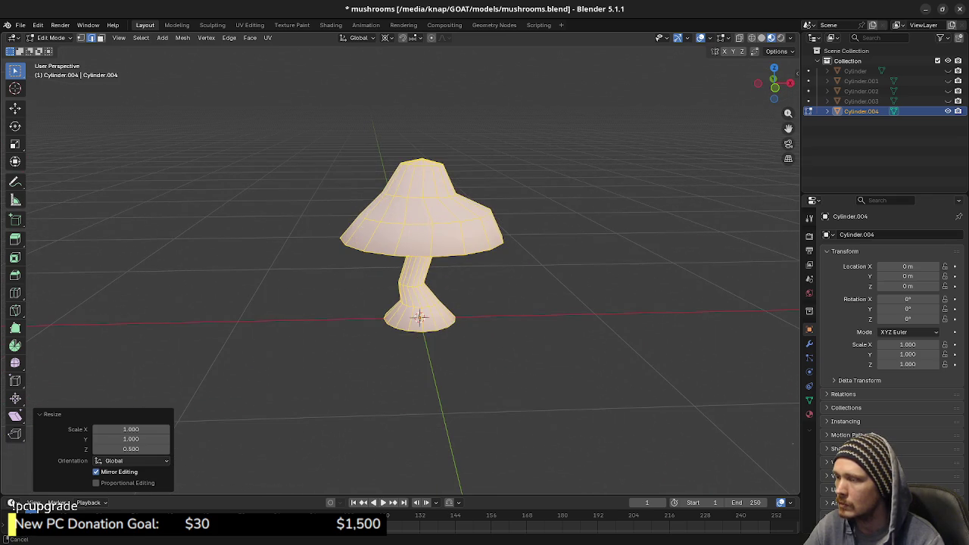
{"action": "middle_click_drag", "start_coordinate": [420, 303], "coordinate": [438, 276]}
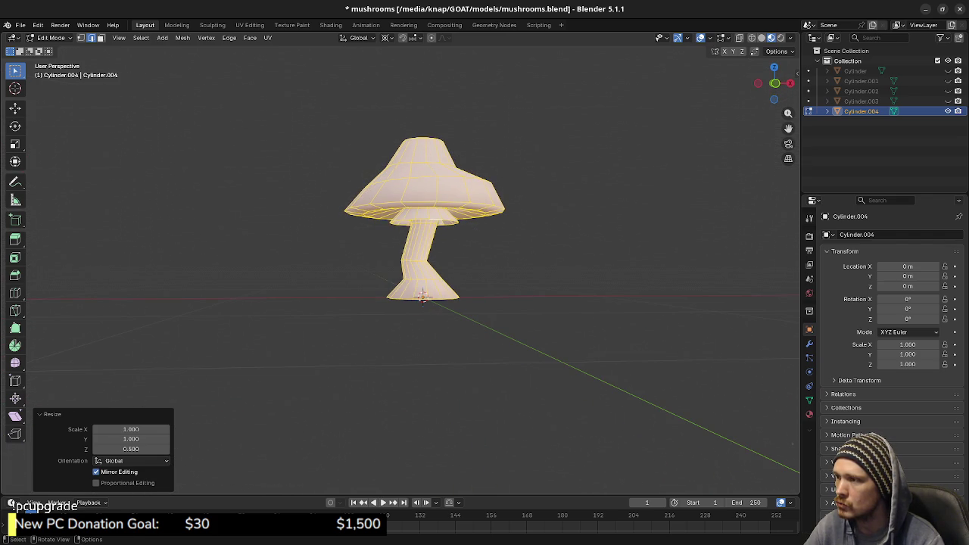
{"action": "key", "text": "ctrl+z"}
- Select the cap and upper stem vertices in X-ray and lower them along Z
{"action": "middle_click_drag", "start_coordinate": [423, 295], "coordinate": [425, 318]}
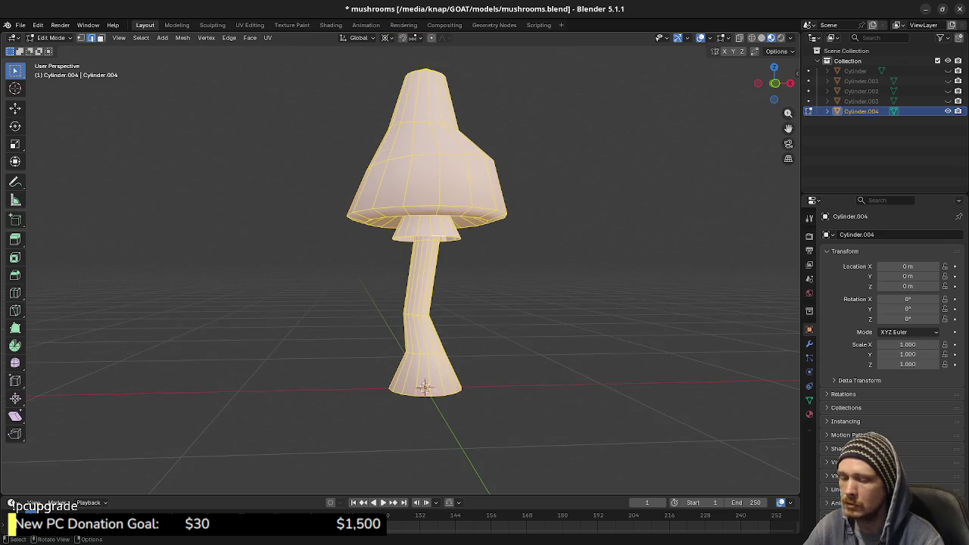
{"action": "key", "text": "KP_1"}
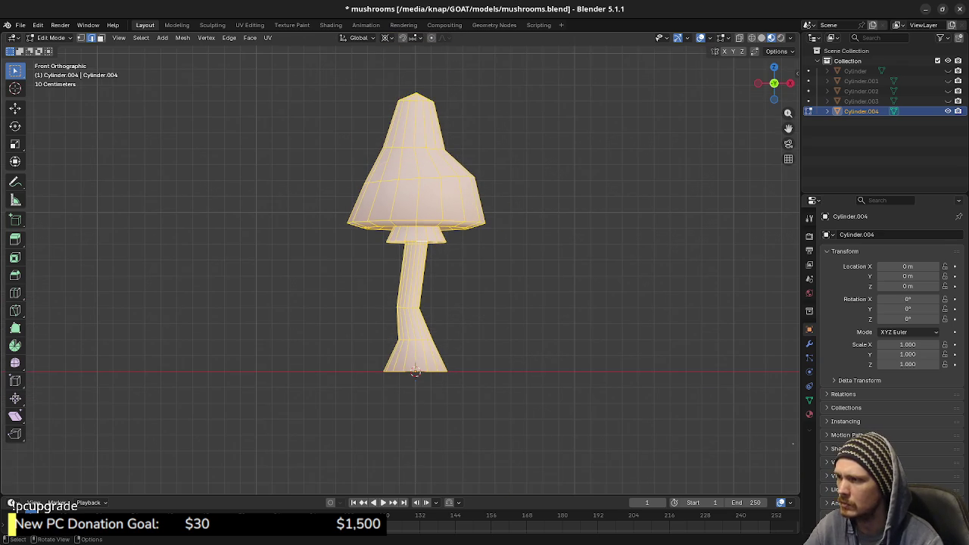
{"action": "key", "text": "alt+z"}
{"action": "left_click_drag", "start_coordinate": [335, 70], "coordinate": [512, 260]}
{"action": "key", "text": "1"}
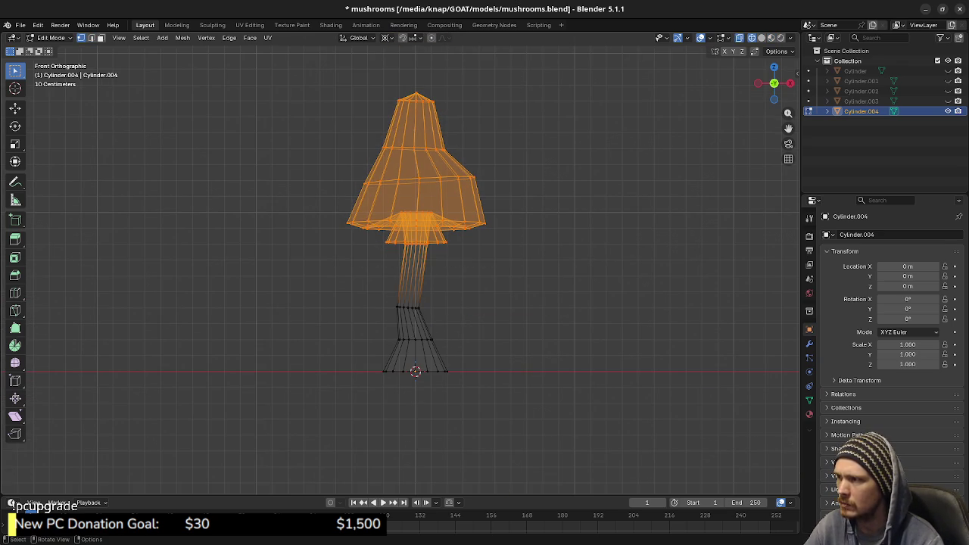
{"action": "left_click_drag", "start_coordinate": [335, 71], "coordinate": [510, 250]}
{"action": "key", "text": "g"}
{"action": "key", "text": "z"}
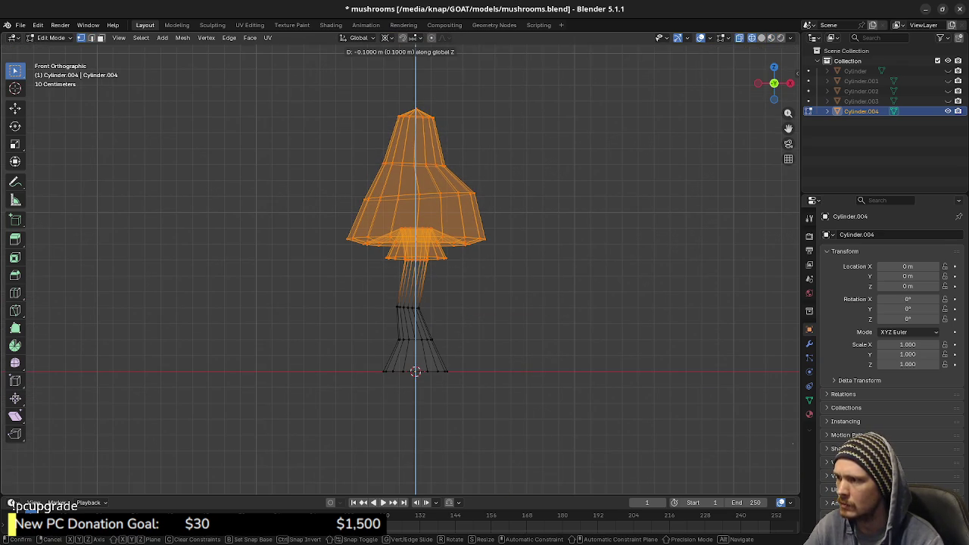
{"action": "key", "text": "Return"}
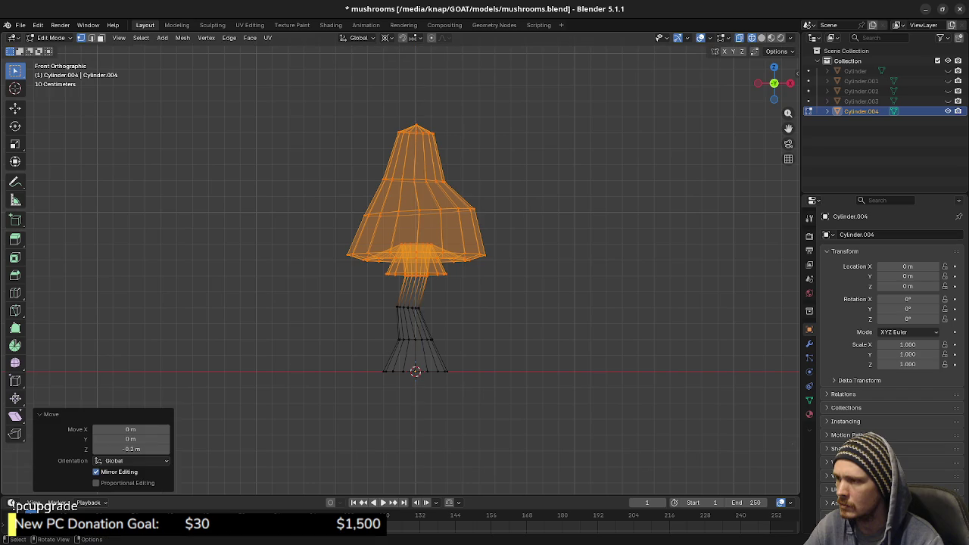
{"action": "key", "text": "alt+z"}
{"action": "key", "text": "alt+a"}
- Try moving the cap's bottom edge loop vertically, cancelling both attempts
{"action": "middle_click_drag", "start_coordinate": [415, 303], "coordinate": [454, 250]}
{"action": "middle_click_drag", "start_coordinate": [446, 318], "coordinate": [441, 257]}
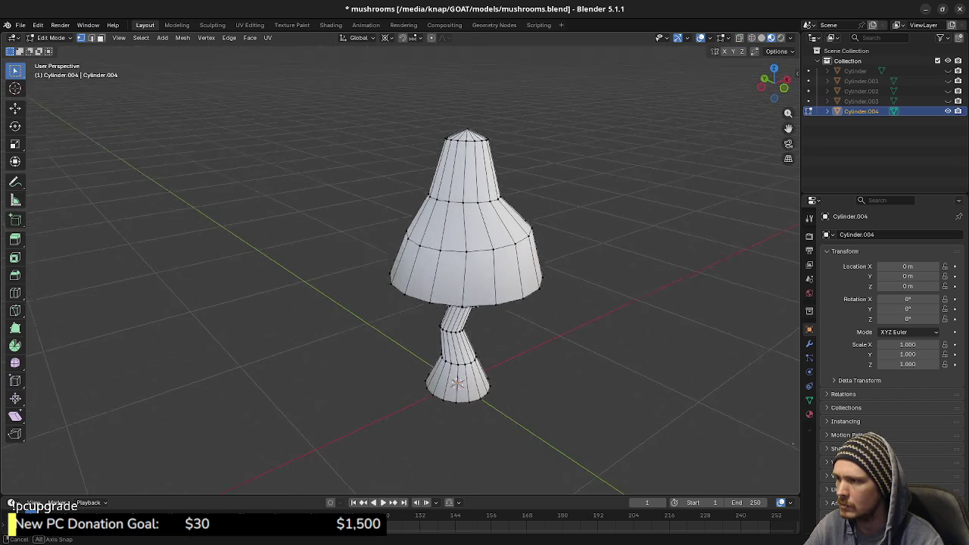
{"action": "left_click", "coordinate": [441, 256], "text": "alt"}
{"action": "key", "text": "g"}
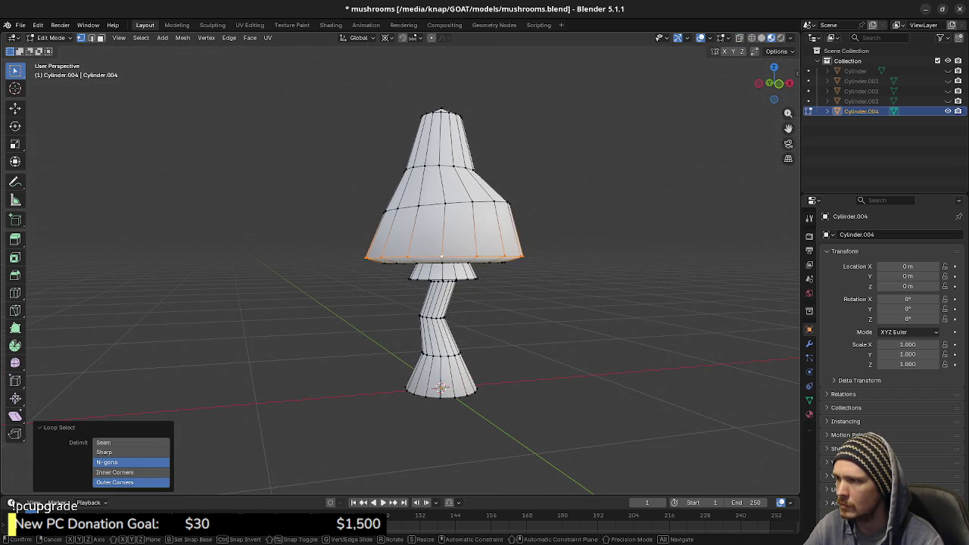
{"action": "key", "text": "z"}
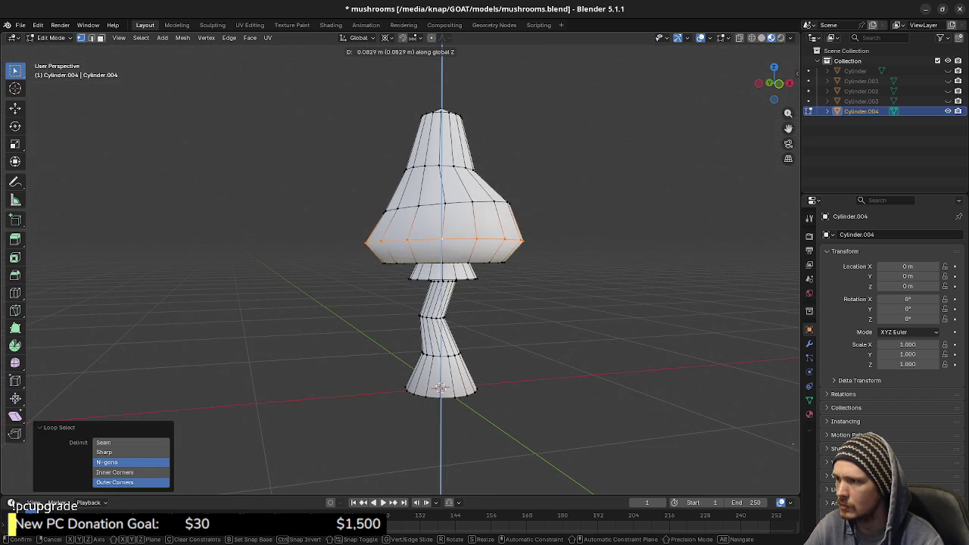
{"action": "key", "text": "Escape"}
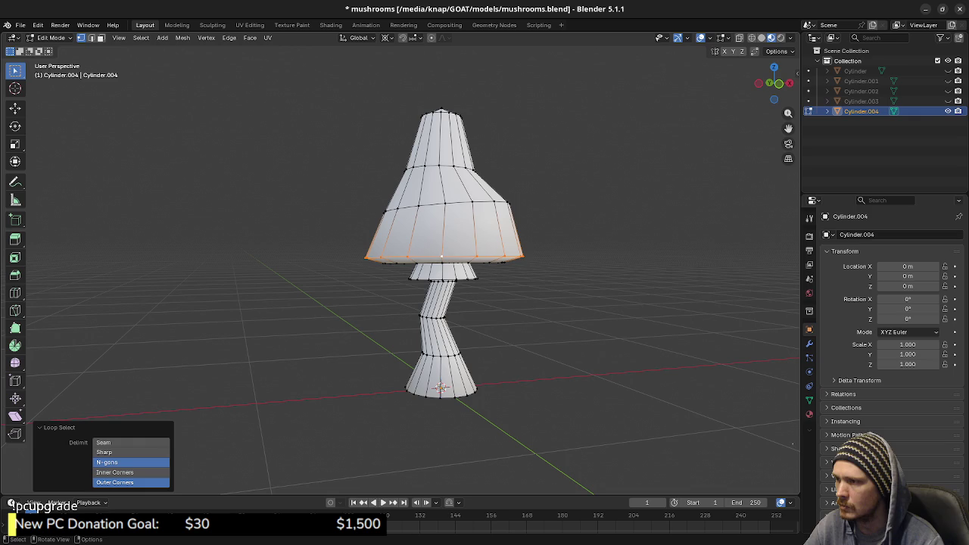
{"action": "middle_click_drag", "start_coordinate": [454, 302], "coordinate": [462, 333]}
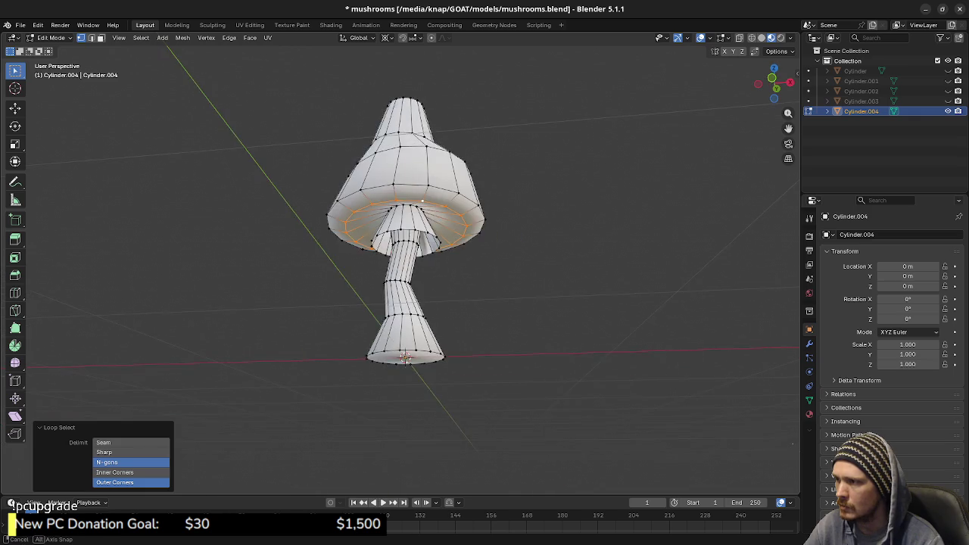
{"action": "middle_click_drag", "start_coordinate": [465, 248], "coordinate": [466, 235]}
{"action": "key", "text": "g"}
{"action": "key", "text": "z"}
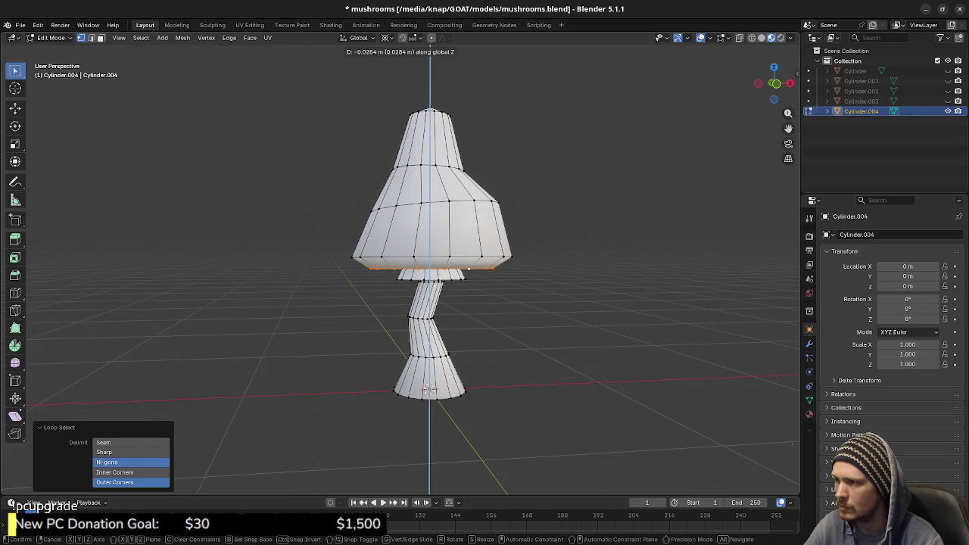
{"action": "key", "text": "Escape"}
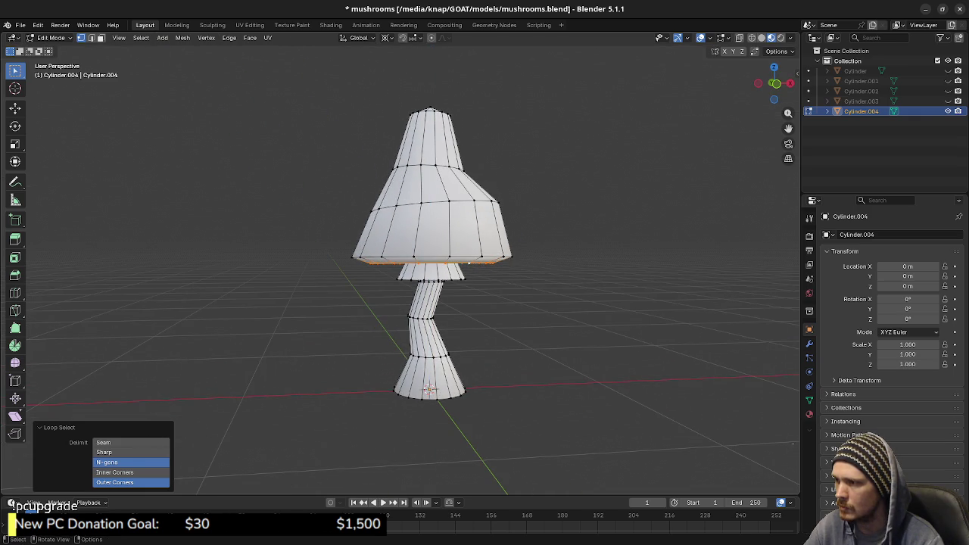
{"action": "left_click", "coordinate": [412, 278], "text": "alt"}
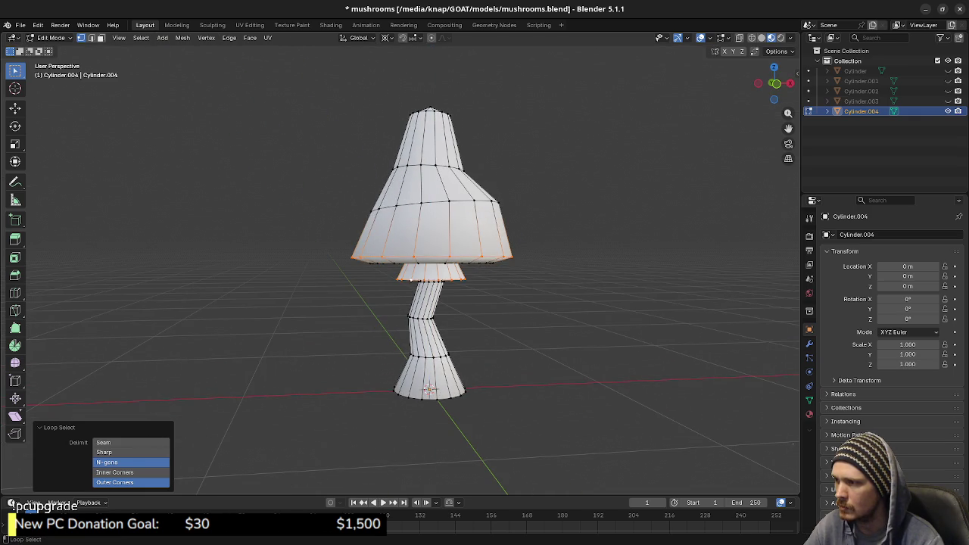
{"action": "key", "text": "a"}
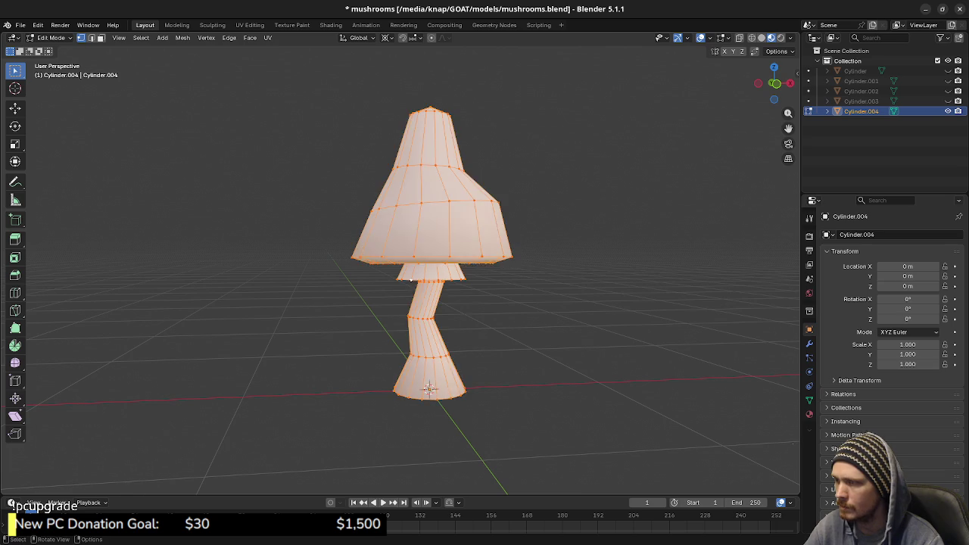
{"action": "key", "text": "alt+a"}
- Lower the cap's two underside edge loops by 0.1 m
{"action": "middle_click_drag", "start_coordinate": [454, 303], "coordinate": [454, 227]}
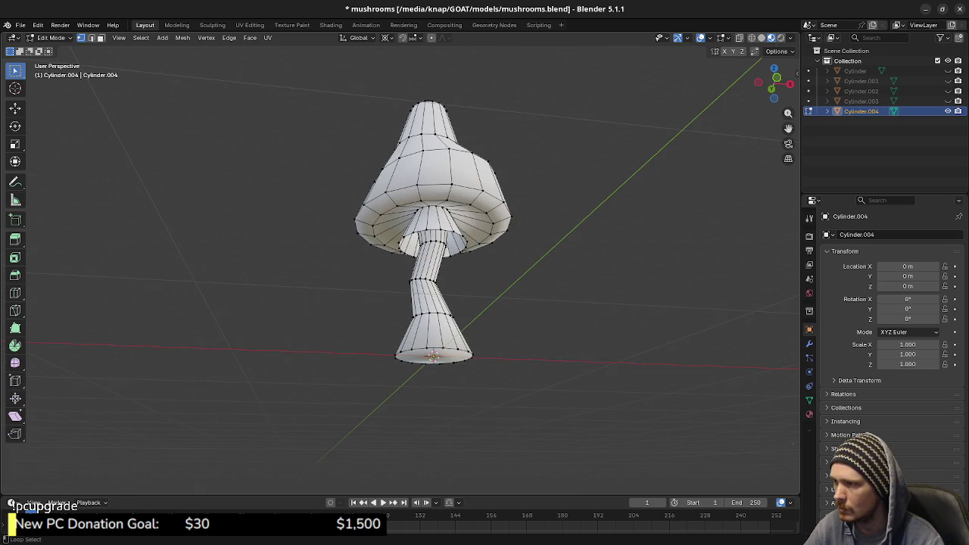
{"action": "left_click", "coordinate": [409, 243], "text": "alt"}
{"action": "left_click", "coordinate": [376, 227], "text": "alt+shift"}
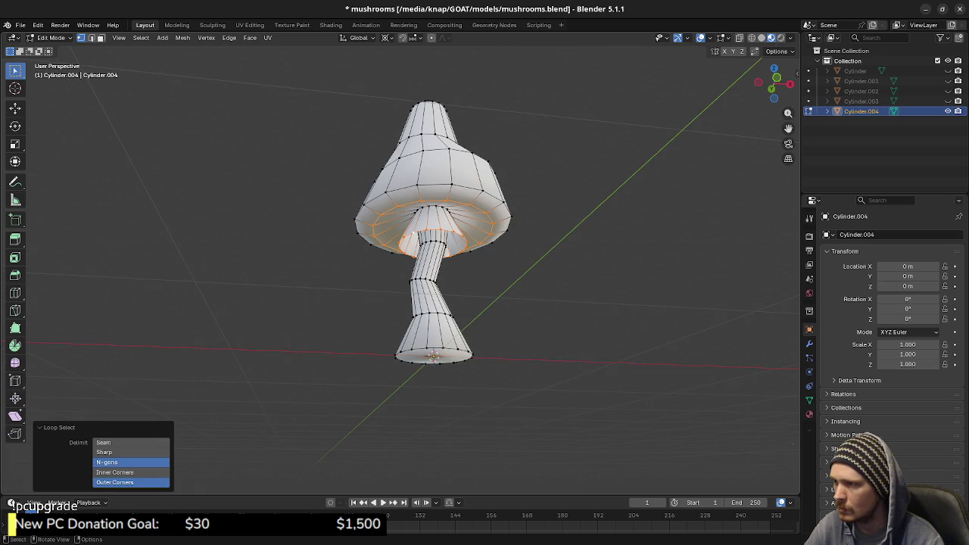
{"action": "middle_click_drag", "start_coordinate": [454, 227], "coordinate": [454, 273]}
{"action": "key", "text": "KP_1"}
{"action": "key", "text": "g"}
{"action": "key", "text": "z"}
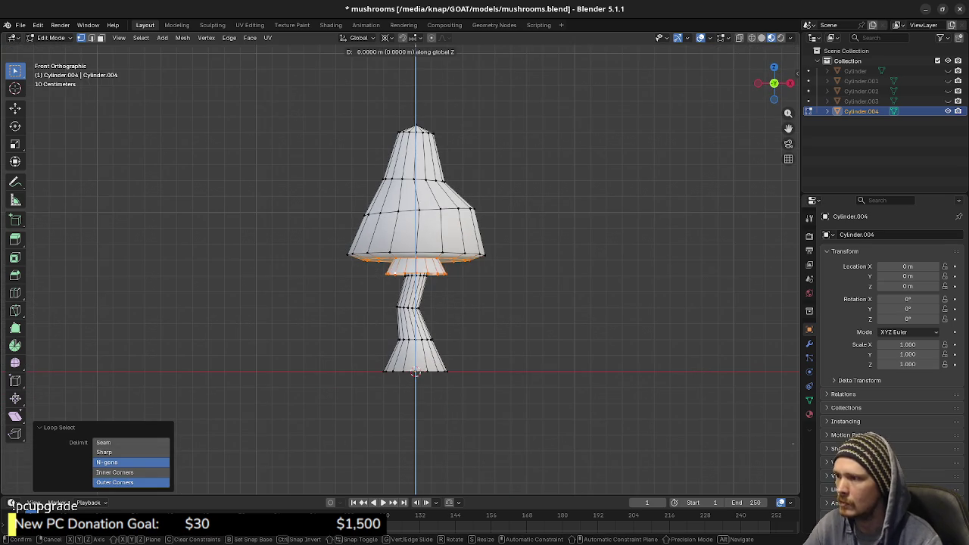
{"action": "key", "text": "Return"}
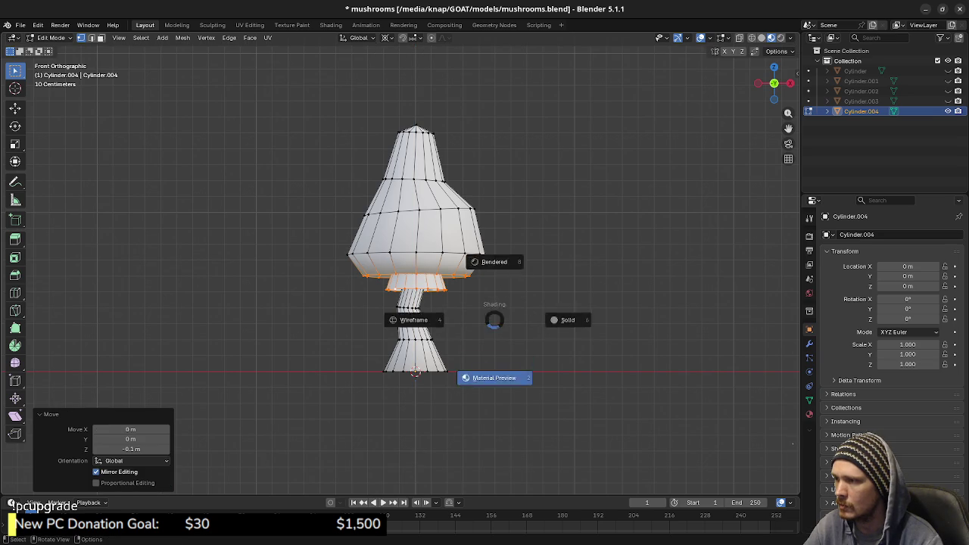
{"action": "middle_click_drag", "start_coordinate": [497, 320], "coordinate": [530, 303]}
- Flatten the whole mesh to 0.4 of its height, inspect it, then undo
{"action": "key", "text": "Tab"}
{"action": "key", "text": "Tab"}
{"action": "key", "text": "a"}
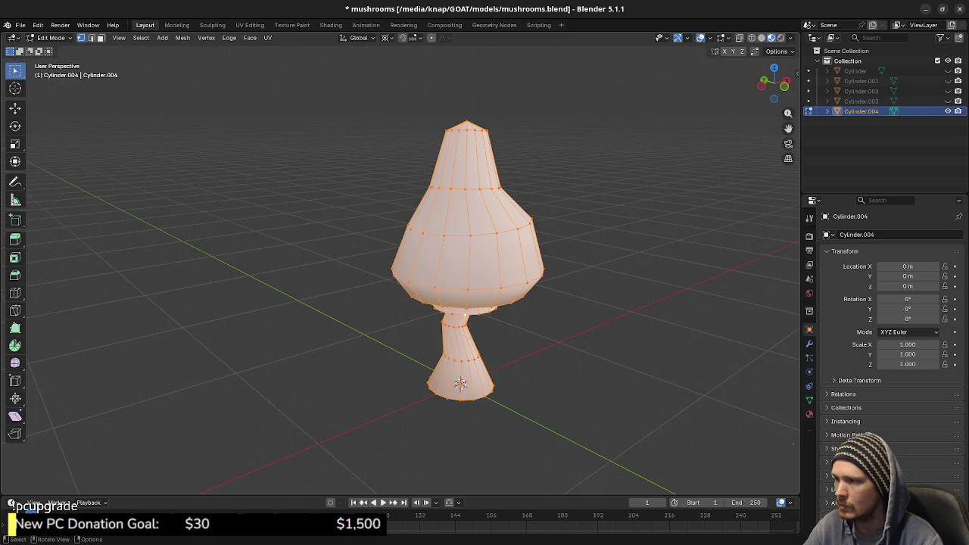
{"action": "key", "text": "alt+a"}
{"action": "key", "text": "KP_3"}
{"action": "key", "text": "a"}
{"action": "key", "text": "s"}
{"action": "key", "text": "z"}
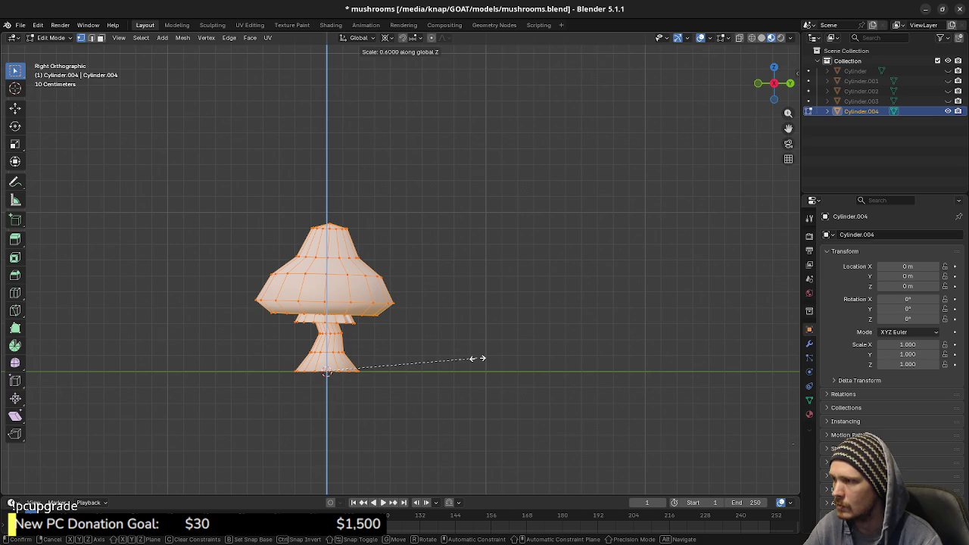
{"action": "left_click", "coordinate": [416, 370]}
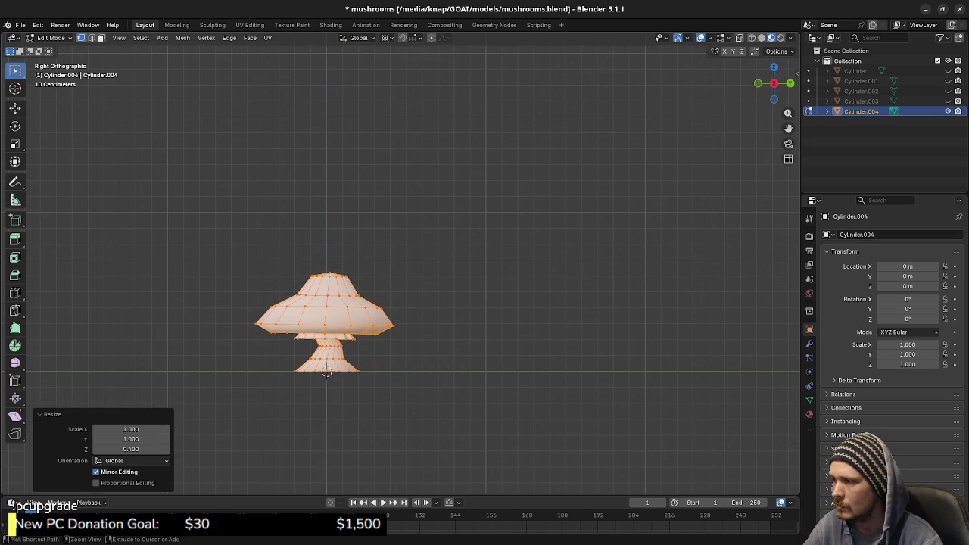
{"action": "middle_click_drag", "start_coordinate": [417, 369], "coordinate": [454, 333]}
{"action": "middle_click_drag", "start_coordinate": [386, 348], "coordinate": [439, 348]}
{"action": "middle_click_drag", "start_coordinate": [438, 391], "coordinate": [460, 384]}
{"action": "key", "text": "ctrl+z"}
- From the side view, scale the whole mesh to 0.7 along Z and exit Edit Mode
{"action": "key", "text": "KP_3"}
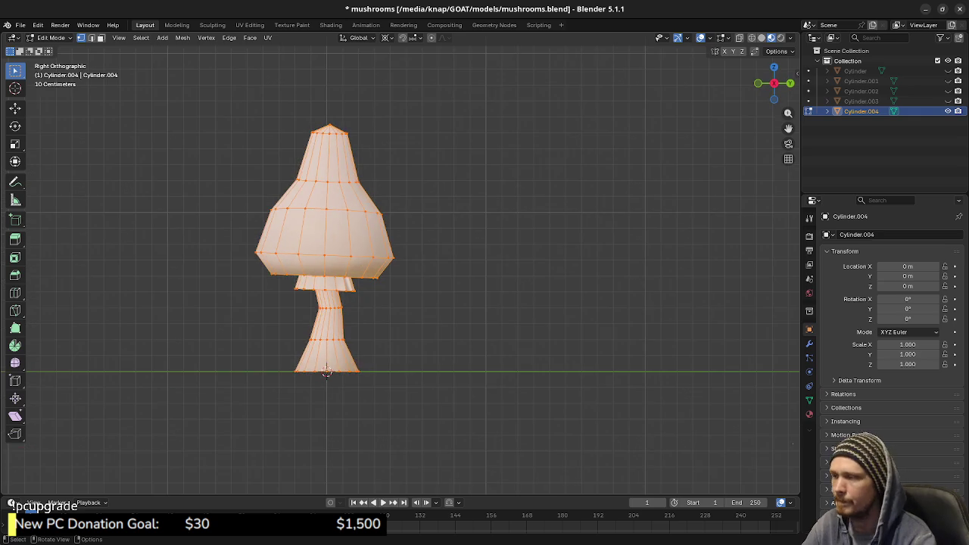
{"action": "key", "text": "s"}
{"action": "key", "text": "z"}
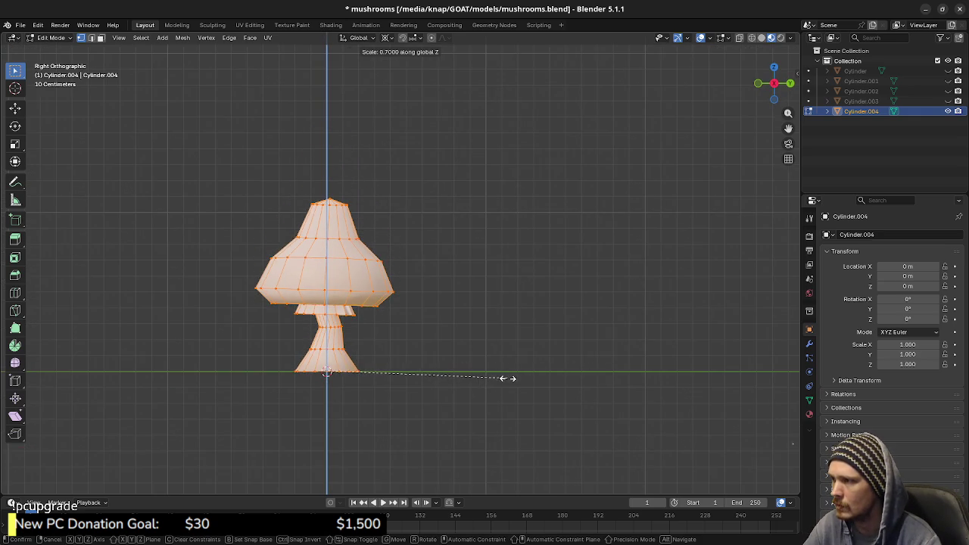
{"action": "left_click", "coordinate": [494, 380]}
{"action": "key", "text": "Tab"}
- Orbit around Cylinder.004, then enter Edit Mode with no vertices selected
{"action": "key", "text": "alt+a"}
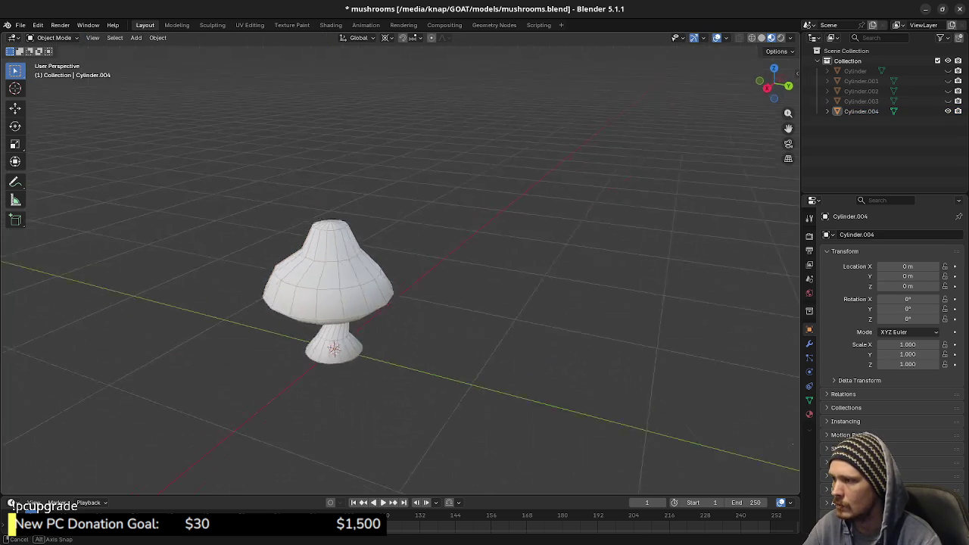
{"action": "middle_click_drag", "start_coordinate": [495, 381], "coordinate": [529, 355]}
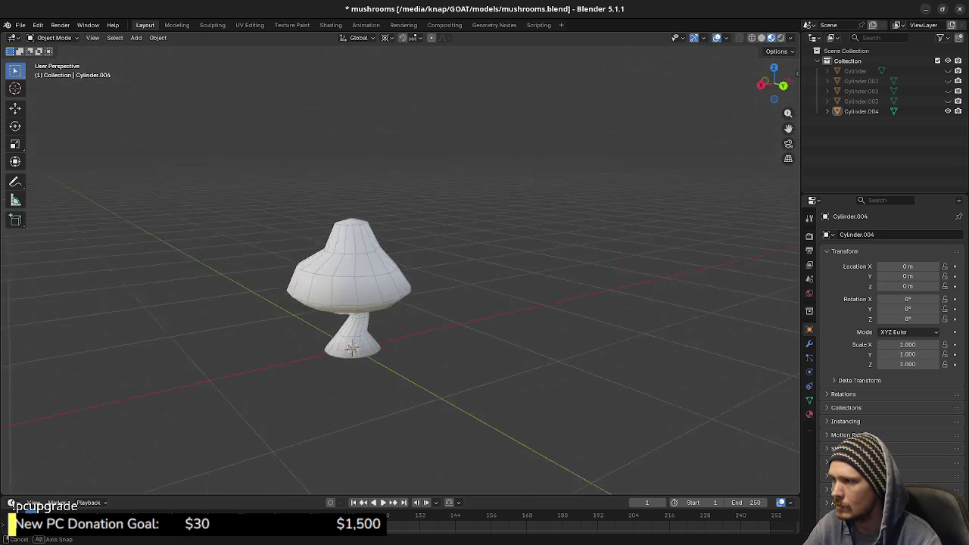
{"action": "middle_click_drag", "start_coordinate": [530, 356], "coordinate": [436, 363]}
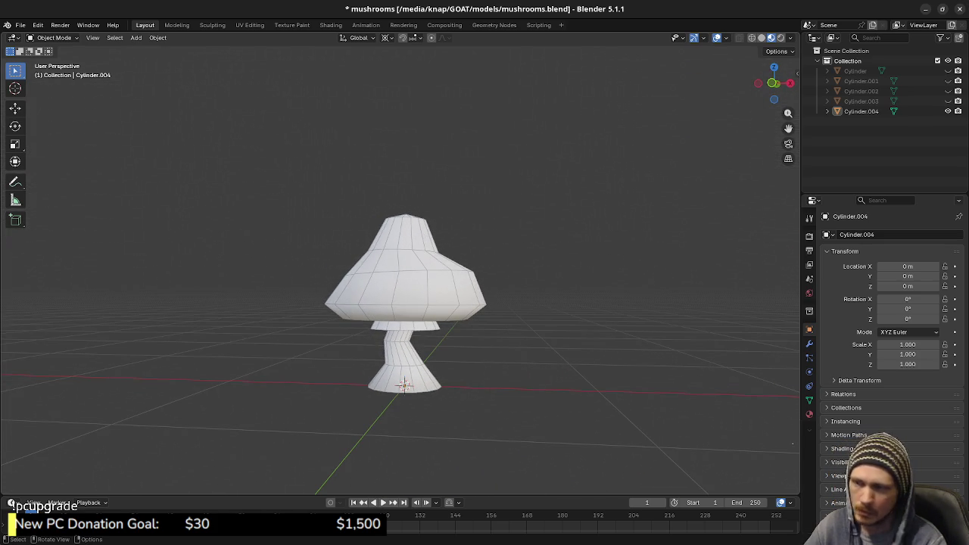
{"action": "middle_click_drag", "start_coordinate": [436, 363], "coordinate": [454, 348]}
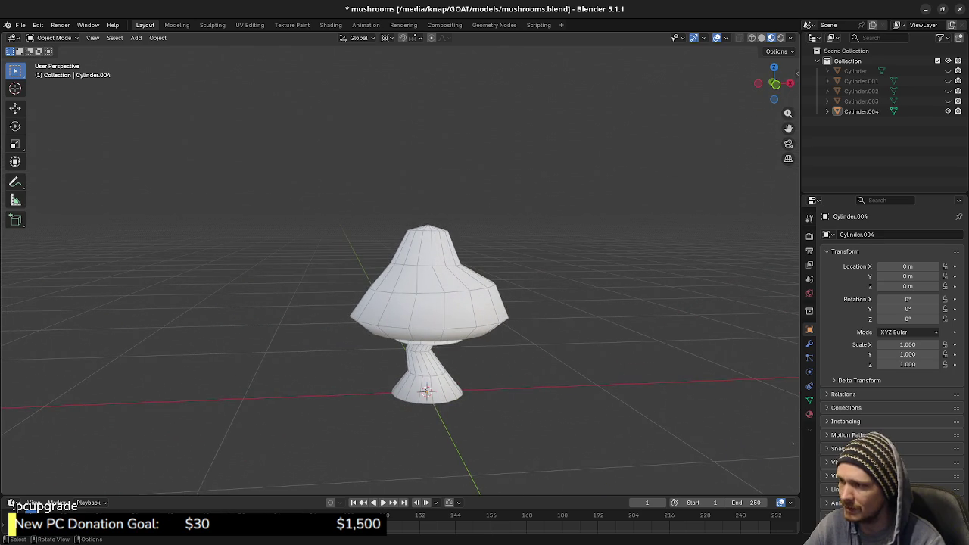
{"action": "key", "text": "a"}
{"action": "key", "text": "Tab"}
{"action": "key", "text": "alt+a"}
- Select one cap edge ring and shift it about 1.6 cm along X
{"action": "left_click", "coordinate": [454, 290], "text": "alt"}
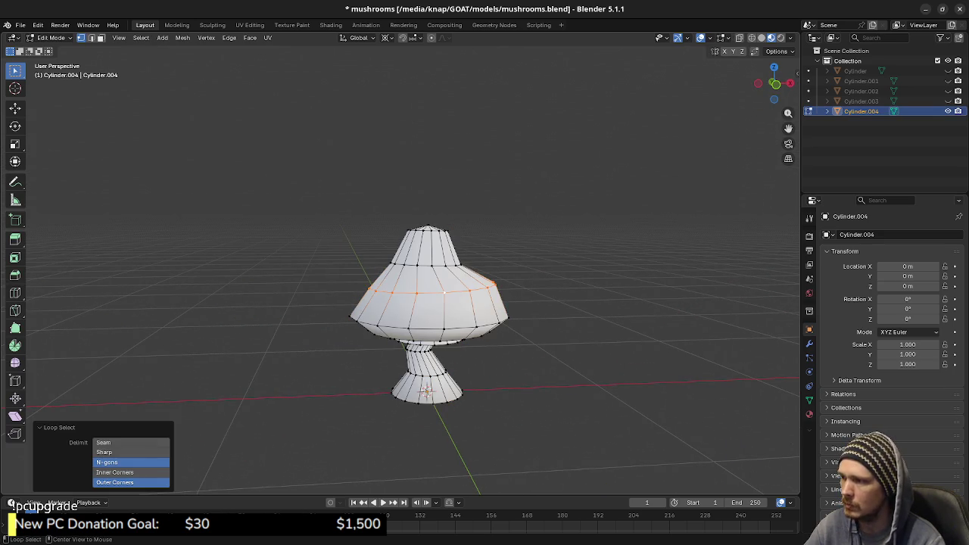
{"action": "key", "text": "KP_3"}
{"action": "key", "text": "r"}
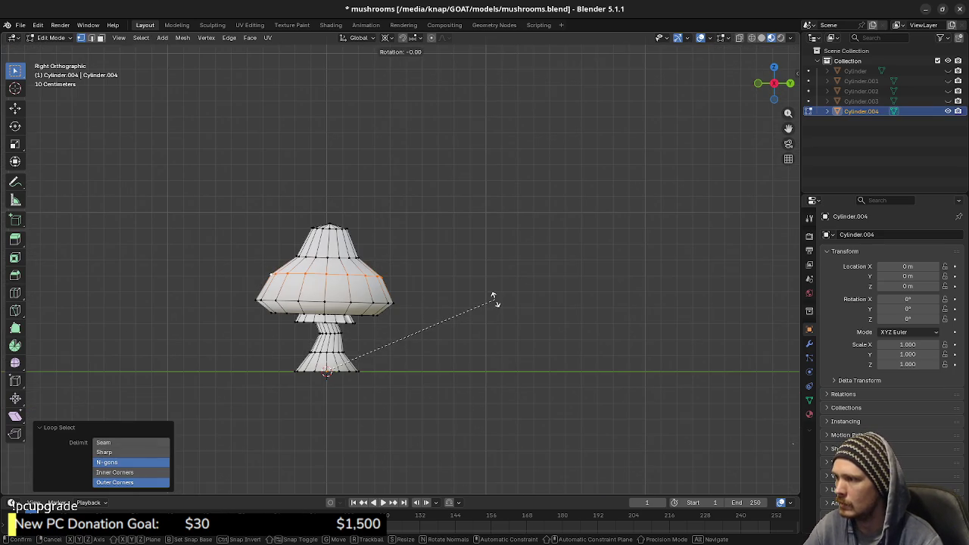
{"action": "left_click", "coordinate": [497, 298]}
{"action": "key", "text": "KP_1"}
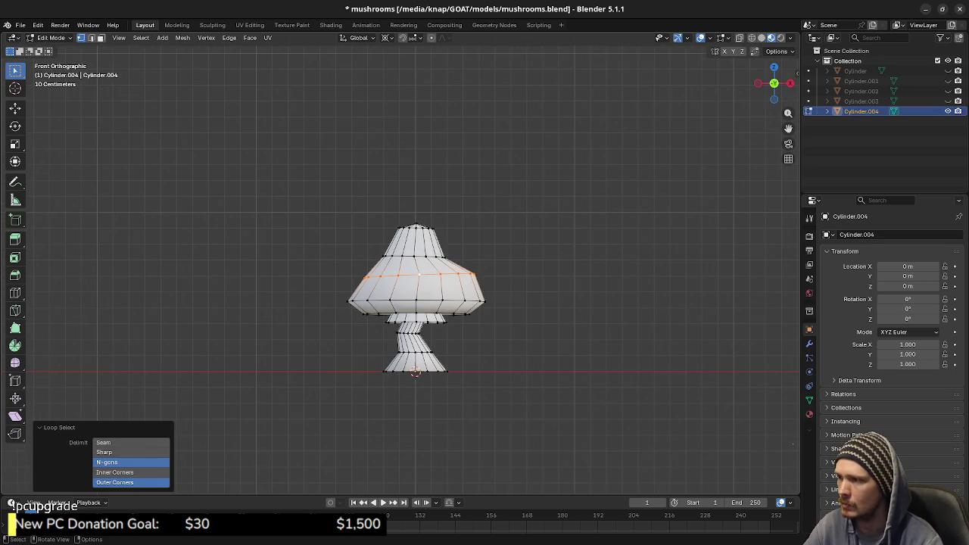
{"action": "key", "text": "g"}
{"action": "key", "text": "x"}
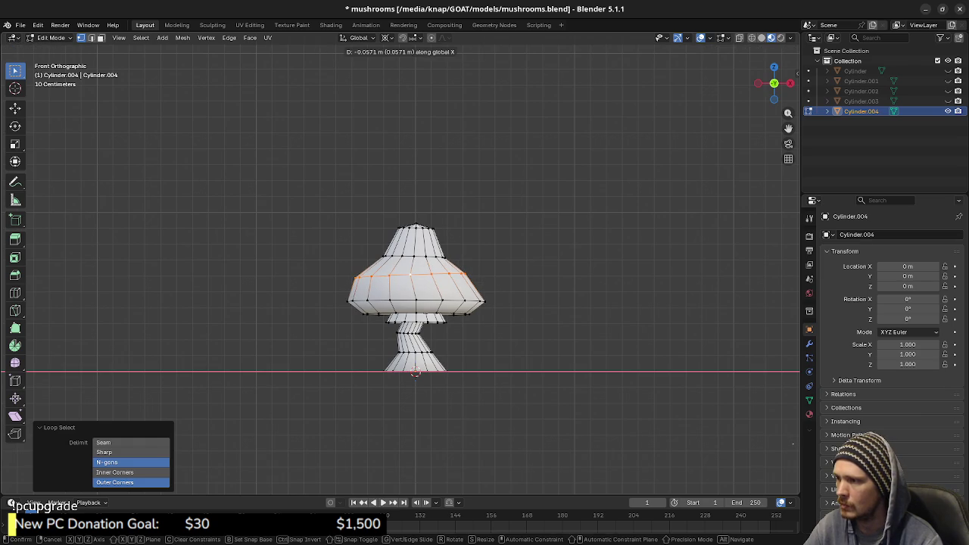
{"action": "key", "text": "x"}
{"action": "key", "text": "x"}
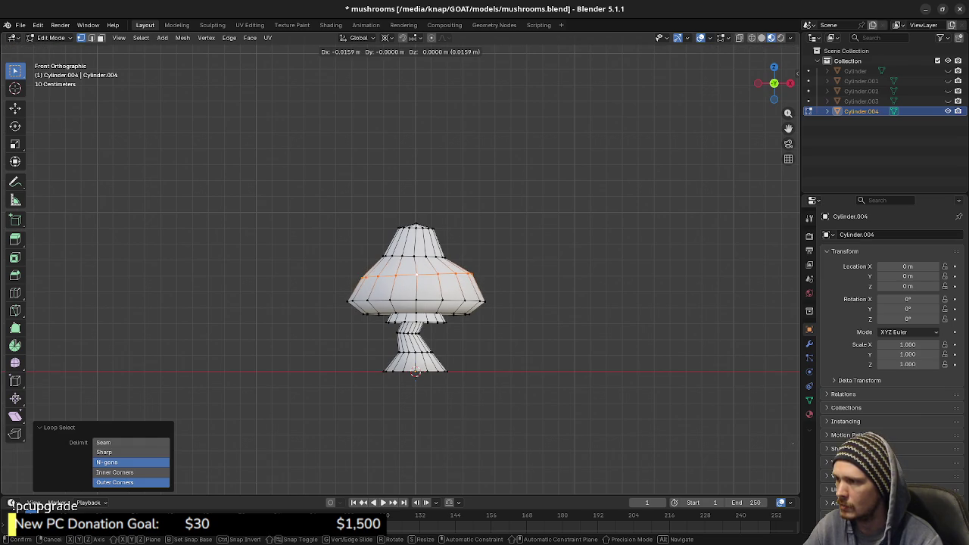
{"action": "key", "text": "Return"}
- Return to Object Mode, orbit to view the reshaped cap, and cancel the quit prompt
{"action": "middle_click_drag", "start_coordinate": [454, 303], "coordinate": [515, 287]}
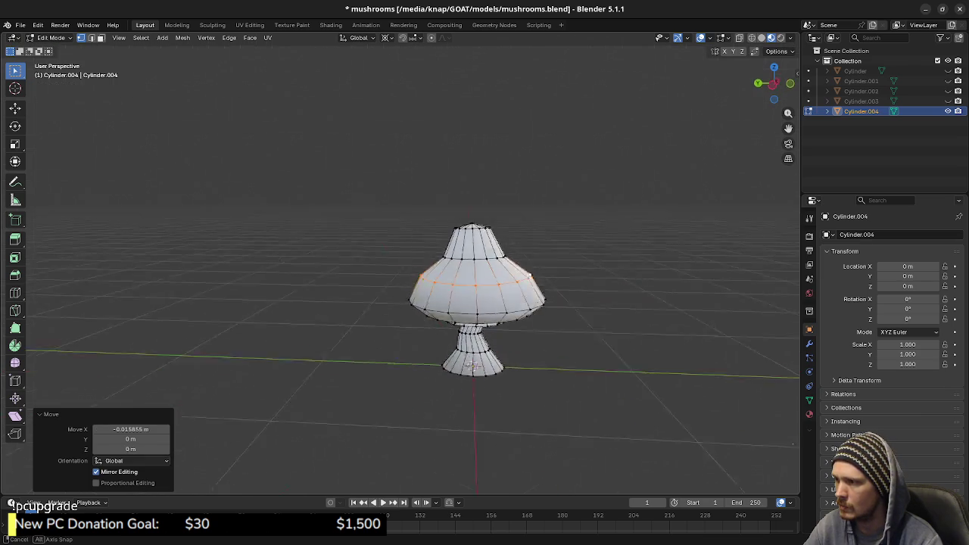
{"action": "key", "text": "Tab"}
{"action": "key", "text": "alt+a"}
{"action": "middle_click_drag", "start_coordinate": [454, 303], "coordinate": [575, 318]}
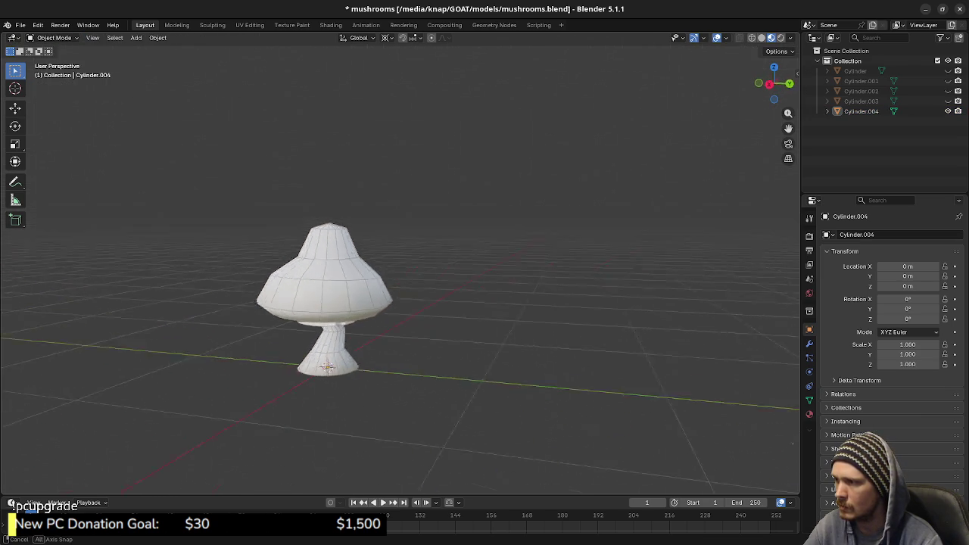
{"action": "mouse_move", "coordinate": [454, 303]}
{"action": "middle_mouse_down"}
{"action": "mouse_move", "coordinate": [576, 280]}
{"action": "mouse_move", "coordinate": [529, 220]}
{"action": "middle_mouse_up"}
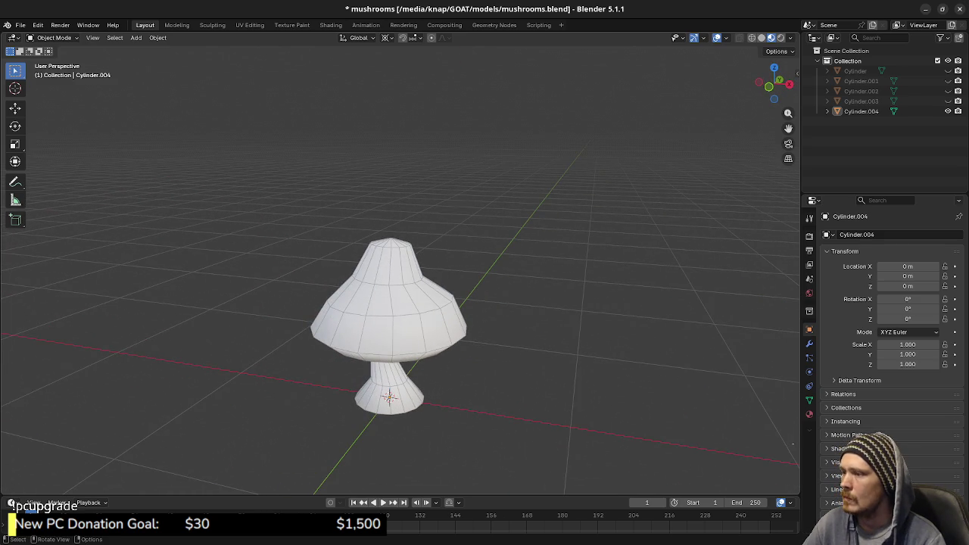
{"action": "key", "text": "ctrl+q"}
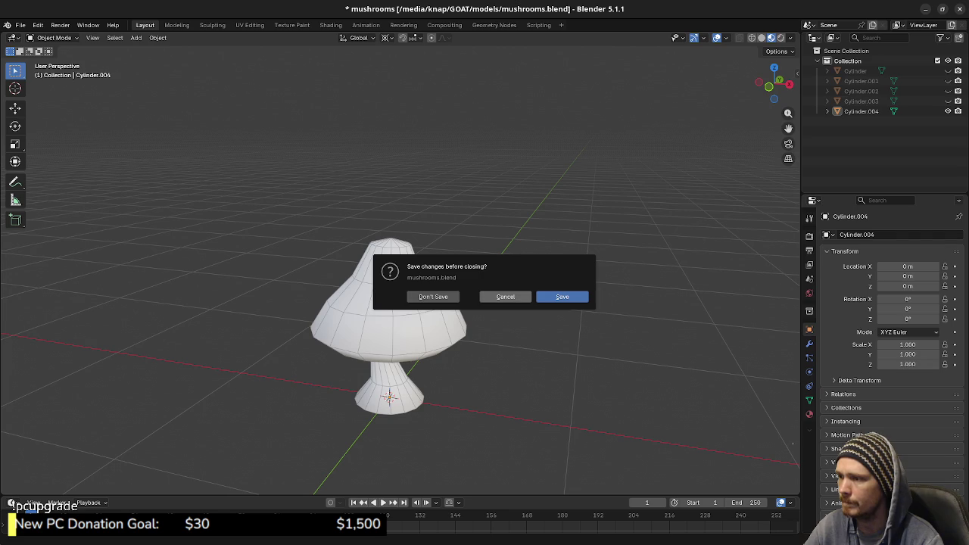
{"action": "left_click", "coordinate": [505, 296]}
- Undo twice to restore the full lineup and zoom out to see all five mushrooms
{"action": "left_click", "coordinate": [394, 318]}
{"action": "key", "text": "ctrl+z"}
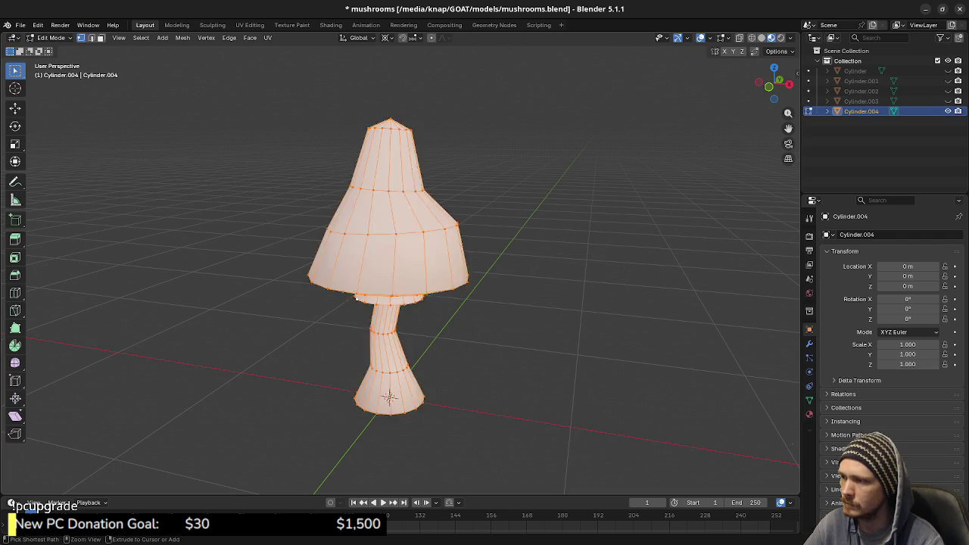
{"action": "key", "text": "ctrl+z"}
{"action": "key", "text": "ctrl+z"}
{"action": "key", "text": "ctrl+z"}
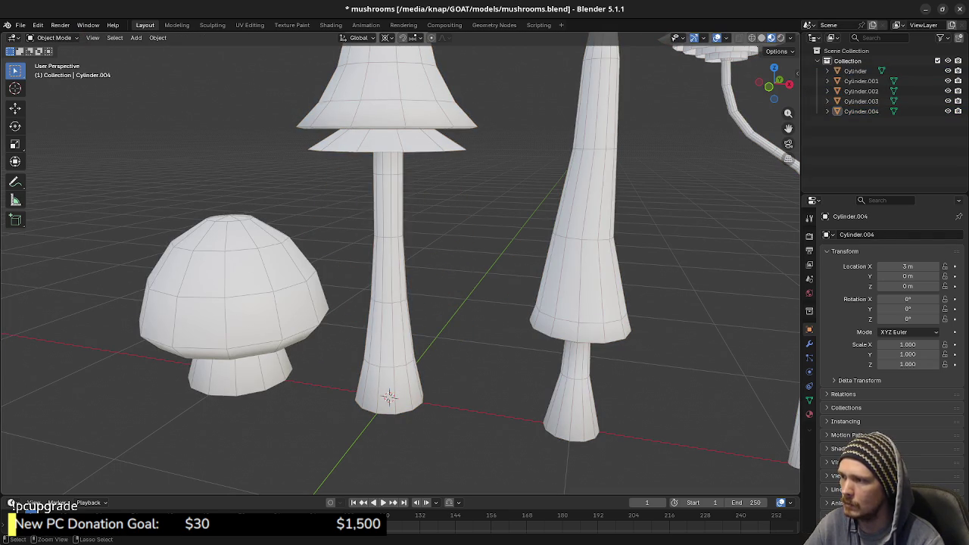
{"action": "scroll", "coordinate": [388, 397], "scroll_direction": "down", "scroll_amount": 5}
{"action": "middle_click_drag", "start_coordinate": [388, 397], "coordinate": [315, 339]}
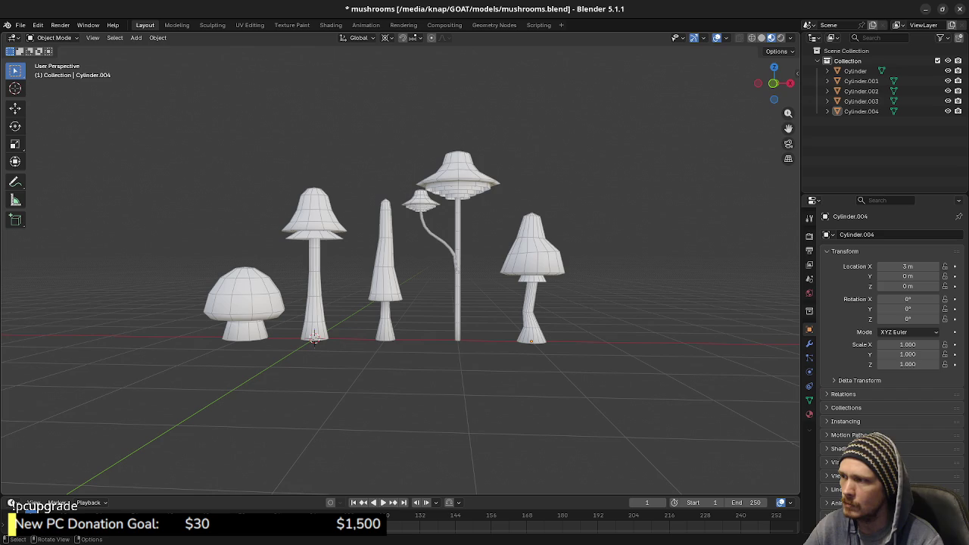
- Try a height resize on the two-tier mushroom from the front, then cancel it
{"action": "left_click", "coordinate": [314, 338]}
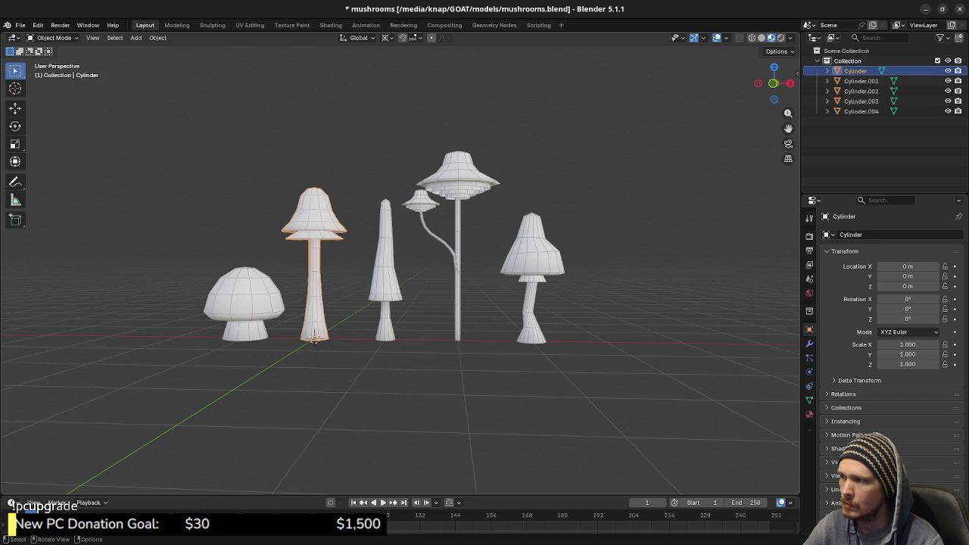
{"action": "key", "text": "Tab"}
{"action": "key", "text": "a"}
{"action": "key", "text": "s"}
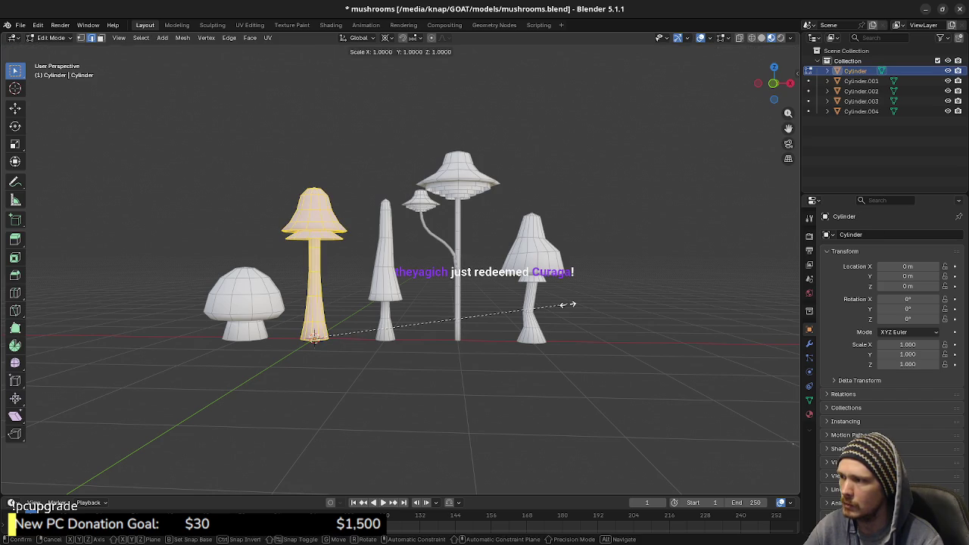
{"action": "key", "text": "z"}
{"action": "key", "text": "z"}
{"action": "key", "text": "z"}
{"action": "key", "text": "KP_1"}
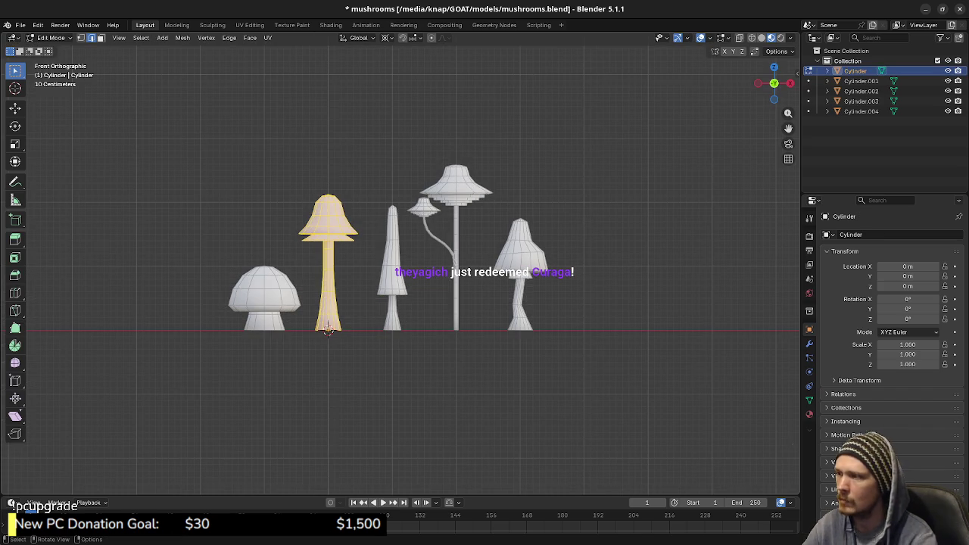
{"action": "key", "text": "Escape"}
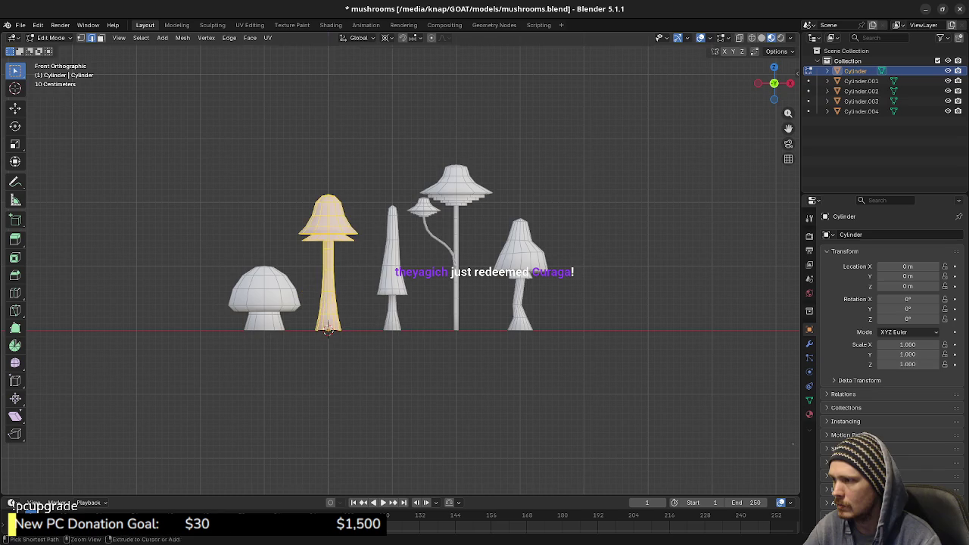
{"action": "key", "text": "Tab"}
- Start a height resize on the cone mushroom Cylinder.002 and cancel it, keeping its size
{"action": "left_click", "coordinate": [808, 91]}
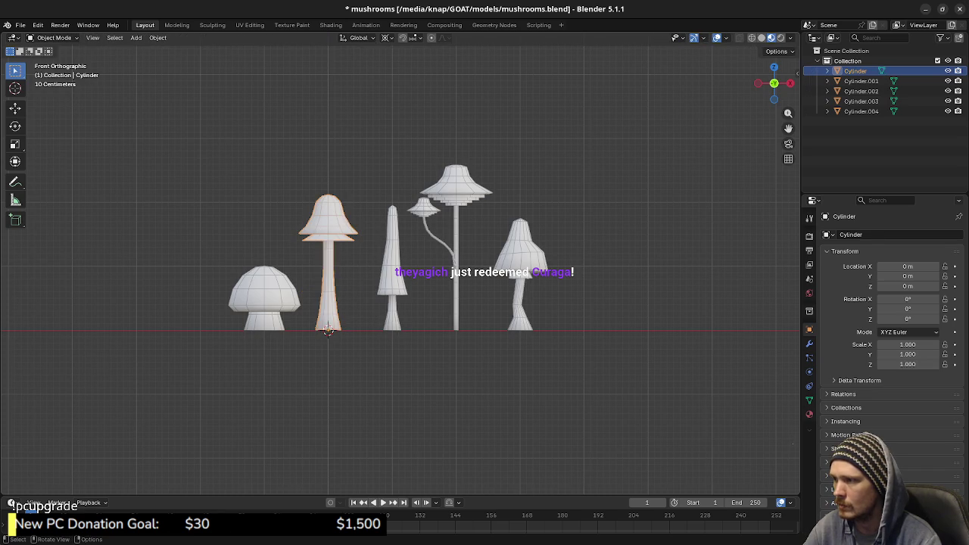
{"action": "key", "text": "s"}
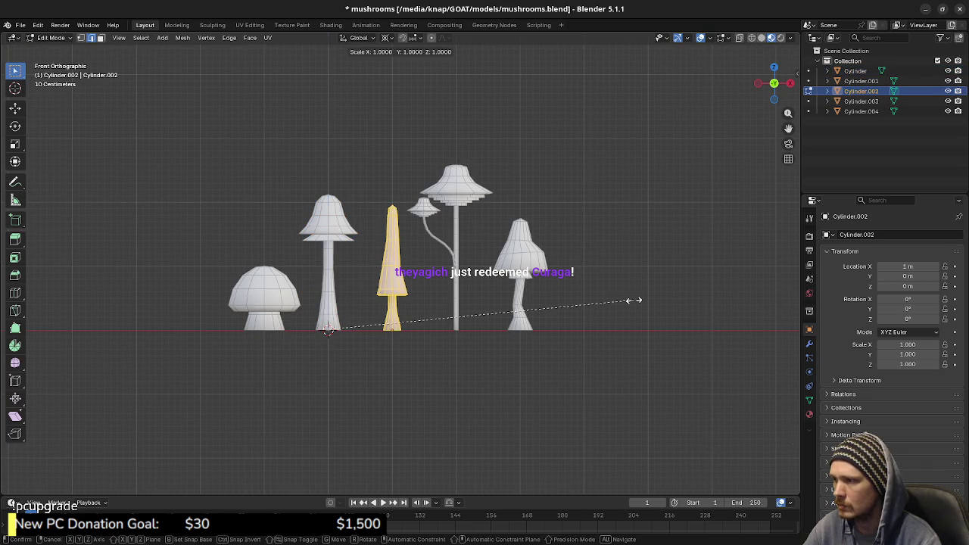
{"action": "key", "text": "z"}
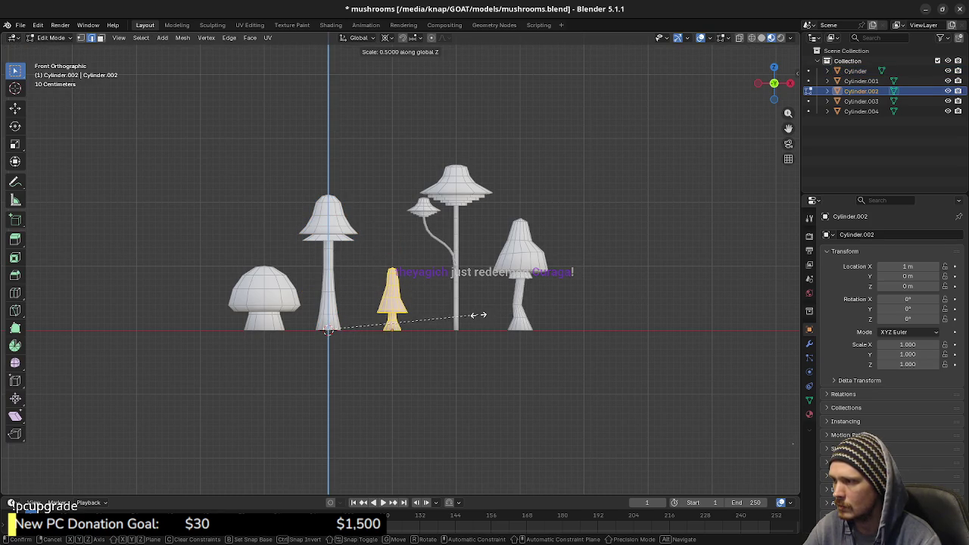
{"action": "key", "text": "Escape"}
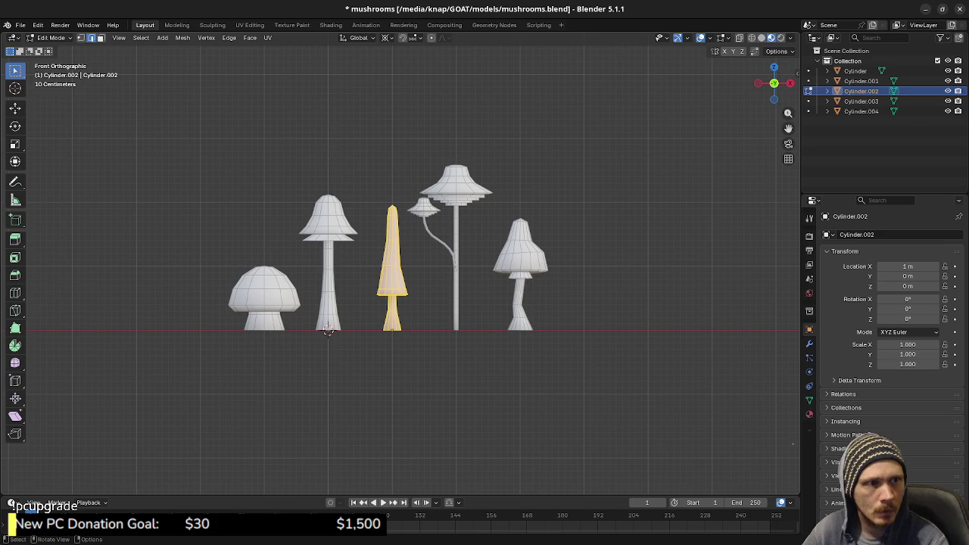
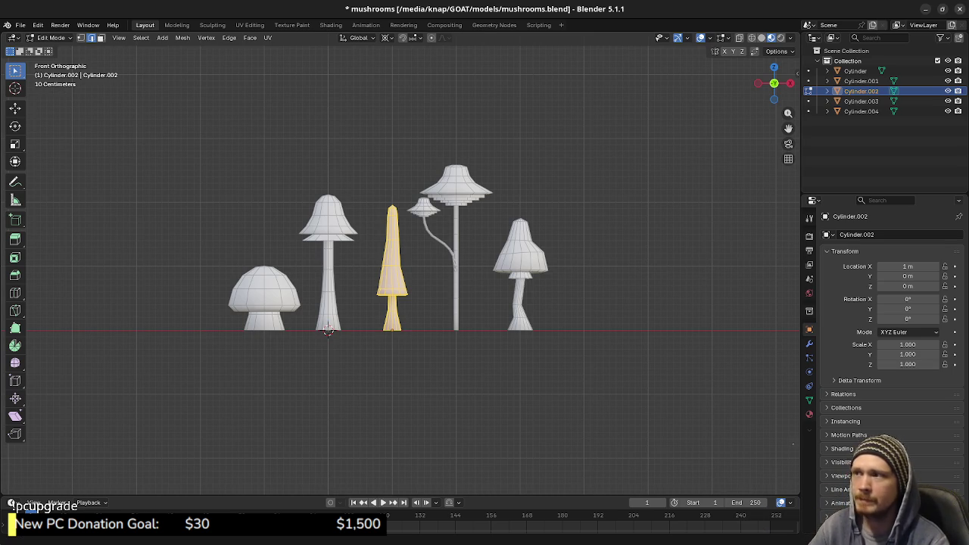
- Close Blender with the mushrooms file, answering the save prompt, and switch to the Godot editor
{"action": "left_click", "coordinate": [958, 9]}
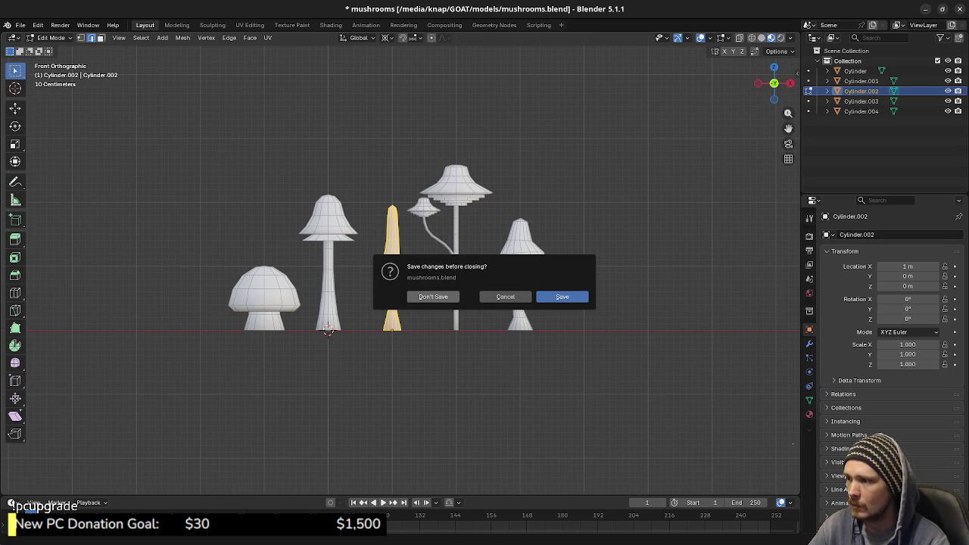
{"action": "key", "text": "Return"}
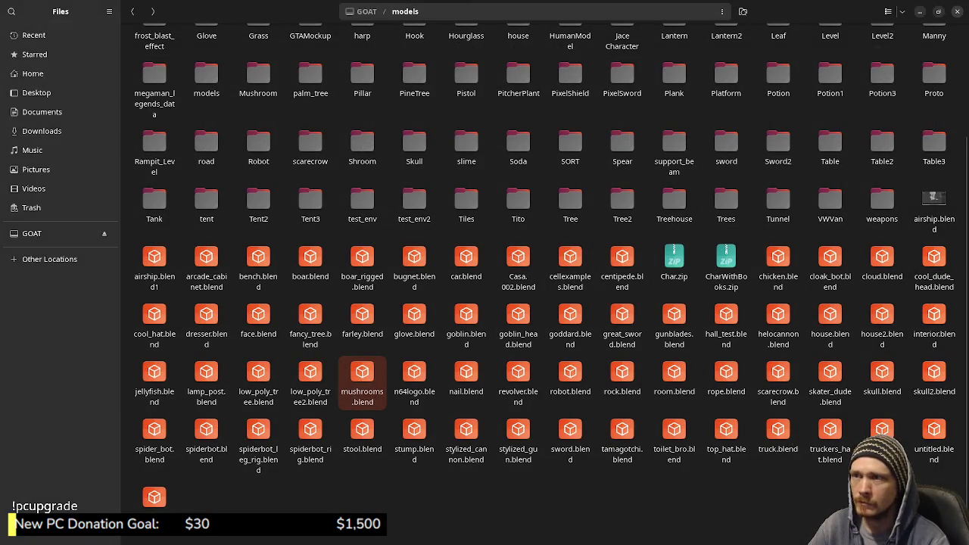
{"action": "key", "text": "alt+Tab"}
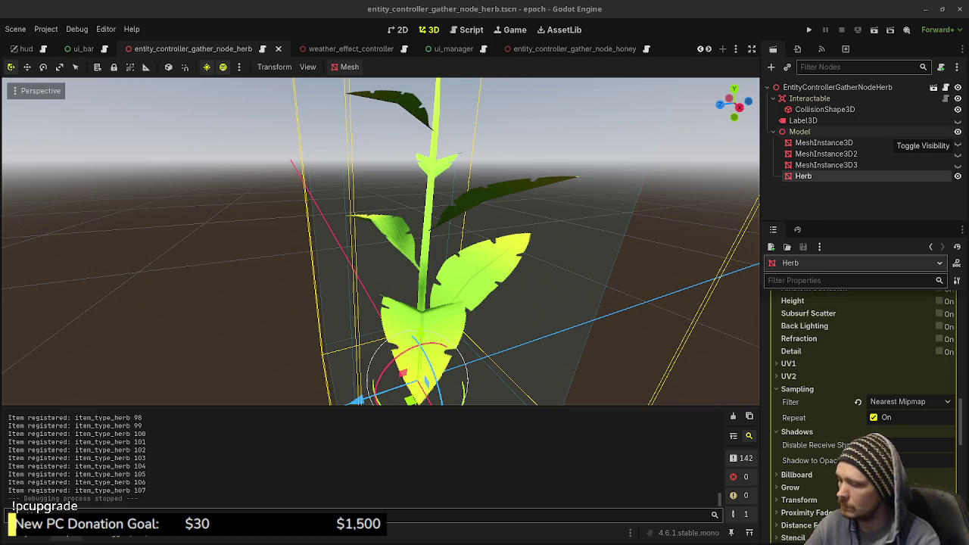
- Leave Godot's herb scene for the empty Blender scene and bring up the Add menu
{"action": "key", "text": "super+w"}
{"action": "key", "text": "Escape"}
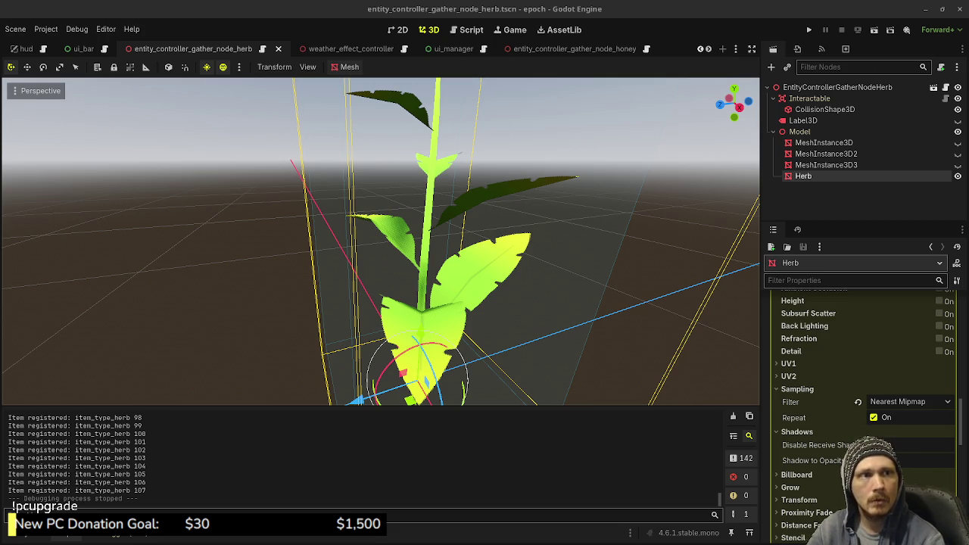
{"action": "key", "text": "alt+Tab"}
{"action": "key", "text": "shift+a"}
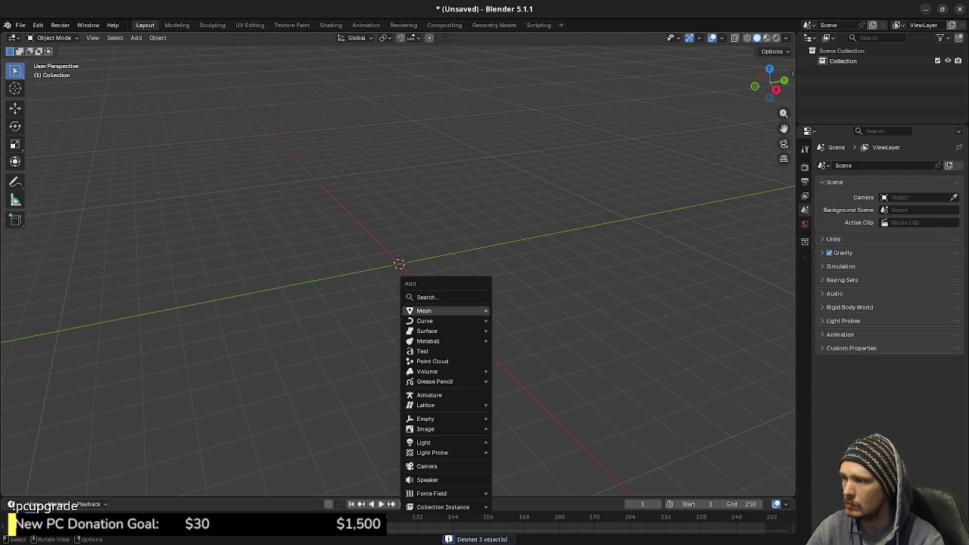
- Add a cylinder, lower its vertices from 12 to 8, and view it front-on in wireframe
{"action": "mouse_move", "coordinate": [423, 311]}
{"action": "left_click", "coordinate": [519, 360]}
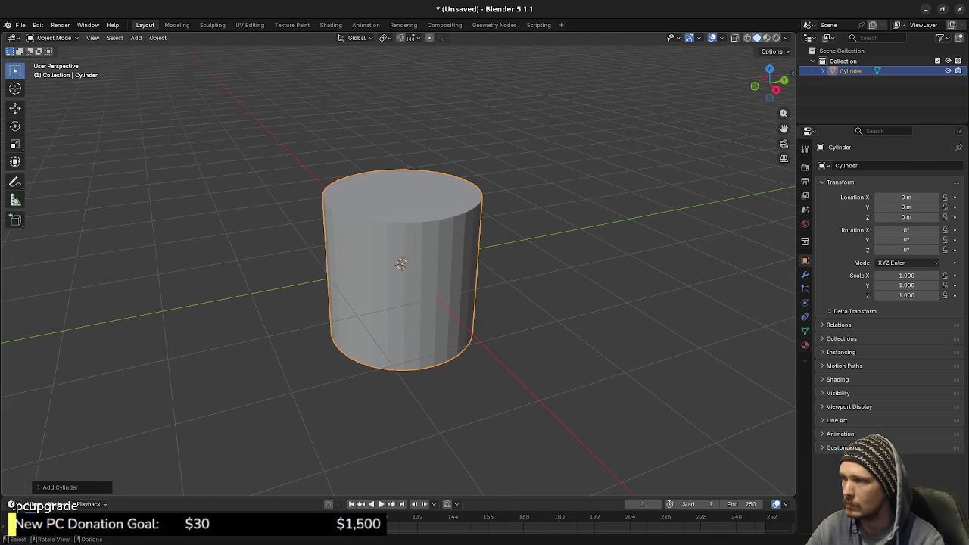
{"action": "left_click", "coordinate": [60, 486]}
{"action": "left_click", "coordinate": [129, 366]}
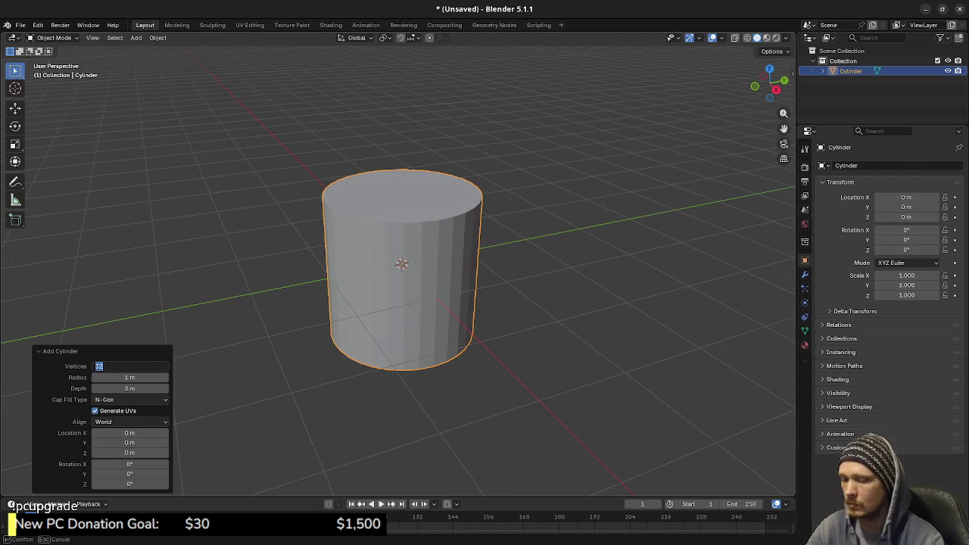
{"action": "type", "text": "12"}
{"action": "key", "text": "Return"}
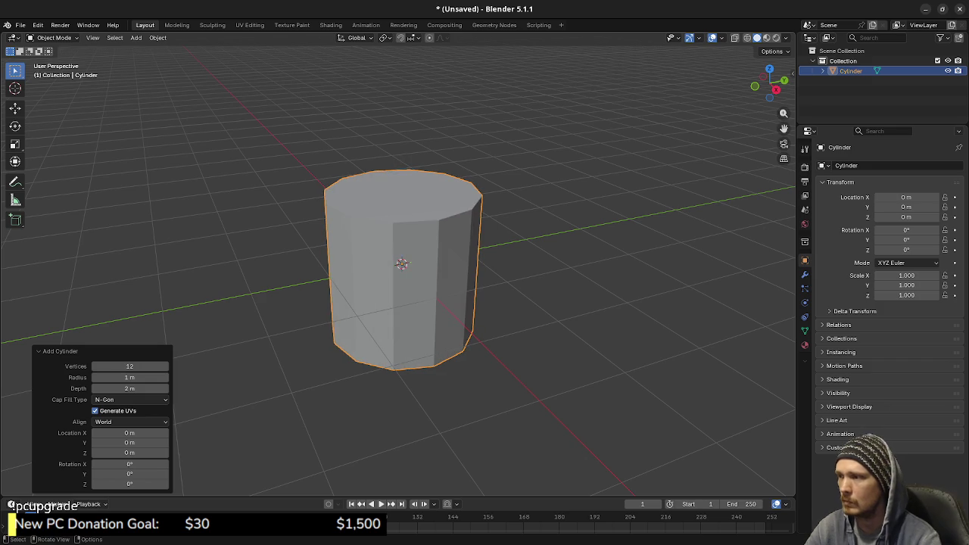
{"action": "middle_click_drag", "start_coordinate": [454, 303], "coordinate": [454, 333]}
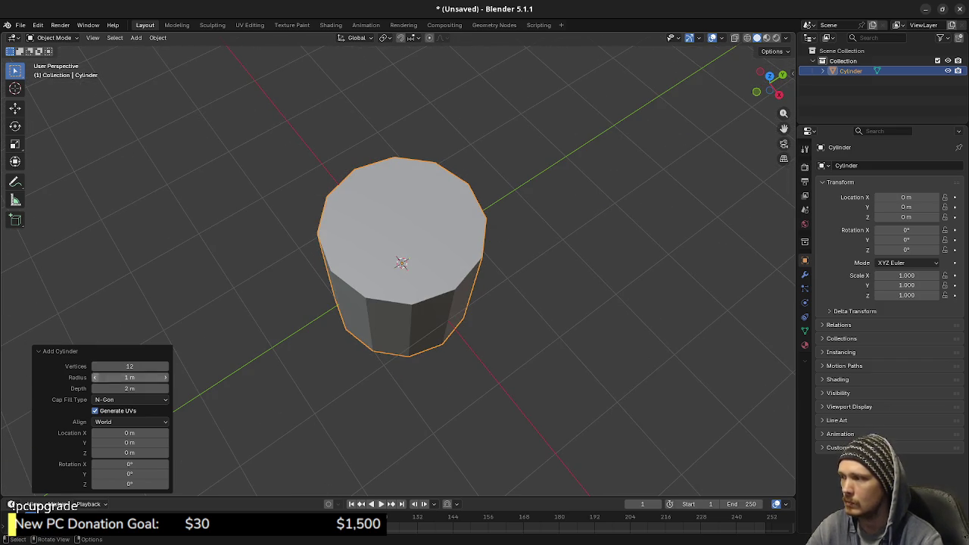
{"action": "left_click", "coordinate": [94, 367]}
{"action": "left_click", "coordinate": [94, 367]}
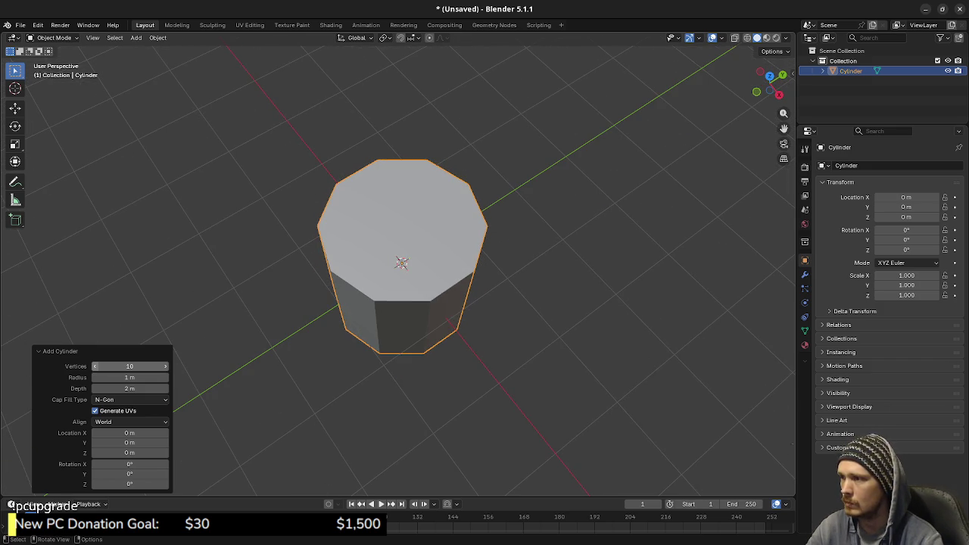
{"action": "left_click", "coordinate": [94, 366]}
{"action": "left_click", "coordinate": [94, 366]}
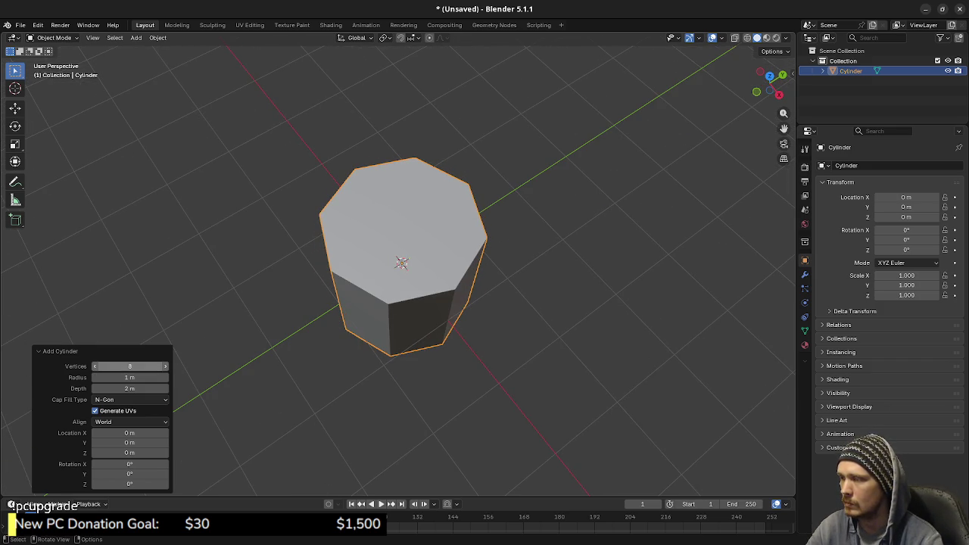
{"action": "middle_click_drag", "start_coordinate": [454, 318], "coordinate": [485, 273]}
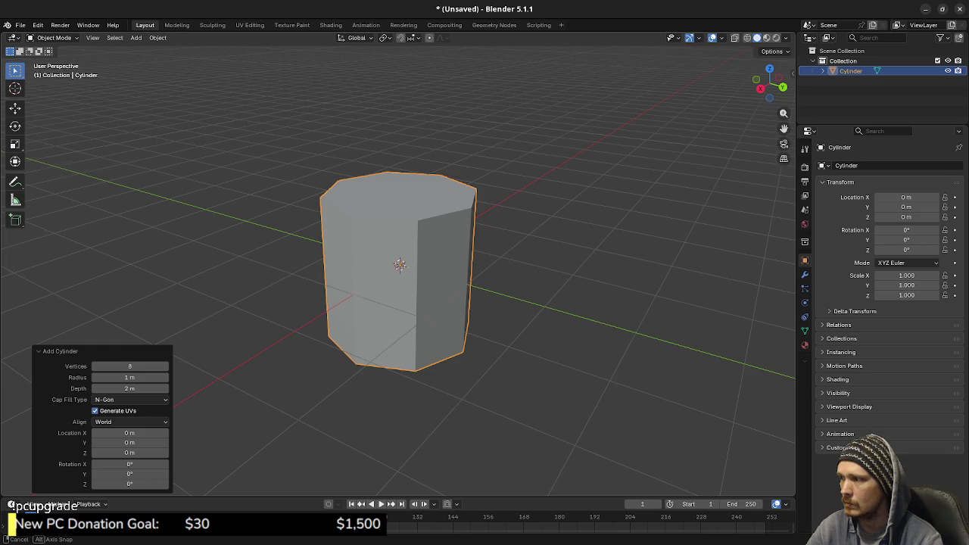
{"action": "key", "text": "KP_1"}
{"action": "key", "text": "shift+z"}
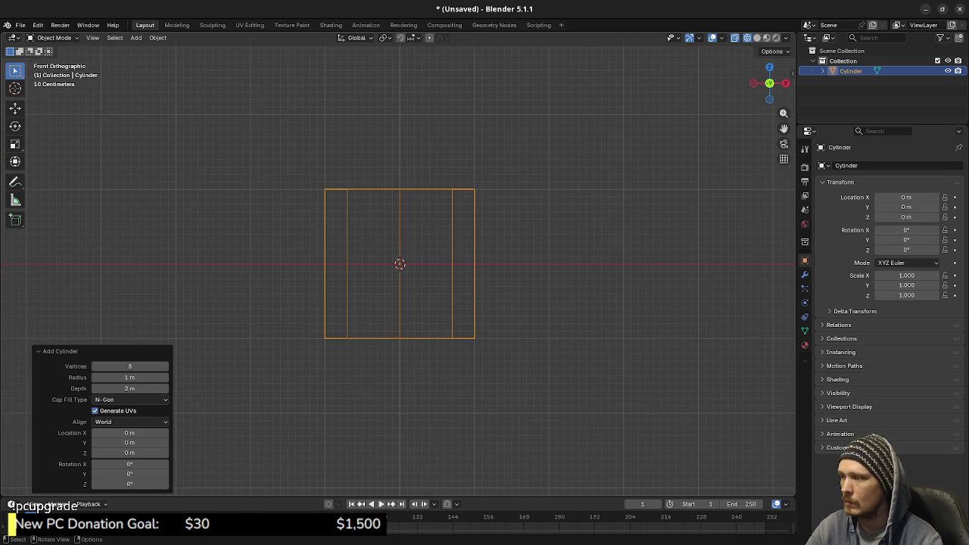
- In Edit Mode, scale the cylinder mesh to 0.5 and raise it 0.5 m
{"action": "key", "text": "Tab"}
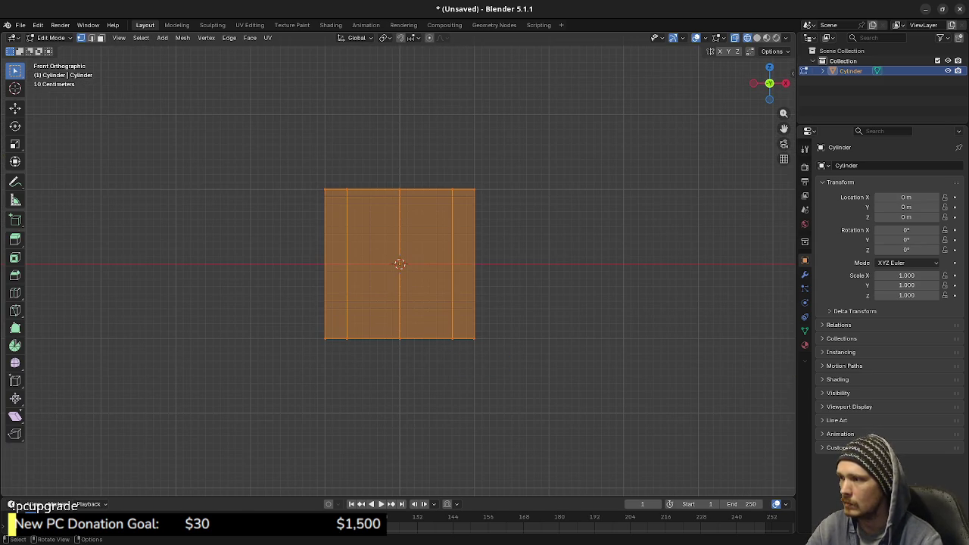
{"action": "type", "text": "s0.5"}
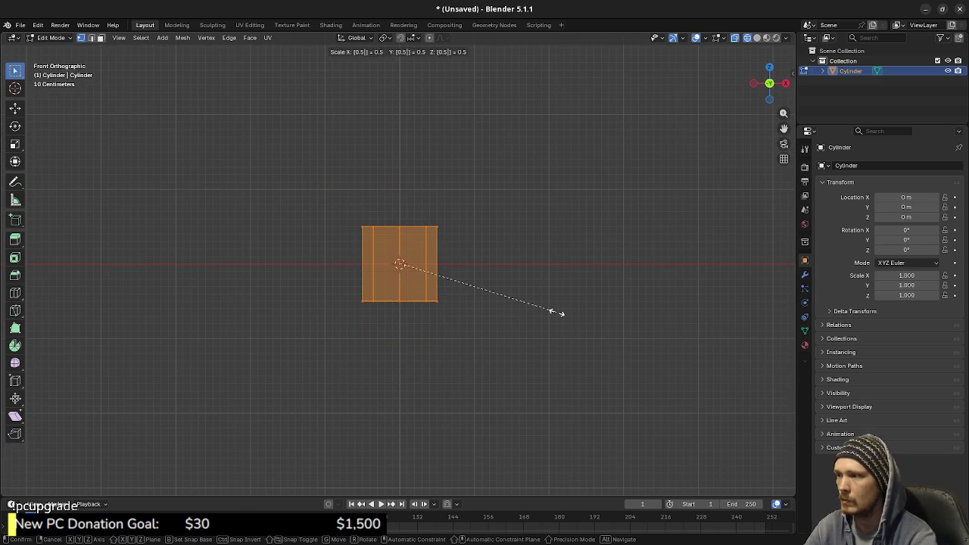
{"action": "key", "text": "Return"}
{"action": "scroll", "coordinate": [400, 264], "scroll_direction": "up", "scroll_amount": 4}
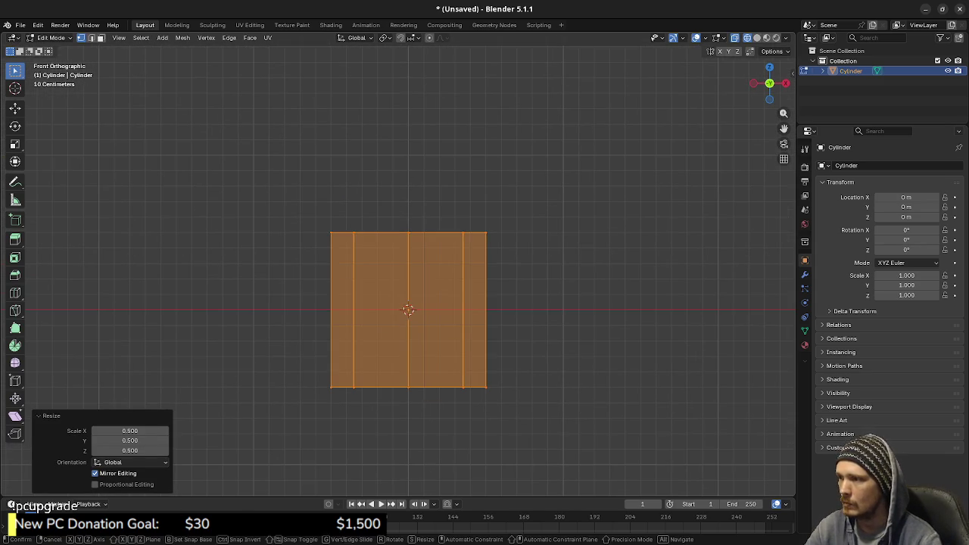
{"action": "key", "text": "g"}
{"action": "key", "text": "z"}
{"action": "key", "text": "Return"}
{"action": "middle_click_drag", "start_coordinate": [399, 264], "coordinate": [423, 397], "text": "shift"}
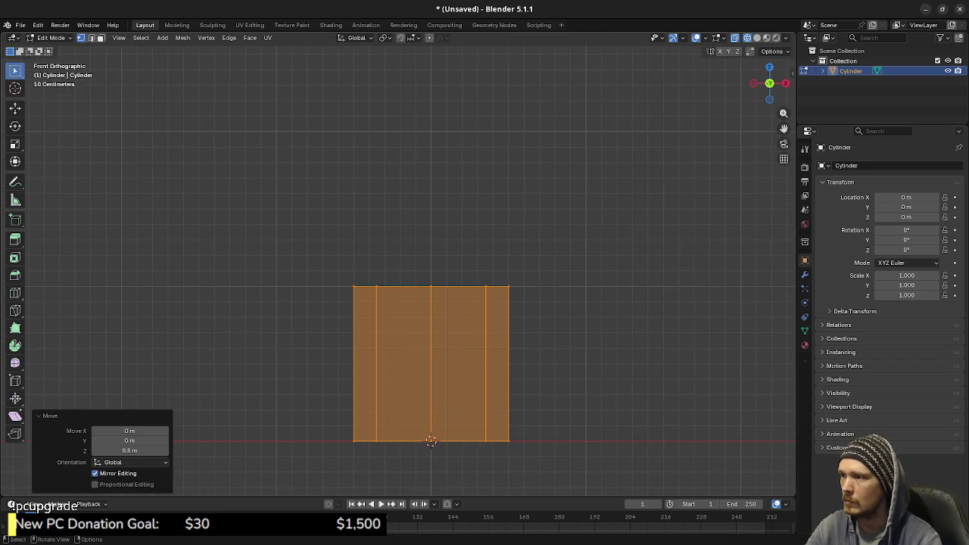
- Raise the cylinder's bottom vertex ring 0.7 m
{"action": "key", "text": "alt+a"}
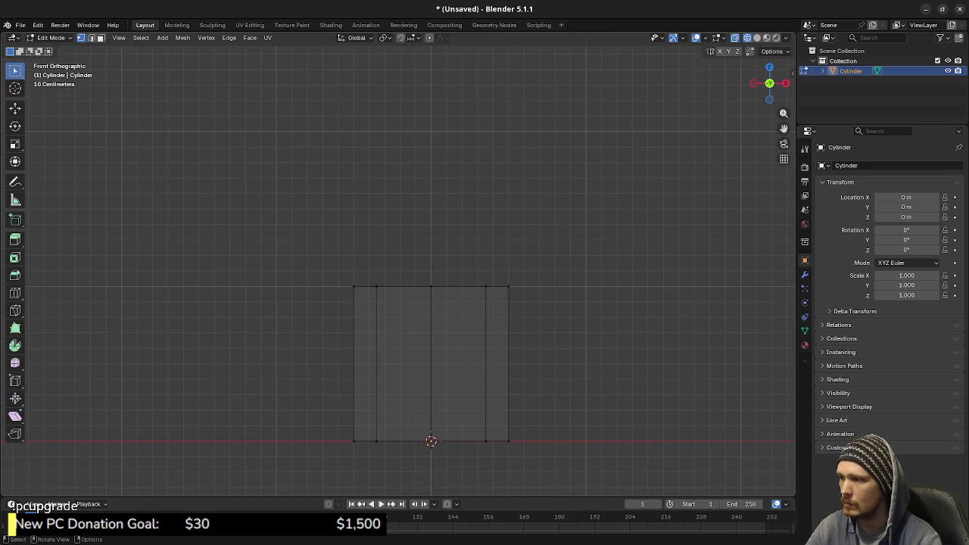
{"action": "mouse_move", "coordinate": [393, 446]}
{"action": "left_mouse_down"}
{"action": "mouse_move", "coordinate": [325, 421]}
{"action": "mouse_move", "coordinate": [587, 463]}
{"action": "left_mouse_up"}
{"action": "key", "text": "g"}
{"action": "key", "text": "z"}
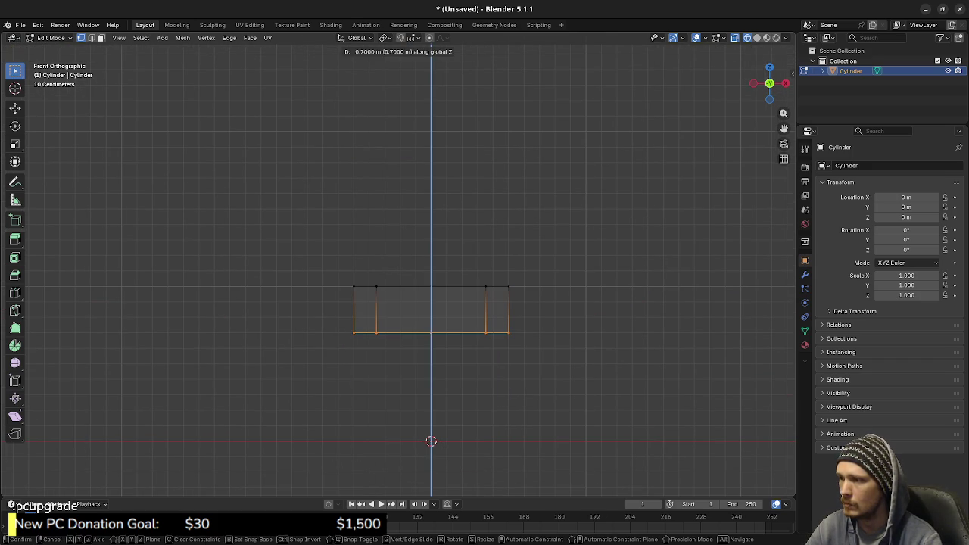
{"action": "key", "text": "Return"}
- Shrink the top ring to 0.6, extrude it up 0.3 m, and narrow the new ring
{"action": "left_click_drag", "start_coordinate": [324, 258], "coordinate": [544, 301]}
{"action": "key", "text": "s"}
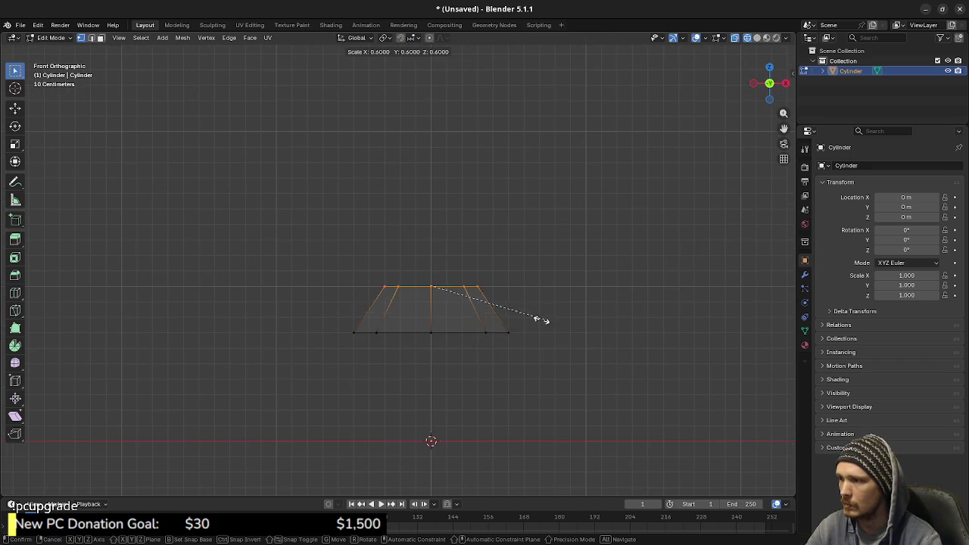
{"action": "key", "text": "Return"}
{"action": "type", "text": "ez"}
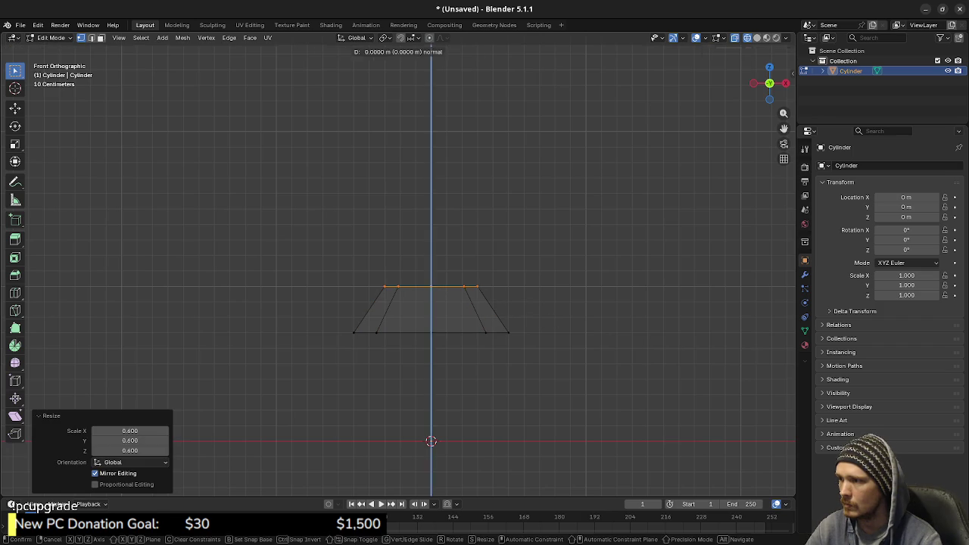
{"action": "type", "text": "0.2"}
{"action": "key", "text": "BackSpace"}
{"action": "type", "text": "3"}
{"action": "key", "text": "Return"}
{"action": "key", "text": "s"}
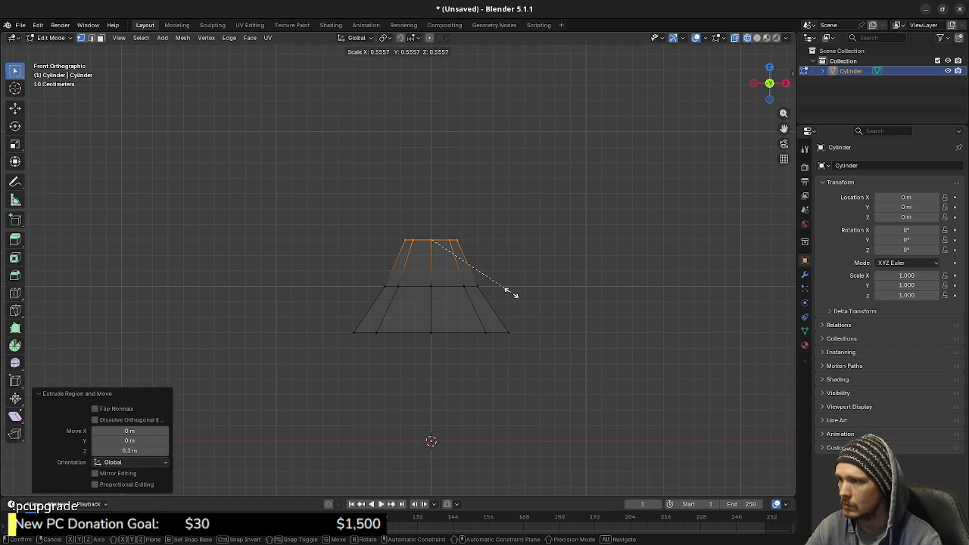
{"action": "key", "text": "Return"}
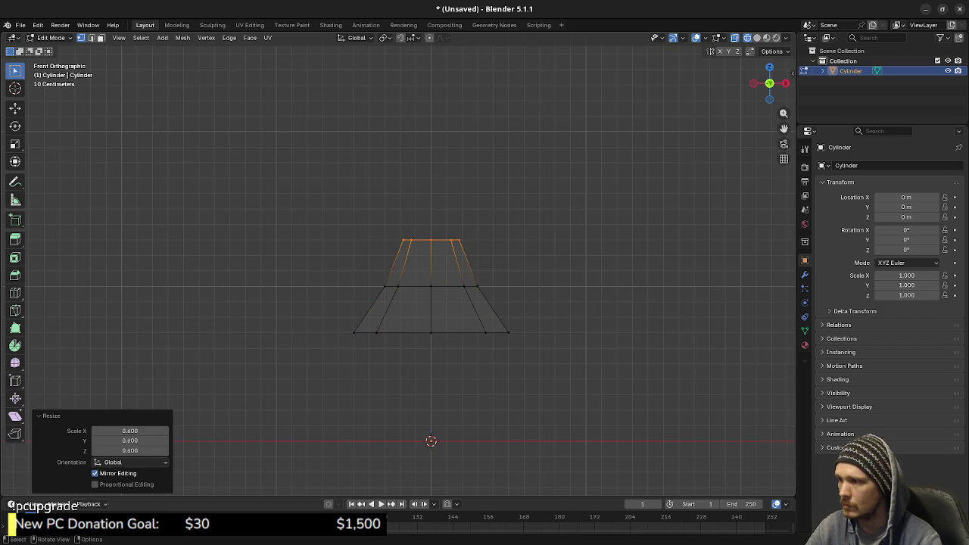
- Extrude the bottom ring down 0.1 m and shrink it to 0.7; middle-ring scaling cancelled
{"action": "left_click_drag", "start_coordinate": [336, 316], "coordinate": [556, 350]}
{"action": "type", "text": "ez-0.1"}
{"action": "key", "text": "Return"}
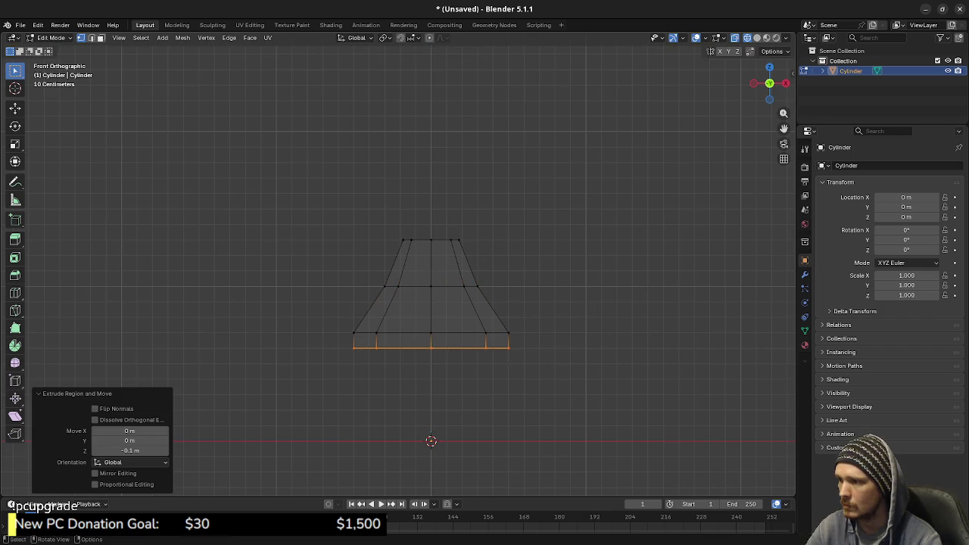
{"action": "key", "text": "s"}
{"action": "key", "text": "Return"}
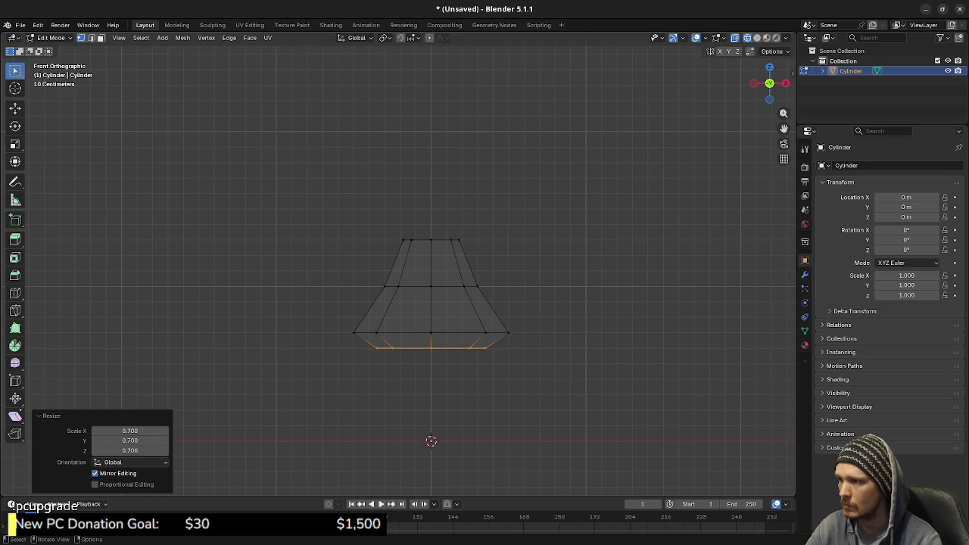
{"action": "left_click", "coordinate": [382, 282], "text": "alt"}
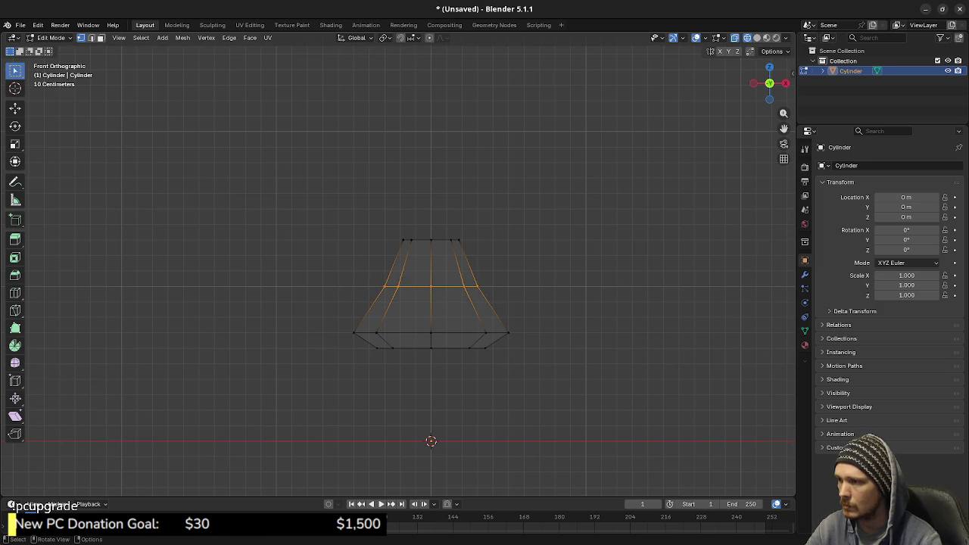
{"action": "key", "text": "s"}
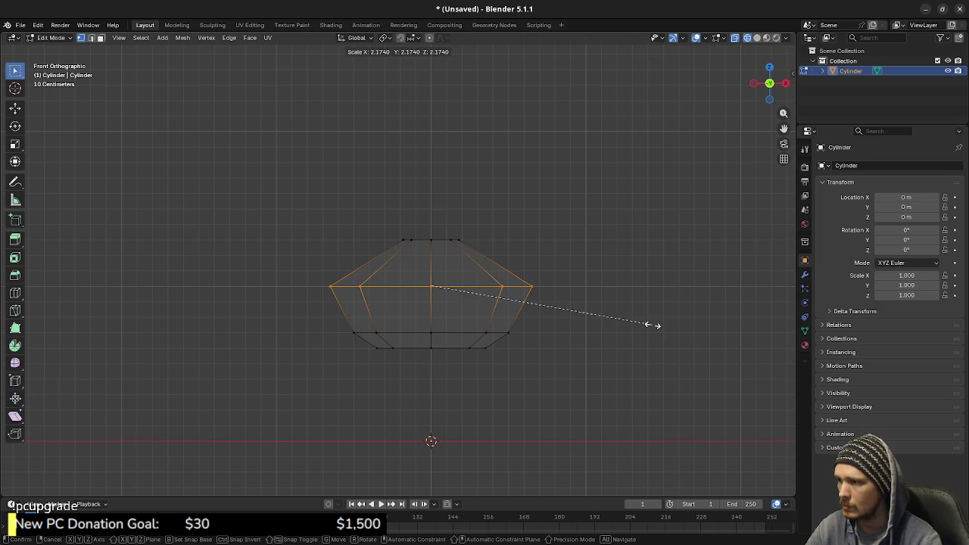
{"action": "key", "text": "Escape"}
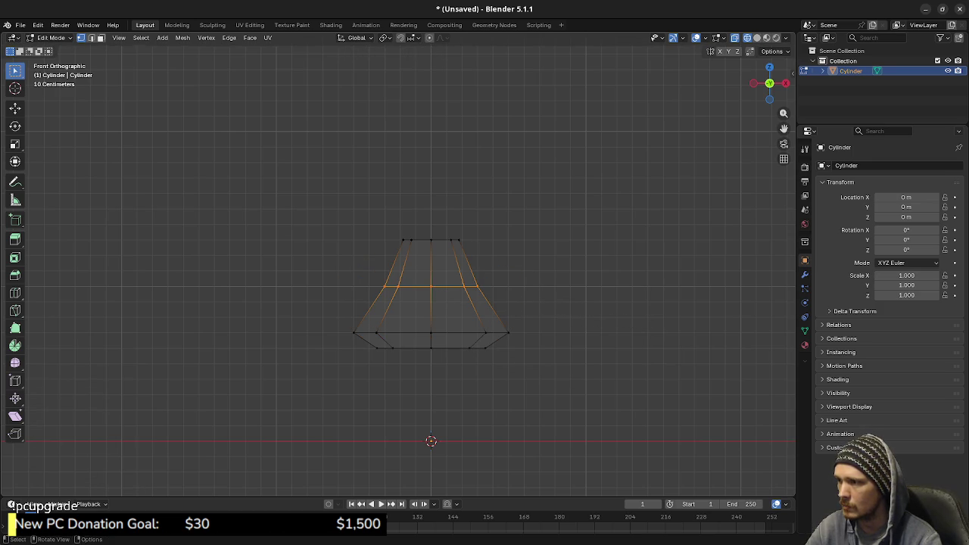
- Shrink the cap's top edge ring to 0.6 and pull the middle ring inward
{"action": "left_click", "coordinate": [431, 240], "text": "alt"}
{"action": "type", "text": "s"}
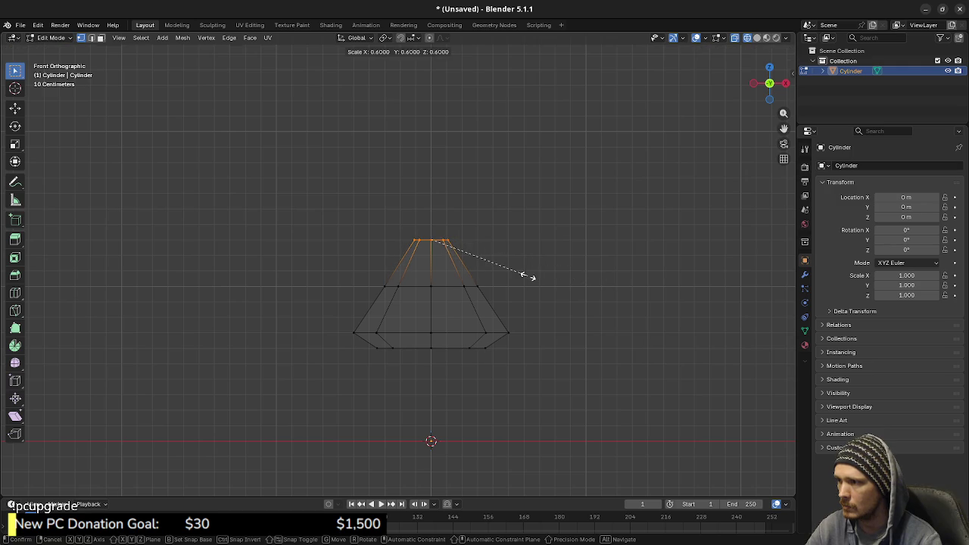
{"action": "type", "text": ".6"}
{"action": "key", "text": "Return"}
{"action": "left_click_drag", "start_coordinate": [364, 267], "coordinate": [533, 304]}
{"action": "key", "text": "s"}
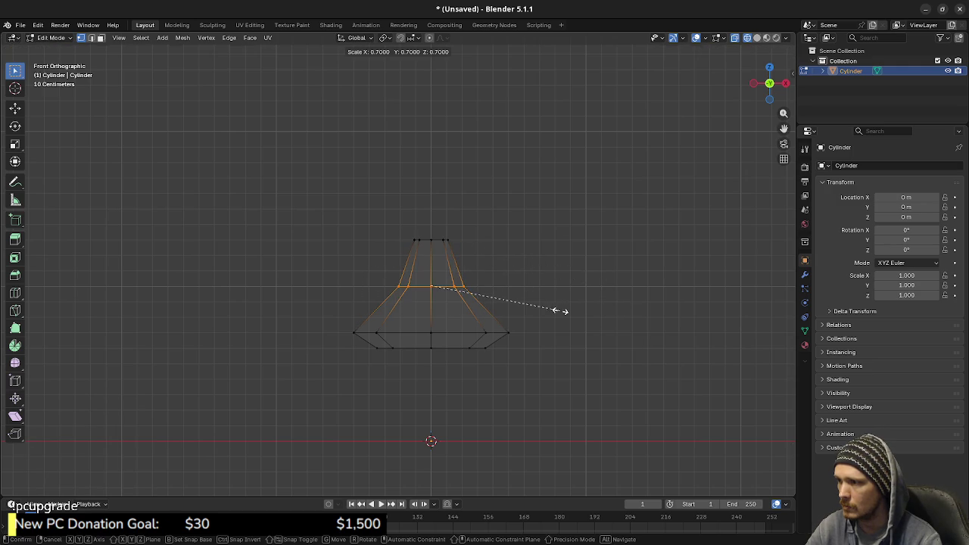
{"action": "key", "text": "Return"}
- Lower the cap's top faces, finally dropping them a further 0.1 m
{"action": "left_click_drag", "start_coordinate": [368, 208], "coordinate": [515, 295]}
{"action": "key", "text": "g"}
{"action": "key", "text": "z"}
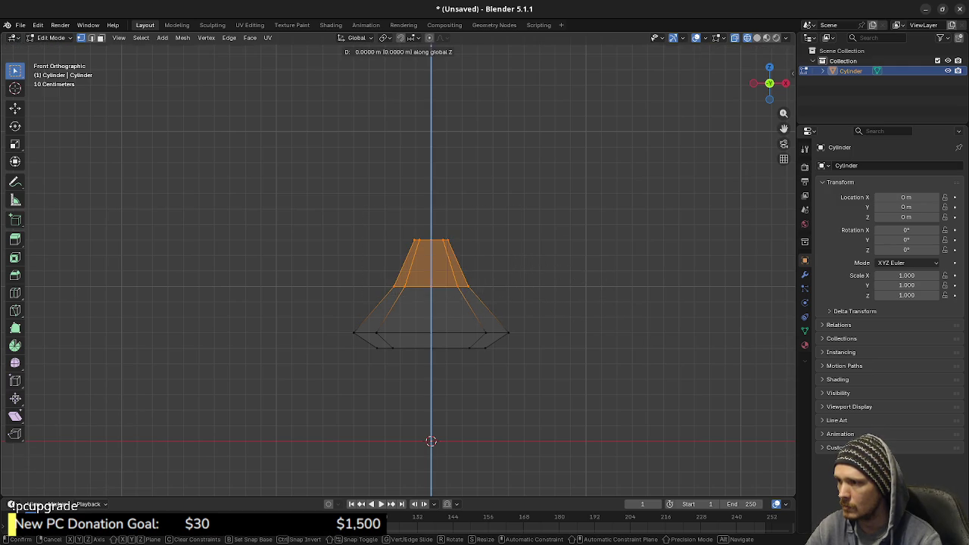
{"action": "key", "text": "Return"}
{"action": "key", "text": "g"}
{"action": "key", "text": "z"}
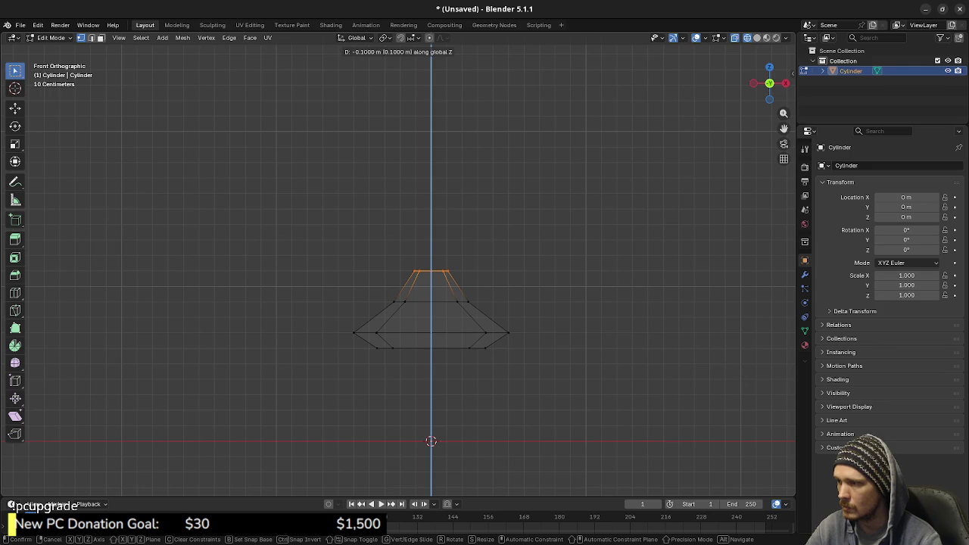
{"action": "key", "text": "Return"}
{"action": "left_click_drag", "start_coordinate": [391, 233], "coordinate": [506, 306]}
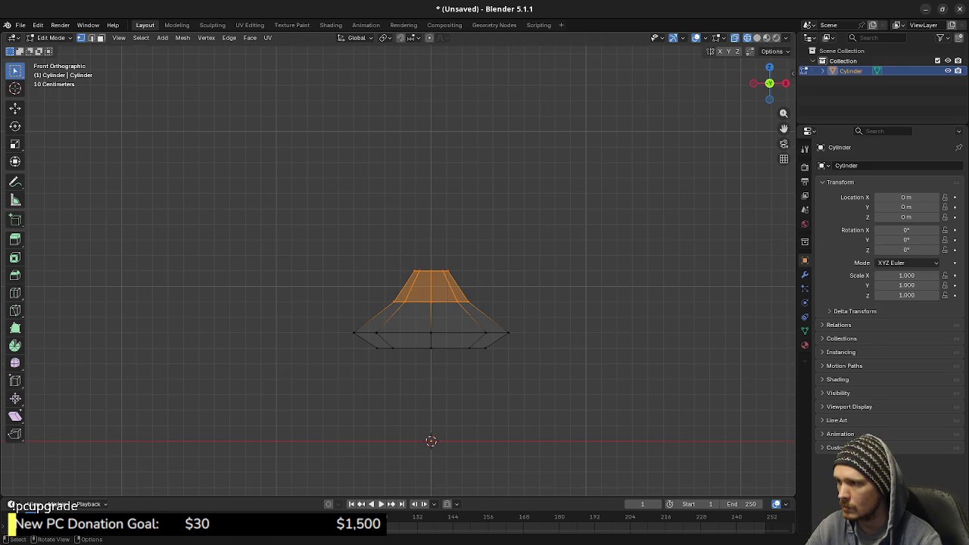
{"action": "key", "text": "g"}
{"action": "key", "text": "z"}
{"action": "key", "text": "Return"}
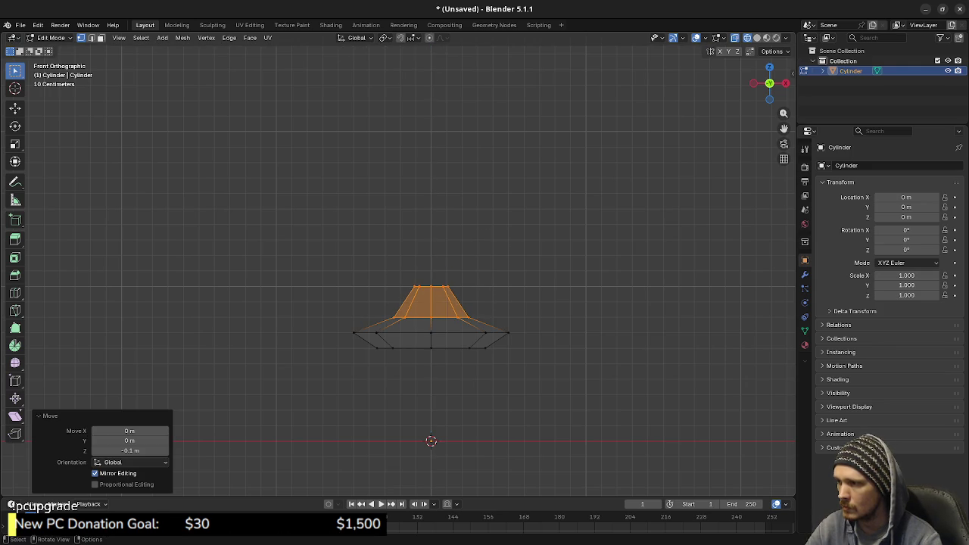
- Scale the edge loop around the cap's middle out to 1.3 to flare the rim
{"action": "middle_click_drag", "start_coordinate": [454, 303], "coordinate": [484, 273]}
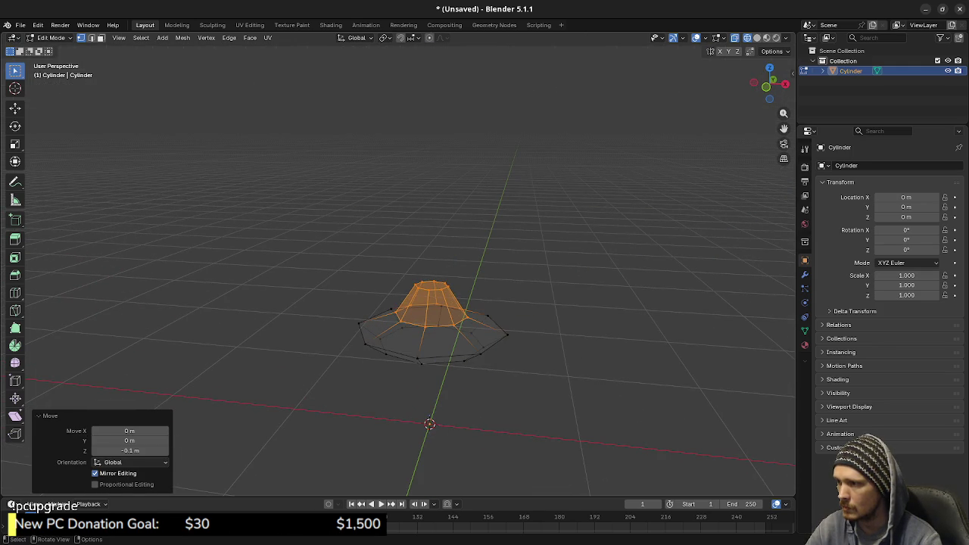
{"action": "left_click", "coordinate": [424, 360], "text": "alt"}
{"action": "key", "text": "KP_1"}
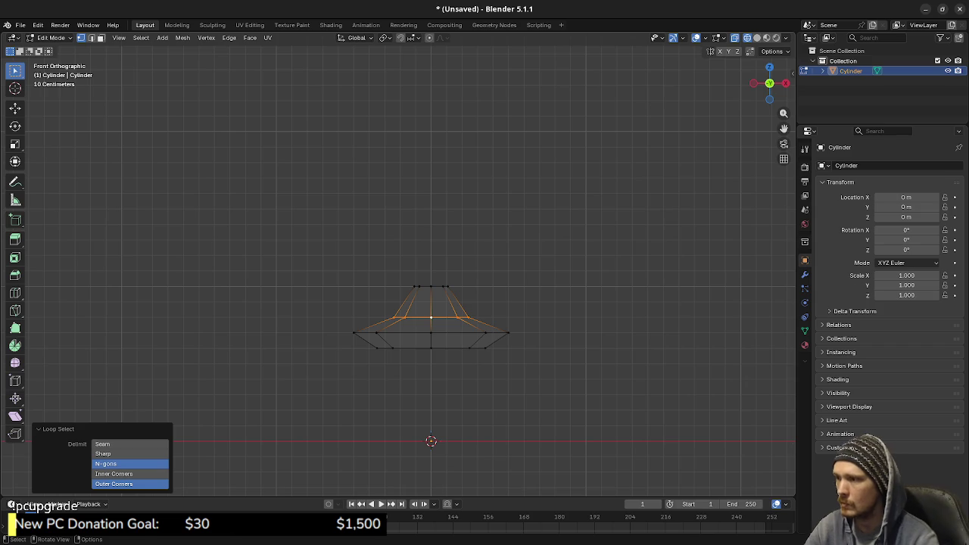
{"action": "key", "text": "s"}
{"action": "left_click", "coordinate": [515, 335], "text": "ctrl"}
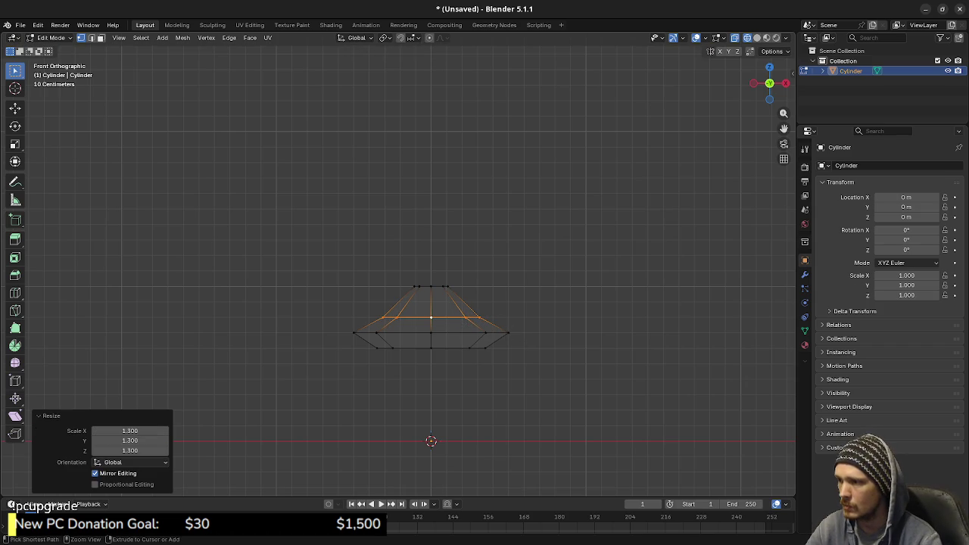
{"action": "key", "text": "z"}
{"action": "key", "text": "6"}
{"action": "middle_click_drag", "start_coordinate": [578, 327], "coordinate": [454, 302]}
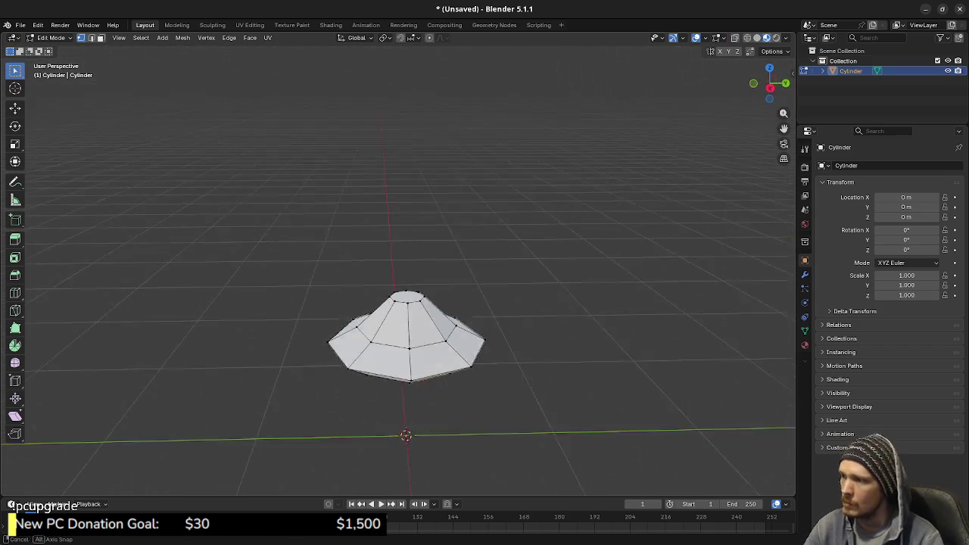
{"action": "middle_click_drag", "start_coordinate": [454, 303], "coordinate": [484, 303], "text": "alt"}
{"action": "key", "text": "shift+z"}
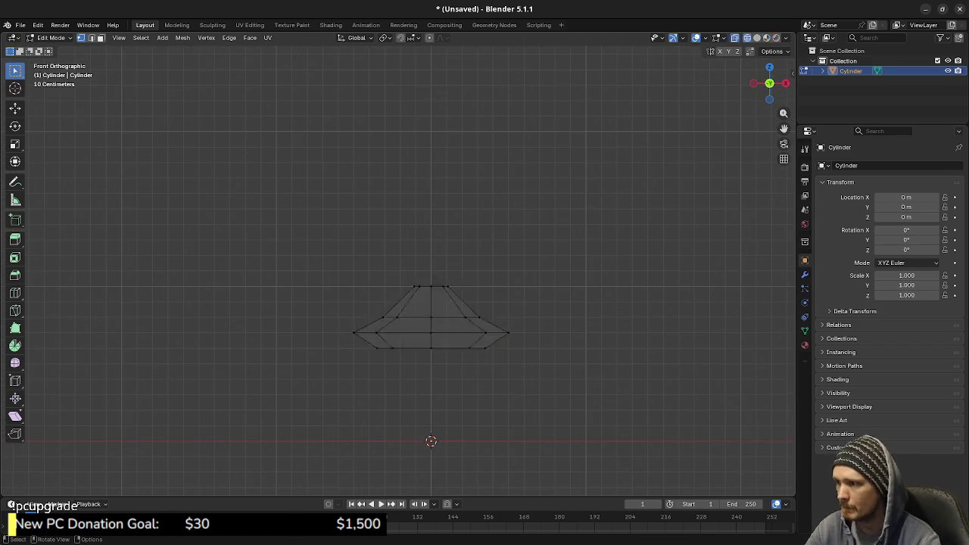
- Collapse the top ring to a single point and lower the apex 0.08 m
{"action": "left_click_drag", "start_coordinate": [402, 268], "coordinate": [481, 300]}
{"action": "key", "text": "g"}
{"action": "key", "text": "s"}
{"action": "key", "text": "0"}
{"action": "key", "text": "Return"}
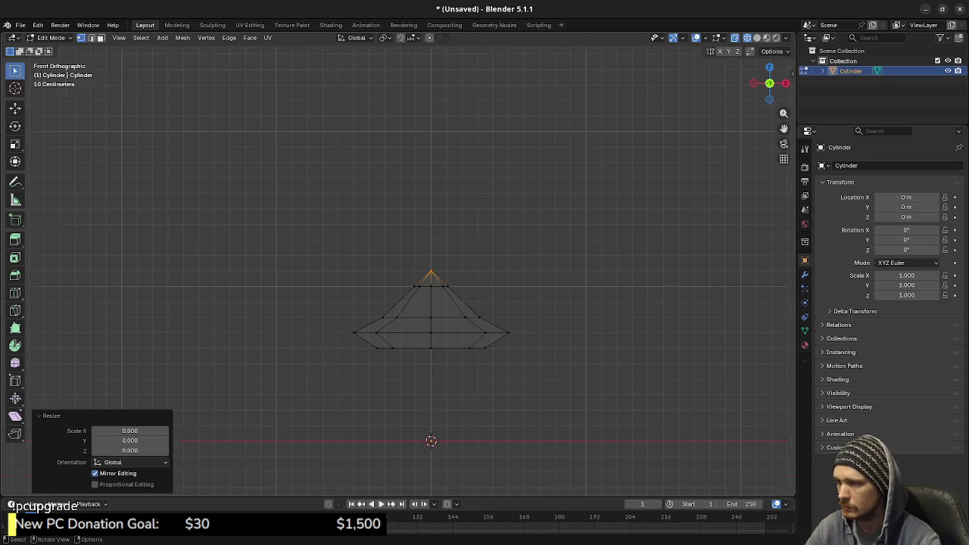
{"action": "scroll", "coordinate": [396, 264], "scroll_direction": "up", "scroll_amount": 4}
{"action": "key", "text": "g"}
{"action": "key", "text": "z"}
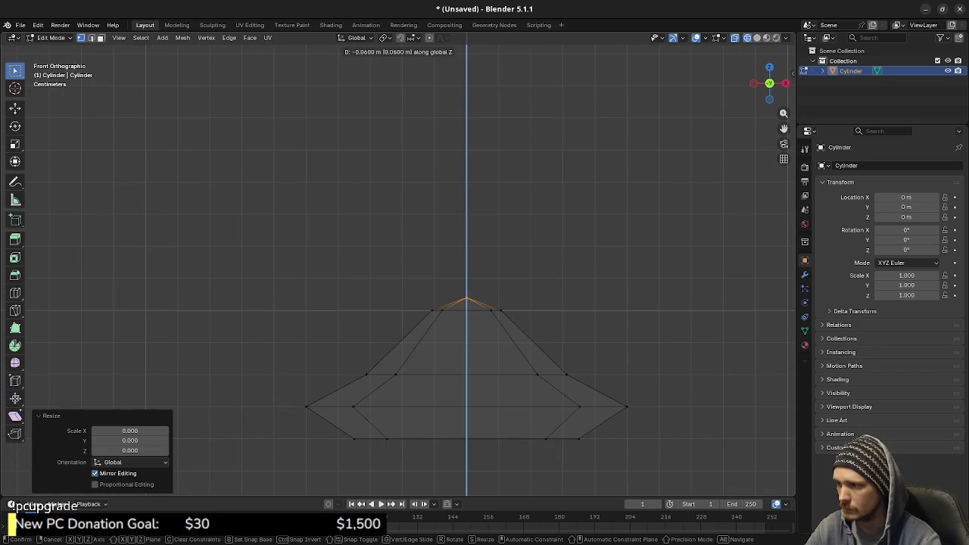
{"action": "key", "text": "Return"}
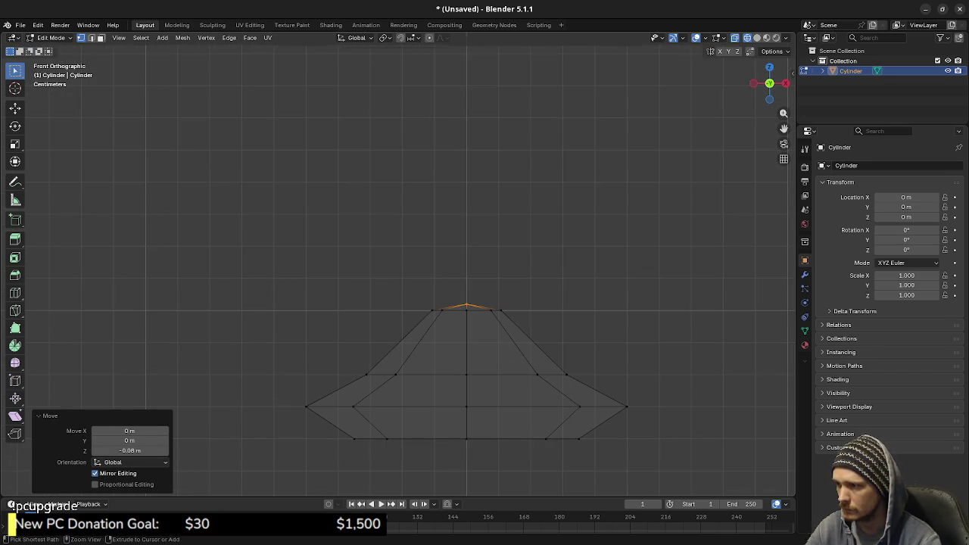
{"action": "scroll", "coordinate": [356, 141], "scroll_direction": "down", "scroll_amount": 3}
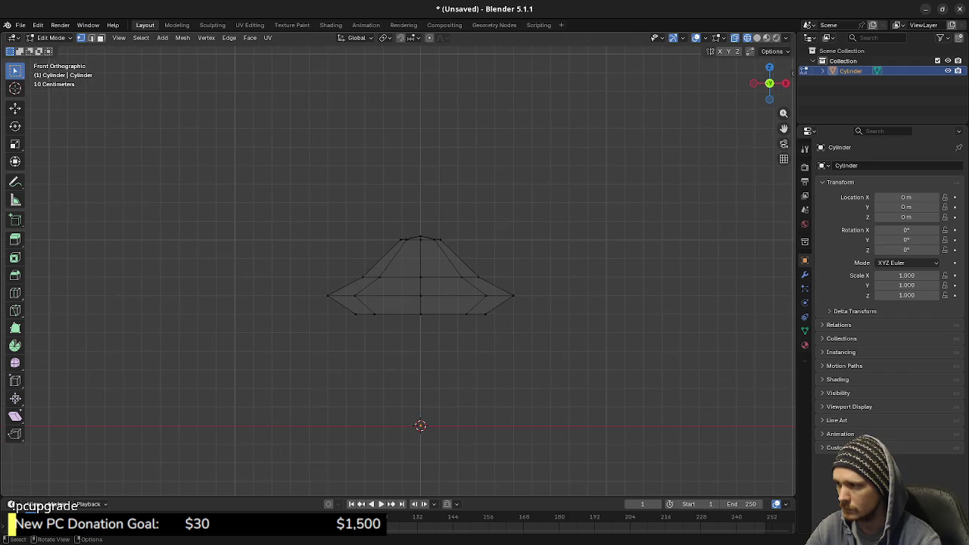
- Extrude the bottom ring, shrink it inward, and raise the inner ring 0.1 m
{"action": "left_click_drag", "start_coordinate": [342, 303], "coordinate": [482, 351]}
{"action": "key", "text": "e"}
{"action": "key", "text": "z"}
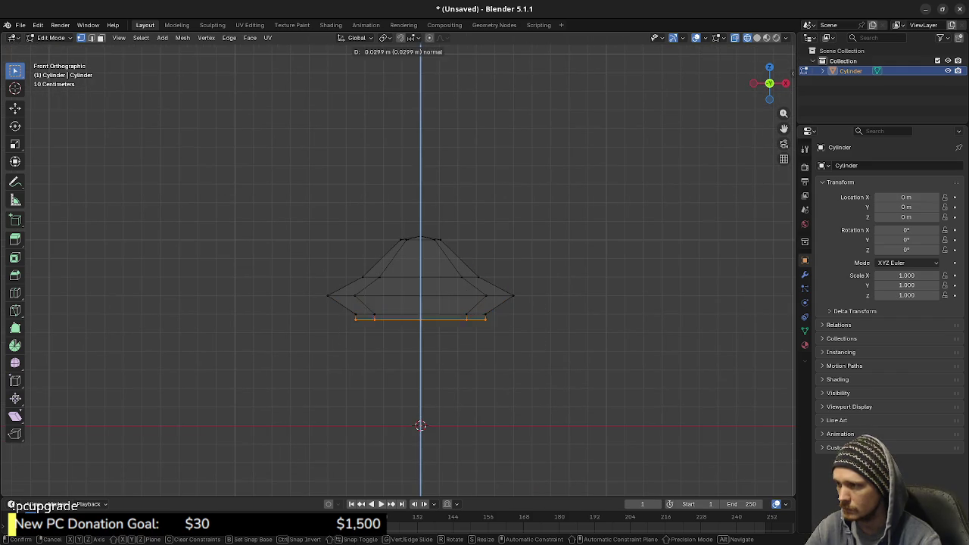
{"action": "key", "text": "Escape"}
{"action": "key", "text": "s"}
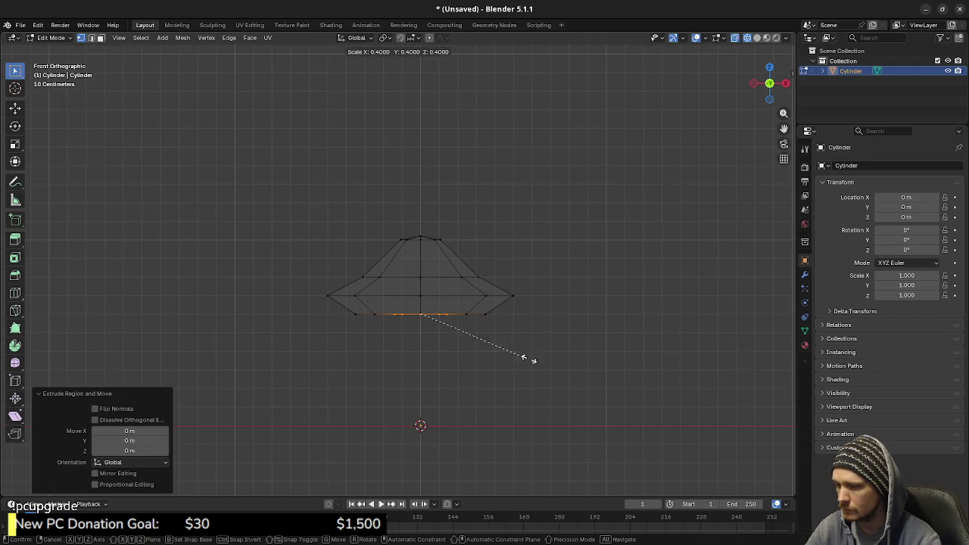
{"action": "type", "text": "0"}
{"action": "key", "text": "Return"}
{"action": "type", "text": "gz0.1"}
{"action": "key", "text": "Return"}
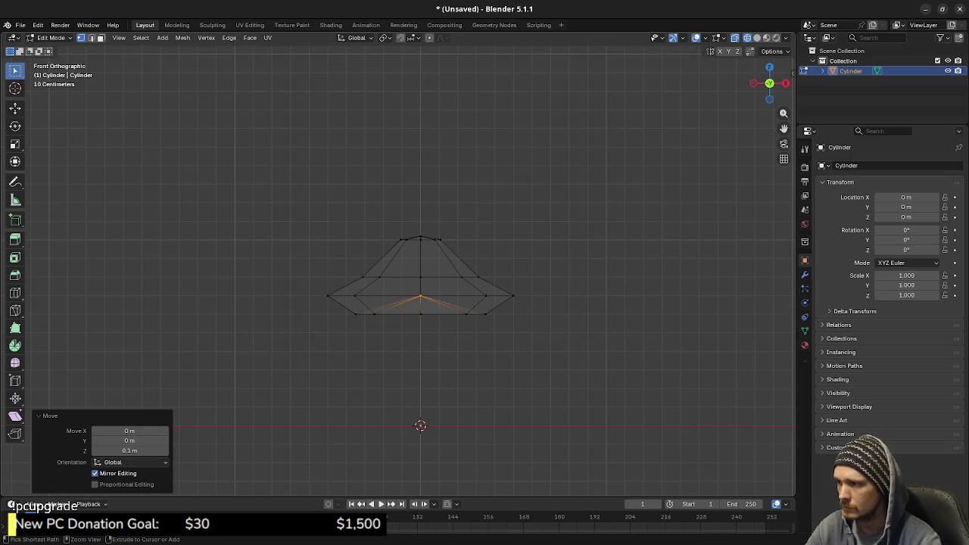
- Smooth-shade all the cap's faces and return to Object Mode in front view
{"action": "key", "text": "shift+z"}
{"action": "key", "text": "a"}
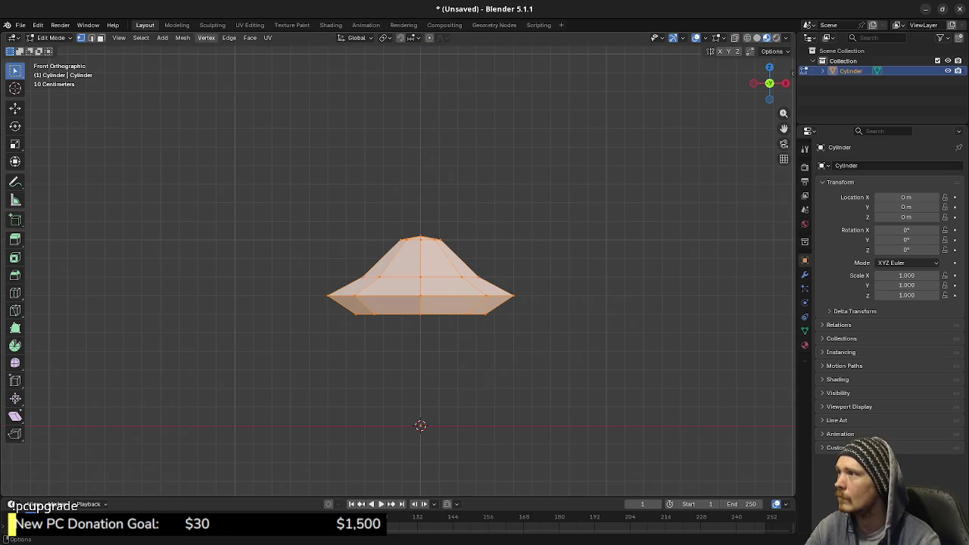
{"action": "left_click", "coordinate": [183, 38]}
{"action": "left_click", "coordinate": [300, 218]}
{"action": "key", "text": "Tab"}
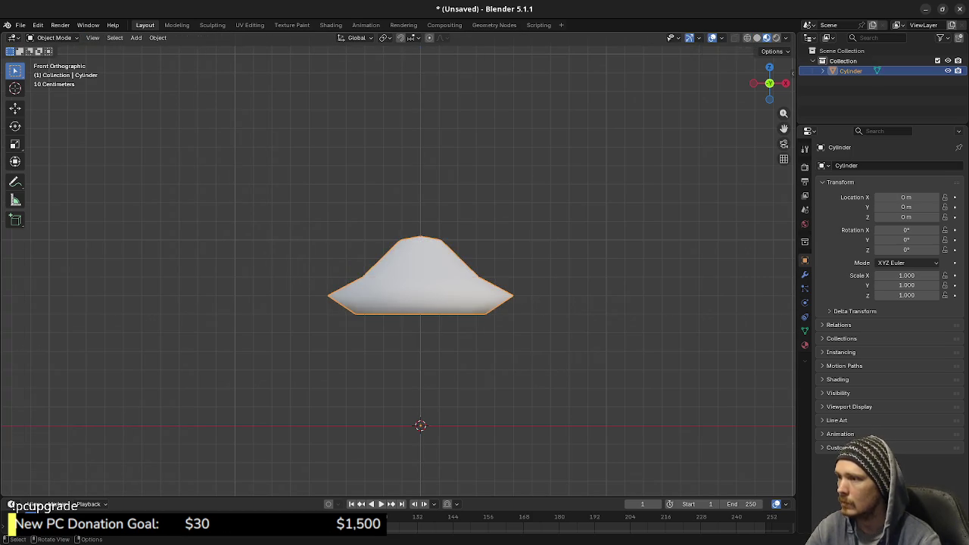
{"action": "middle_click_drag", "start_coordinate": [302, 227], "coordinate": [454, 253]}
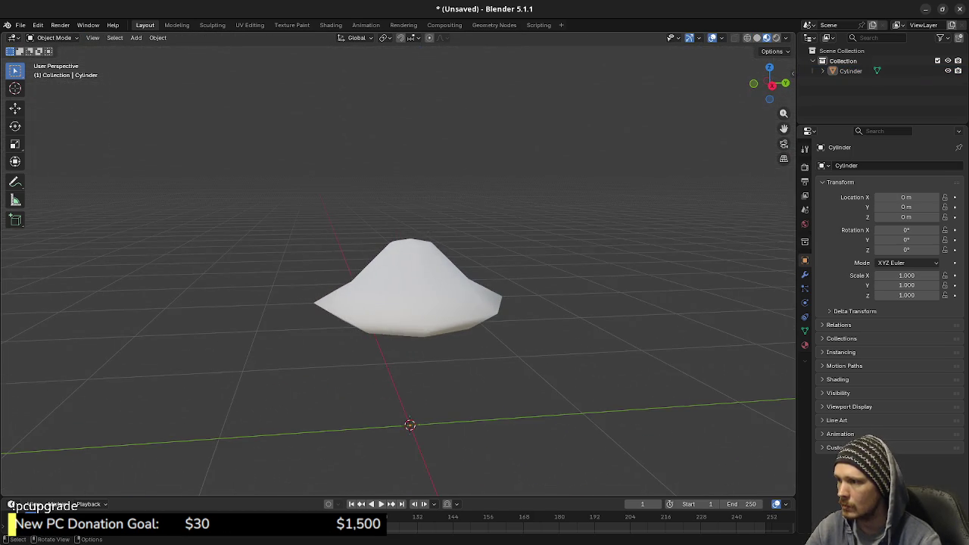
{"action": "key", "text": "a"}
{"action": "key", "text": "KP_1"}
- Try bevelling the cap's middle edge loop, then cancel and clear the selection
{"action": "key", "text": "Tab"}
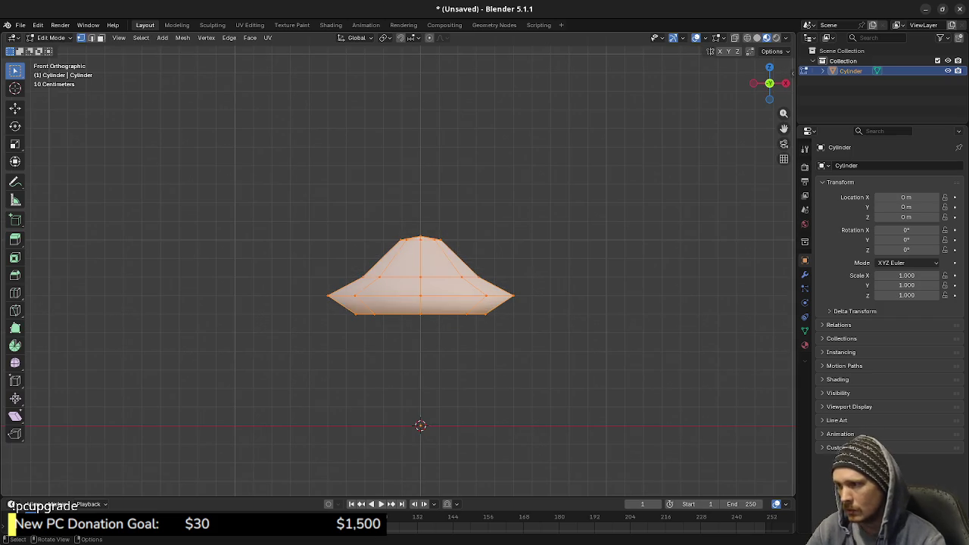
{"action": "key", "text": "alt+a"}
{"action": "left_click", "coordinate": [455, 295], "text": "alt"}
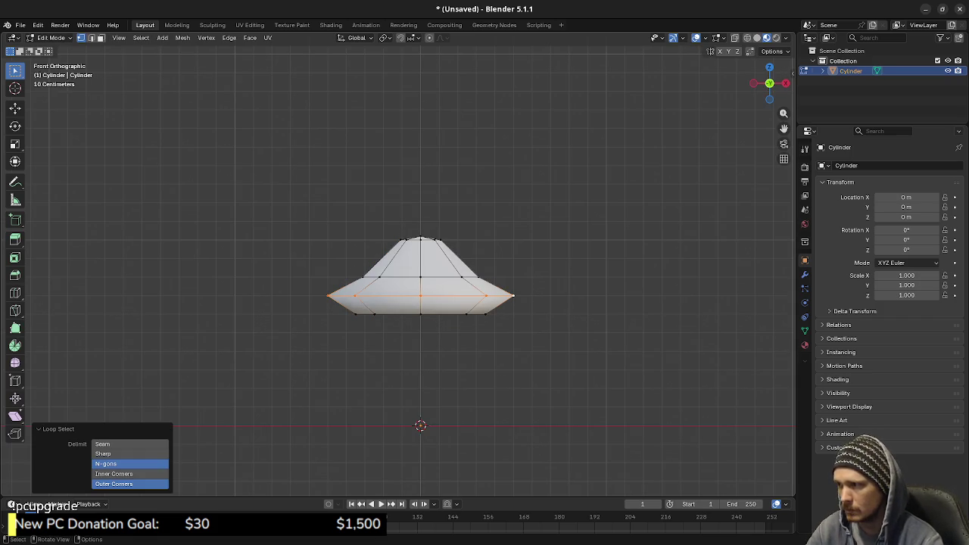
{"action": "key", "text": "F3"}
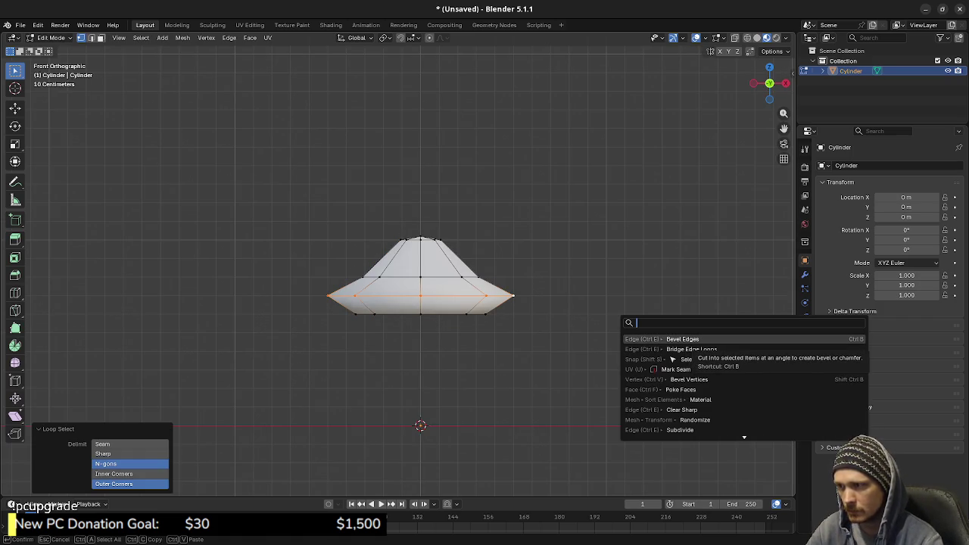
{"action": "left_click", "coordinate": [717, 339]}
{"action": "key", "text": "Escape"}
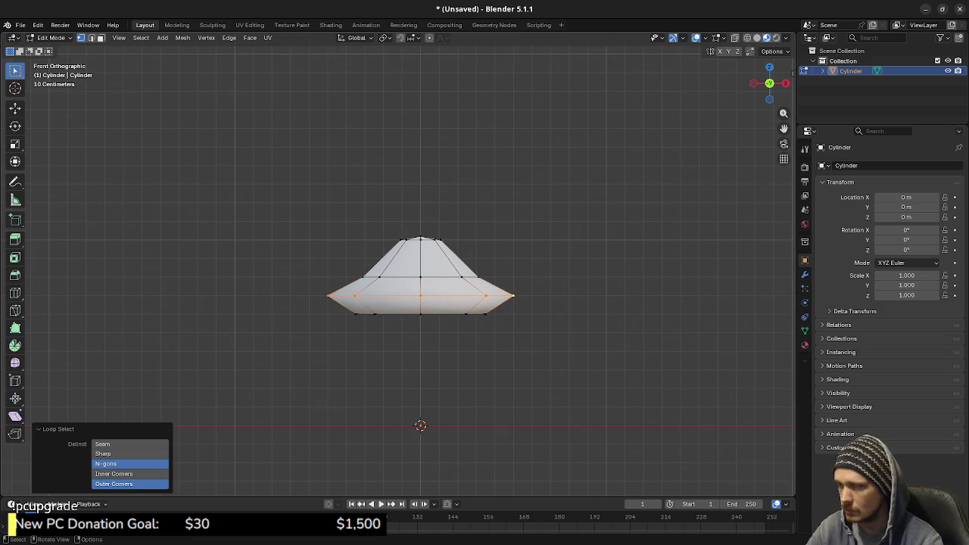
{"action": "key", "text": "alt+a"}
{"action": "key", "text": "a"}
{"action": "key", "text": "alt+a"}
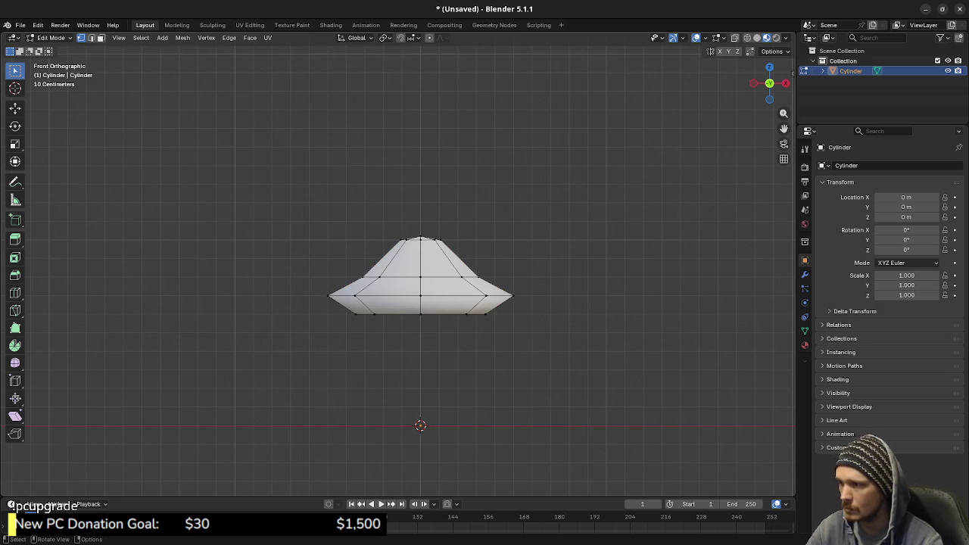
{"action": "key", "text": "shift+z"}
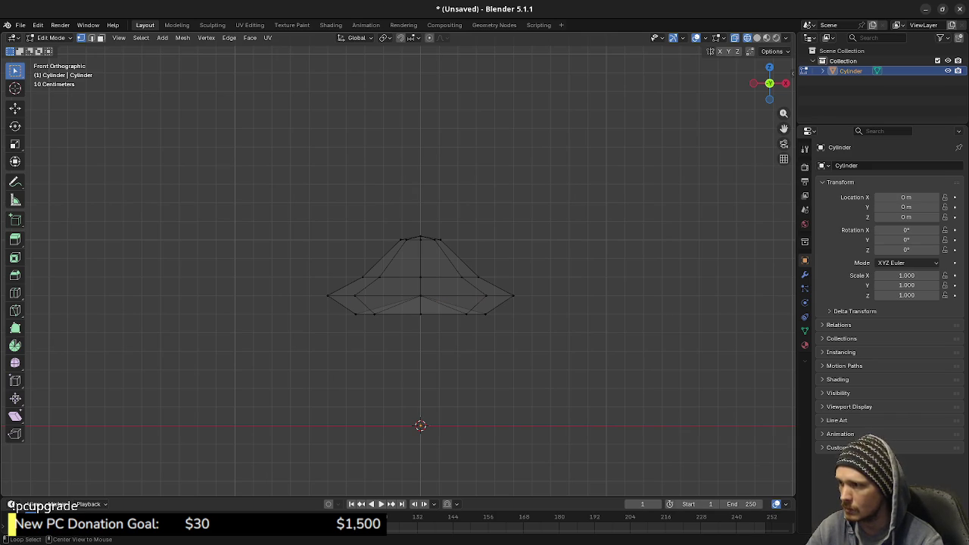
- Scale the cap's bottom edge loop out to 1.3 and reselect that ring
{"action": "left_click", "coordinate": [469, 312], "text": "alt"}
{"action": "key", "text": "s"}
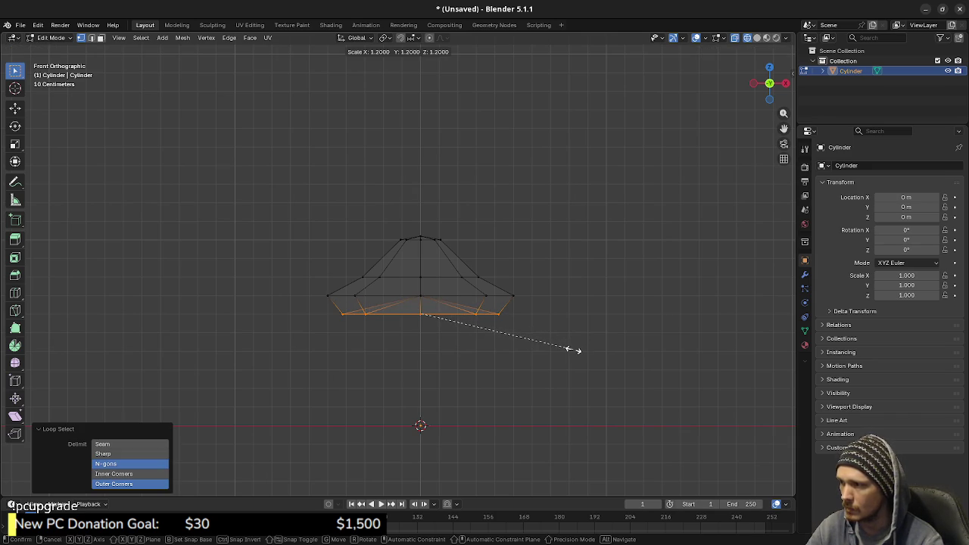
{"action": "left_click", "coordinate": [579, 347]}
{"action": "key", "text": "z"}
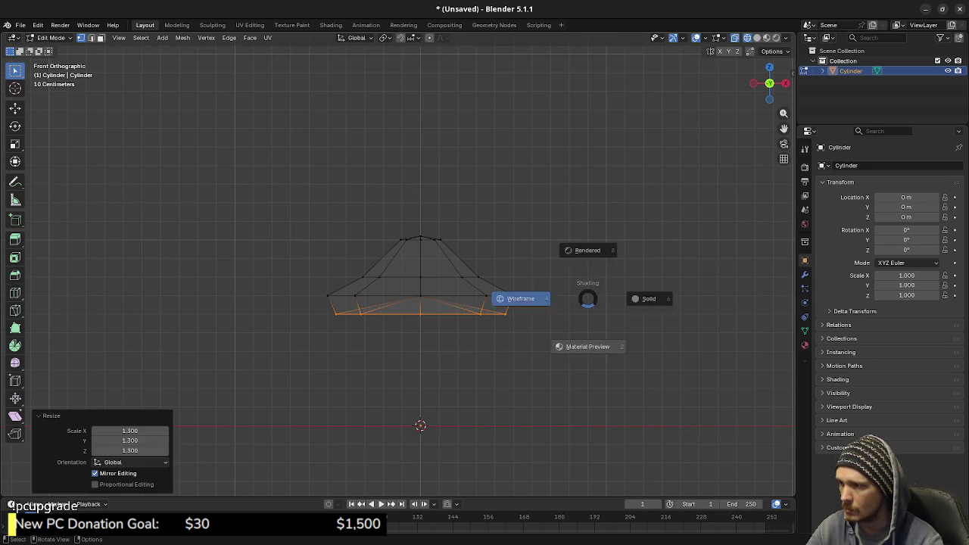
{"action": "left_click", "coordinate": [644, 298]}
{"action": "mouse_move", "coordinate": [420, 288]}
{"action": "middle_mouse_down"}
{"action": "mouse_move", "coordinate": [454, 333]}
{"action": "mouse_move", "coordinate": [484, 280]}
{"action": "middle_mouse_up"}
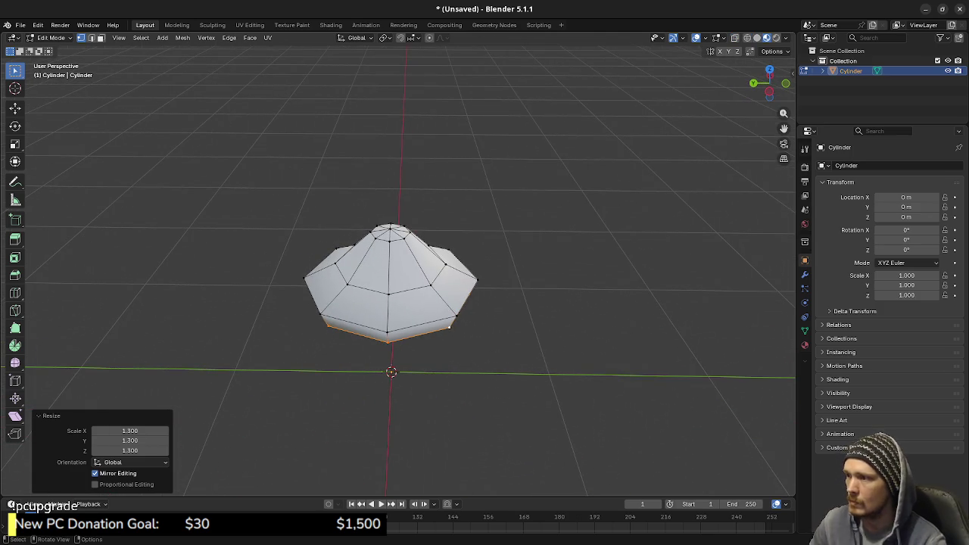
{"action": "key", "text": "KP_1"}
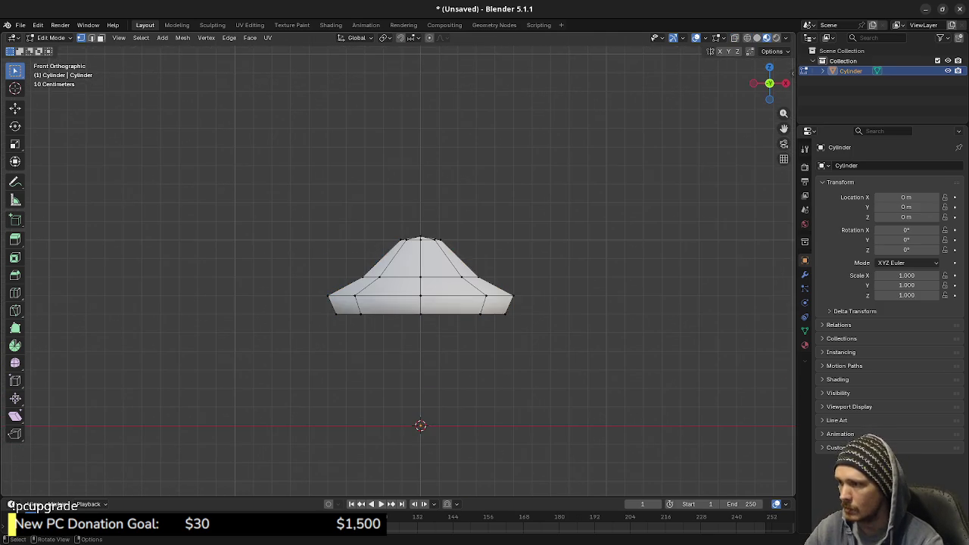
{"action": "key", "text": "shift+z"}
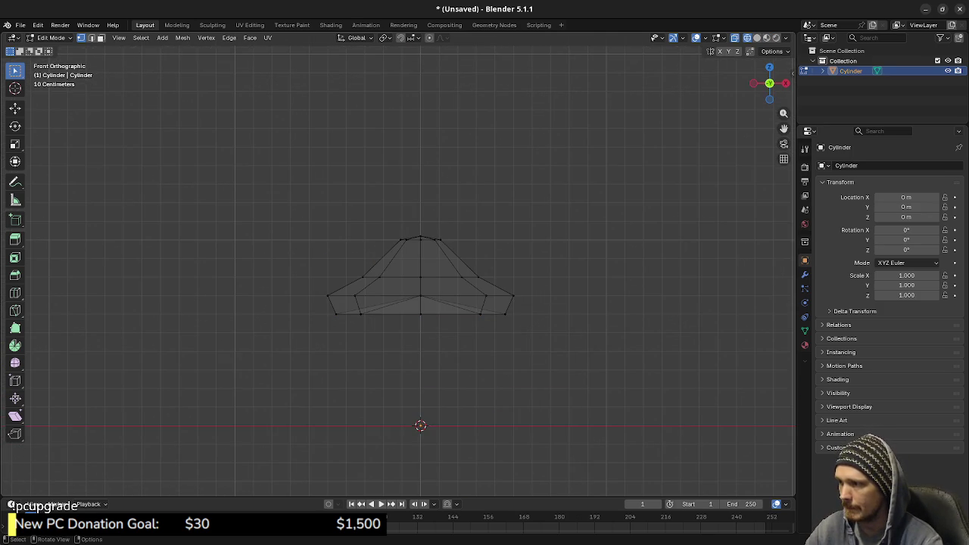
{"action": "left_click", "coordinate": [454, 312], "text": "alt"}
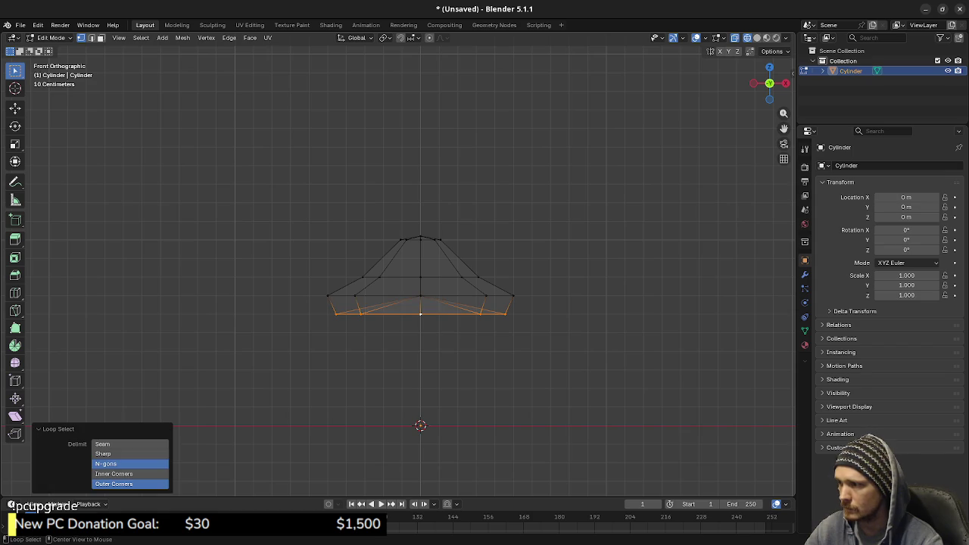
- Lower a copy of the bottom ring 0.2 m and extrude it down 0.4 m
{"action": "key", "text": "g"}
{"action": "key", "text": "Escape"}
{"action": "type", "text": "gz"}
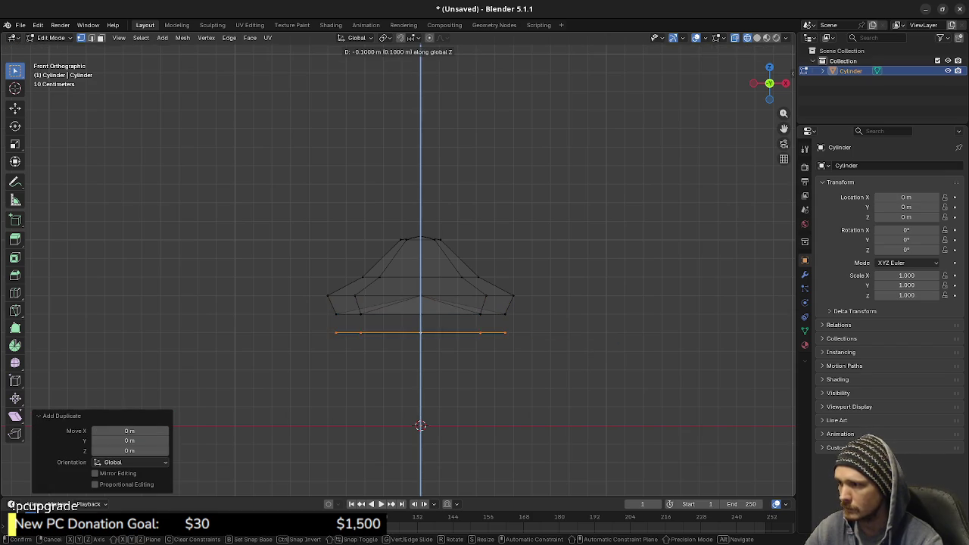
{"action": "type", "text": "-0.2"}
{"action": "key", "text": "Return"}
{"action": "type", "text": "ez-0.4"}
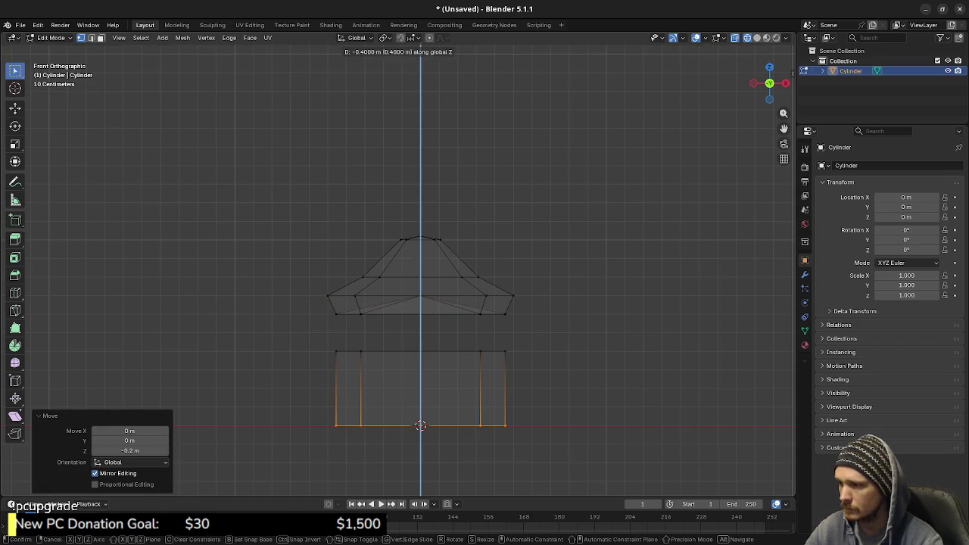
{"action": "key", "text": "Return"}
- Shrink the new box below the cap horizontally to 0.4 to form a thin stem
{"action": "key", "text": "a"}
{"action": "left_click_drag", "start_coordinate": [324, 334], "coordinate": [510, 443]}
{"action": "key", "text": "s"}
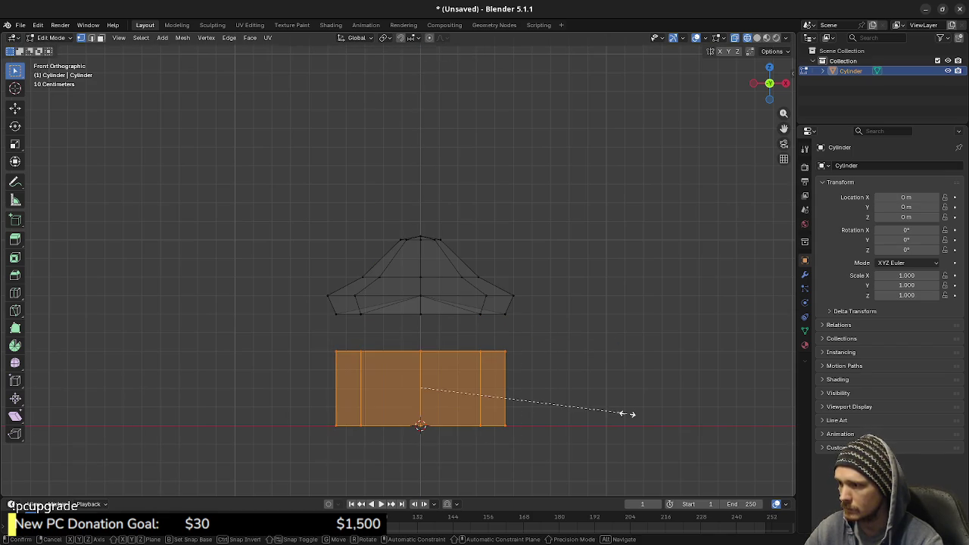
{"action": "key", "text": "shift+z"}
{"action": "type", "text": "0.4"}
{"action": "key", "text": "Return"}
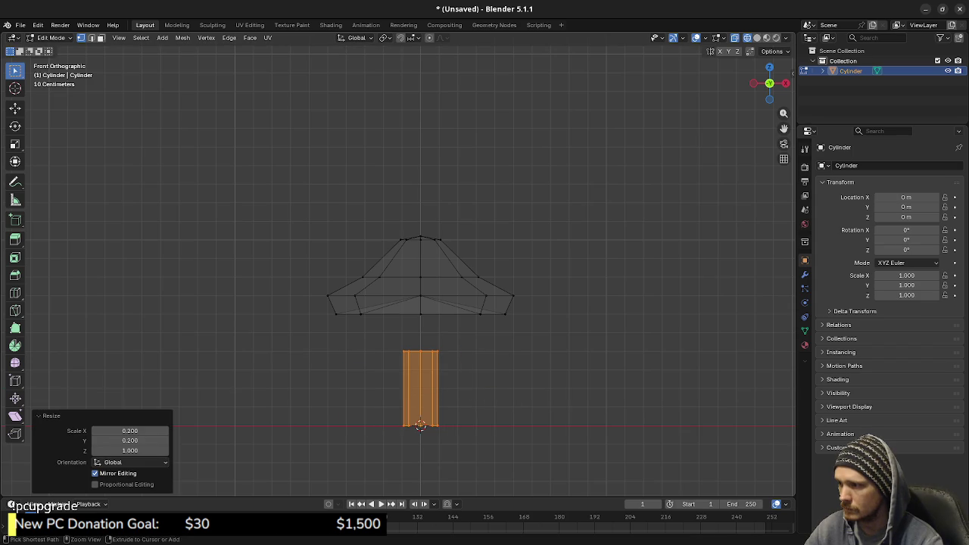
- Raise the stem's top edge ring up into the cap's underside
{"action": "left_click", "coordinate": [409, 351], "text": "alt"}
{"action": "key", "text": "g"}
{"action": "key", "text": "z"}
{"action": "key", "text": "Return"}
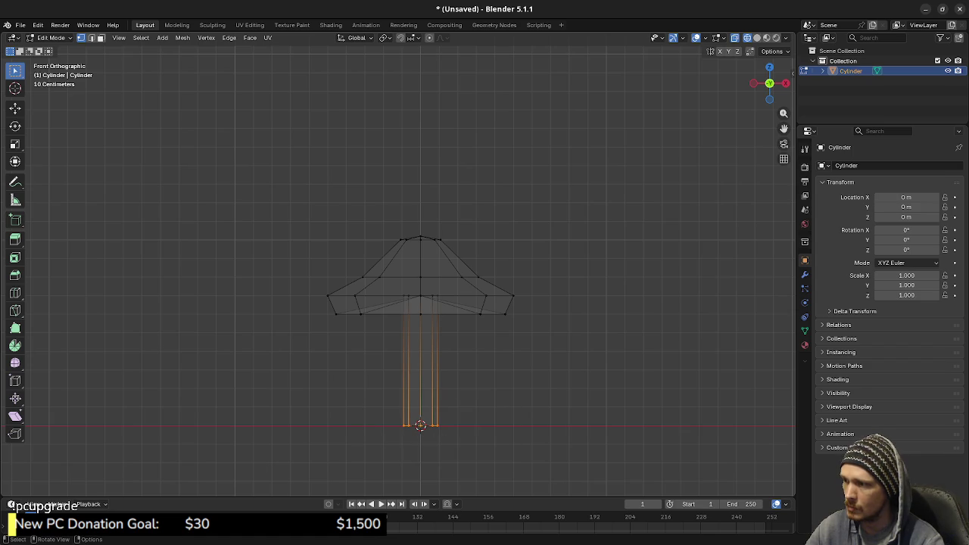
- Raise the stem's bottom ring slightly and widen it to 1.5
{"action": "left_click_drag", "start_coordinate": [370, 407], "coordinate": [468, 451]}
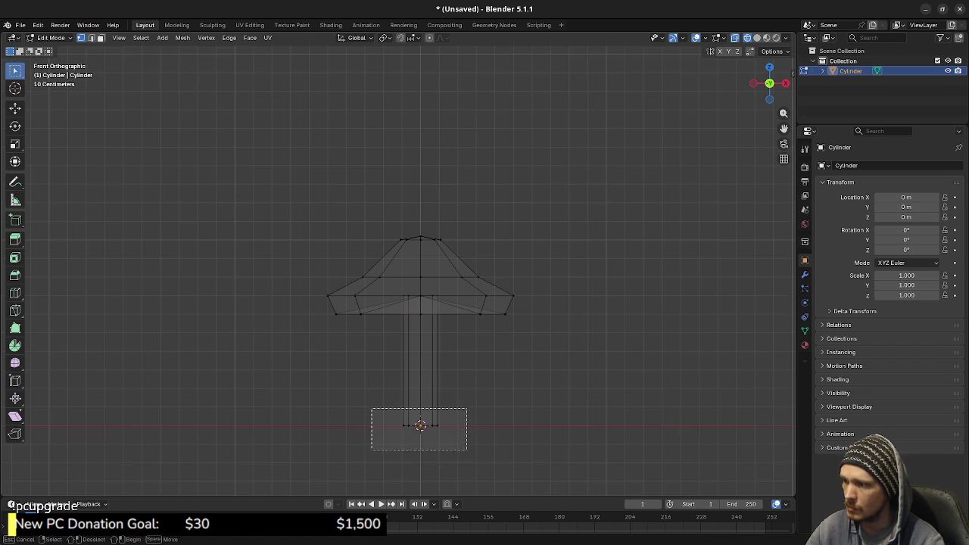
{"action": "key", "text": "g"}
{"action": "key", "text": "z"}
{"action": "left_click", "coordinate": [421, 425]}
{"action": "key", "text": "s"}
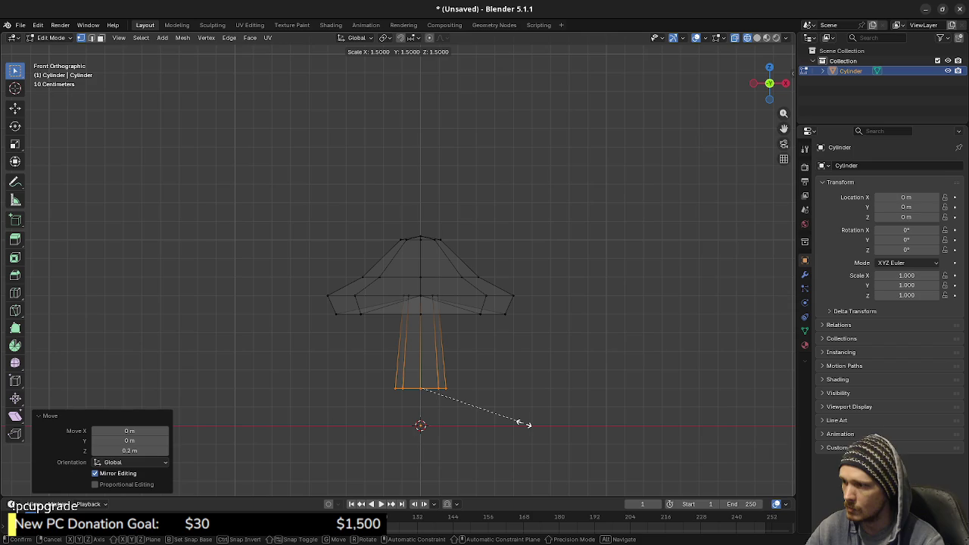
{"action": "left_click", "coordinate": [527, 425]}
- Extrude the bottom ring 0.2 downward and flare the new foot out to 1.5
{"action": "key", "text": "g"}
{"action": "key", "text": "z"}
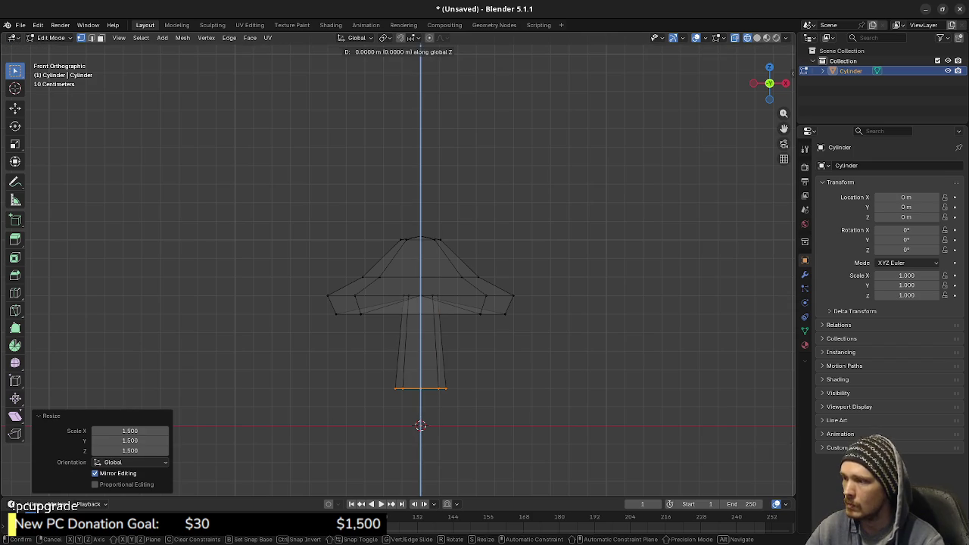
{"action": "key", "text": "Escape"}
{"action": "key", "text": "e"}
{"action": "key", "text": "z"}
{"action": "left_click", "coordinate": [553, 455]}
{"action": "key", "text": "s"}
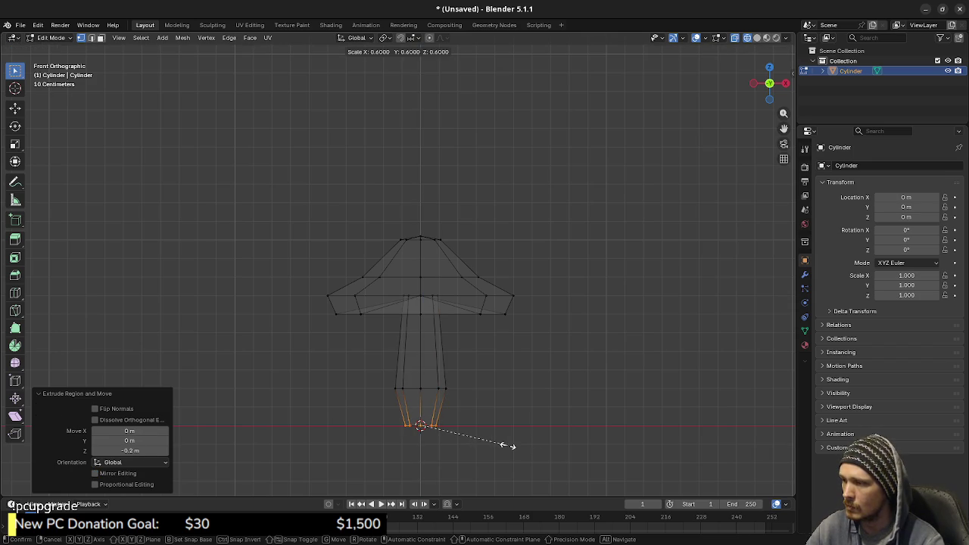
{"action": "key", "text": "Escape"}
{"action": "key", "text": "s"}
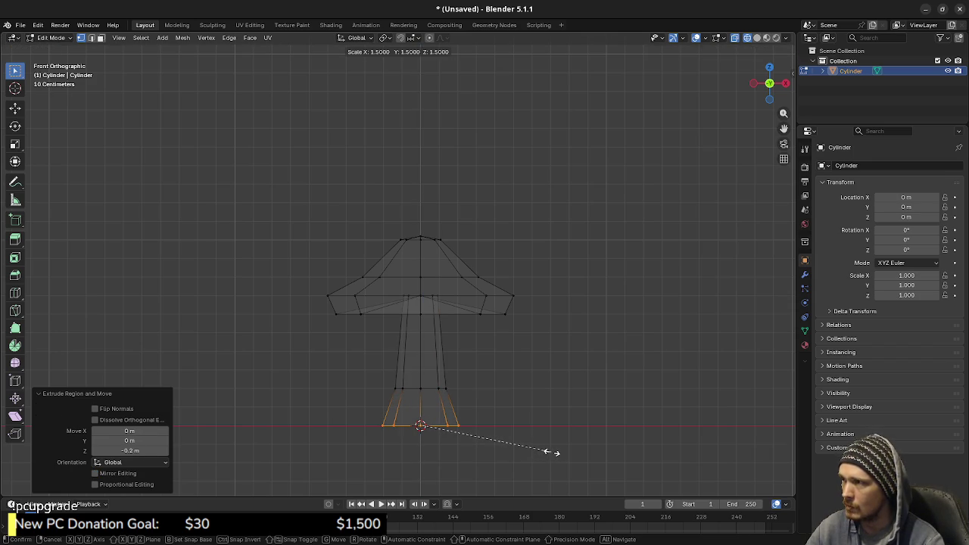
{"action": "left_click", "coordinate": [553, 452]}
- Extrude an extra ring at zero offset on the foot with ez0
{"action": "type", "text": "ez"}
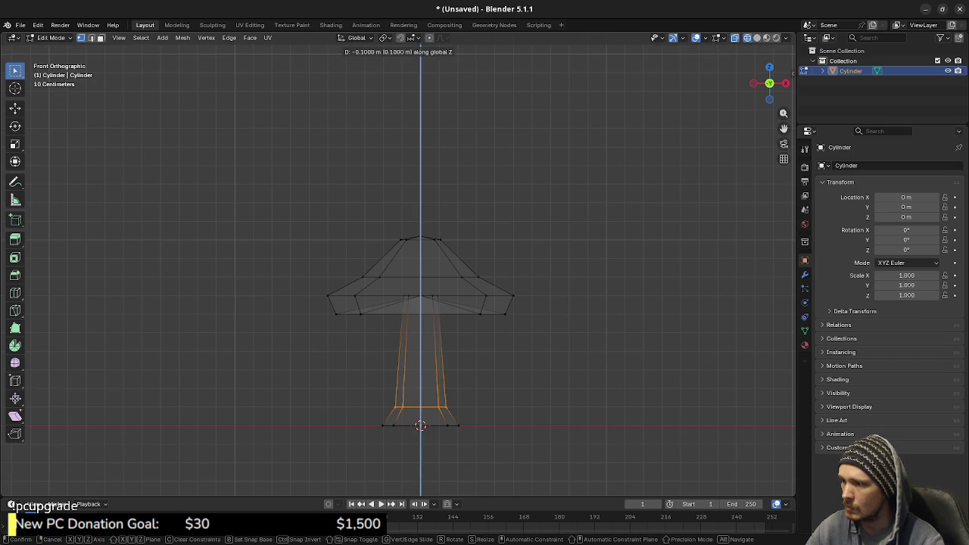
{"action": "type", "text": "0"}
{"action": "key", "text": "Return"}
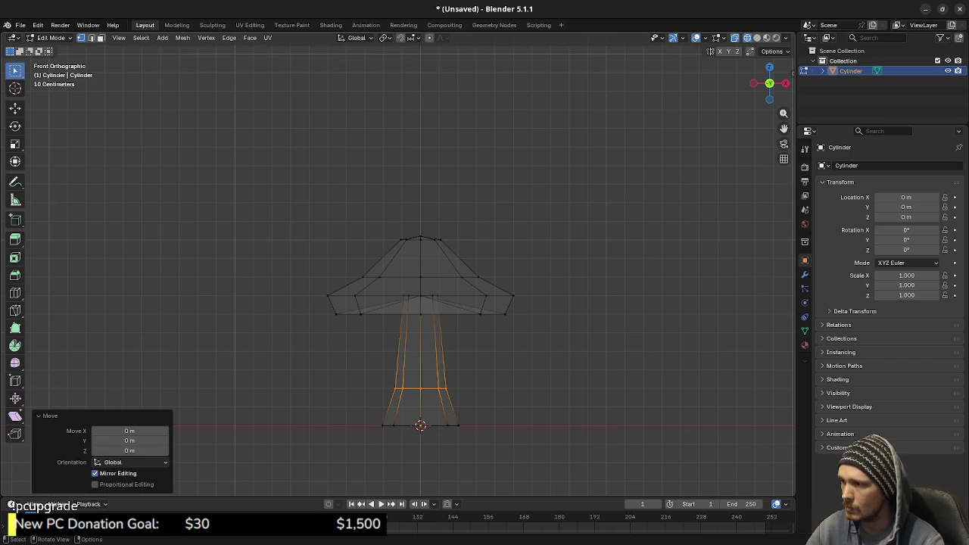
{"action": "key", "text": "alt+a"}
{"action": "scroll", "coordinate": [397, 270], "scroll_direction": "up", "scroll_amount": 3}
- Add a centred loop cut around the stem and pinch it to 0.9
{"action": "key", "text": "ctrl+r"}
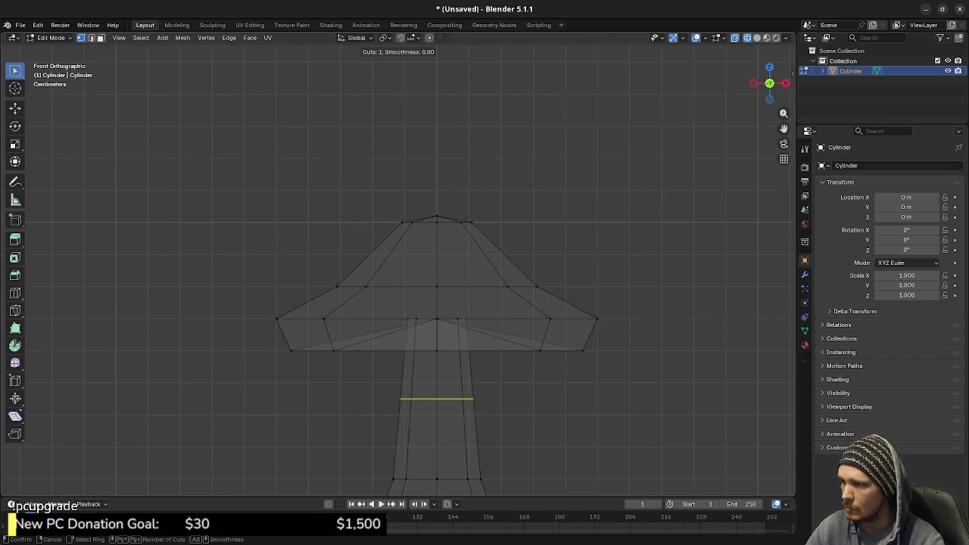
{"action": "left_click", "coordinate": [436, 399]}
{"action": "right_click", "coordinate": [437, 398]}
{"action": "key", "text": "s"}
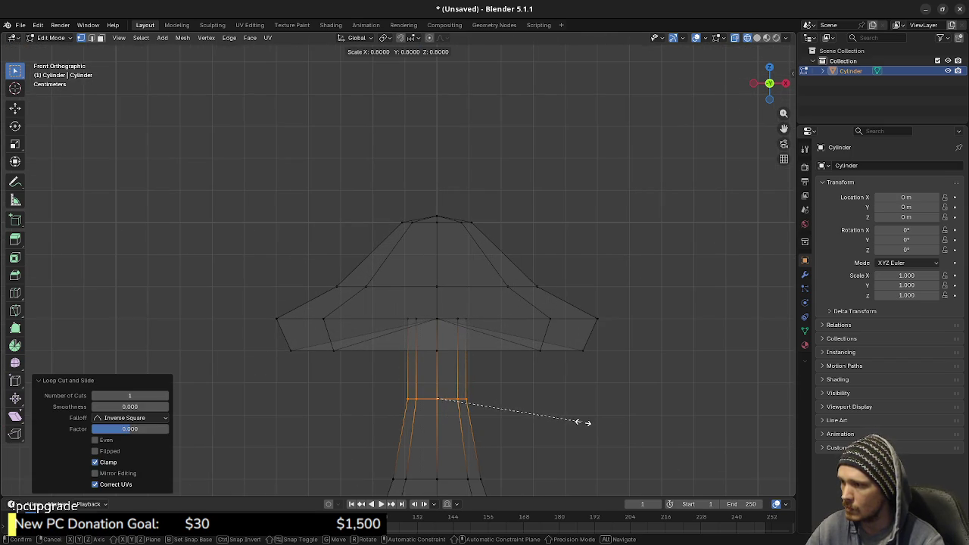
{"action": "left_click", "coordinate": [601, 426]}
{"action": "scroll", "coordinate": [397, 270], "scroll_direction": "down", "scroll_amount": 3}
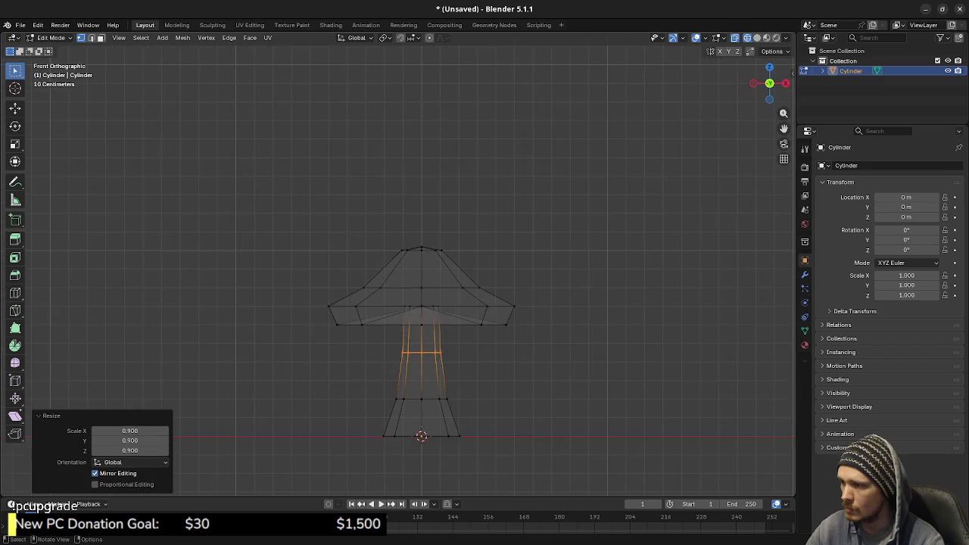
{"action": "key", "text": "alt+a"}
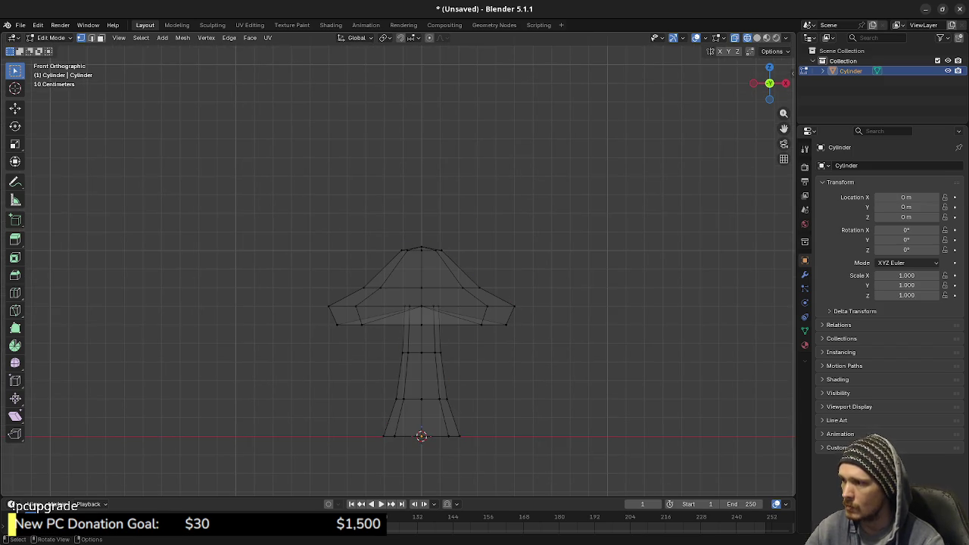
- Lower the cap and upper stem along Z in 0.1 m steps
{"action": "left_click_drag", "start_coordinate": [249, 194], "coordinate": [521, 409]}
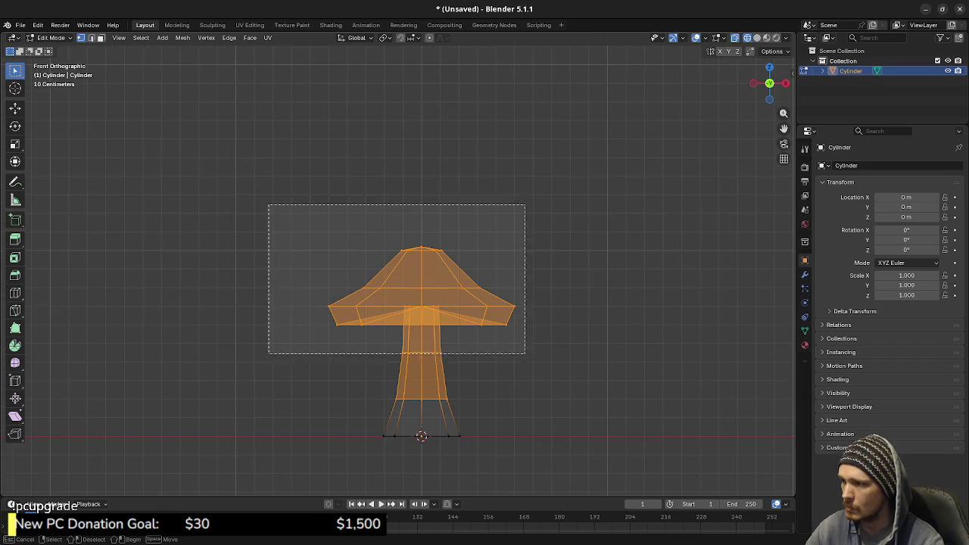
{"action": "left_click_drag", "start_coordinate": [268, 203], "coordinate": [526, 357]}
{"action": "key", "text": "g"}
{"action": "key", "text": "z"}
{"action": "key", "text": "Return"}
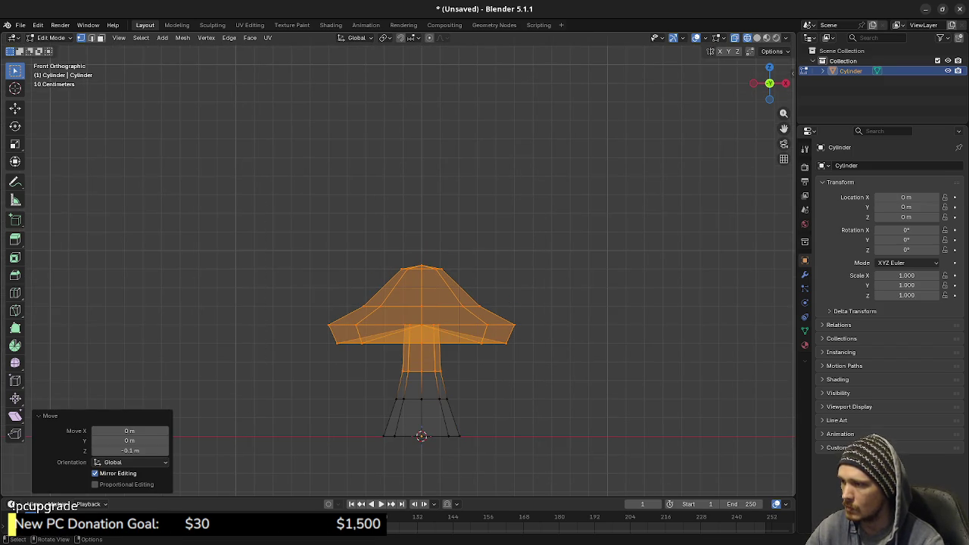
{"action": "left_click_drag", "start_coordinate": [270, 235], "coordinate": [543, 359]}
{"action": "type", "text": "gz"}
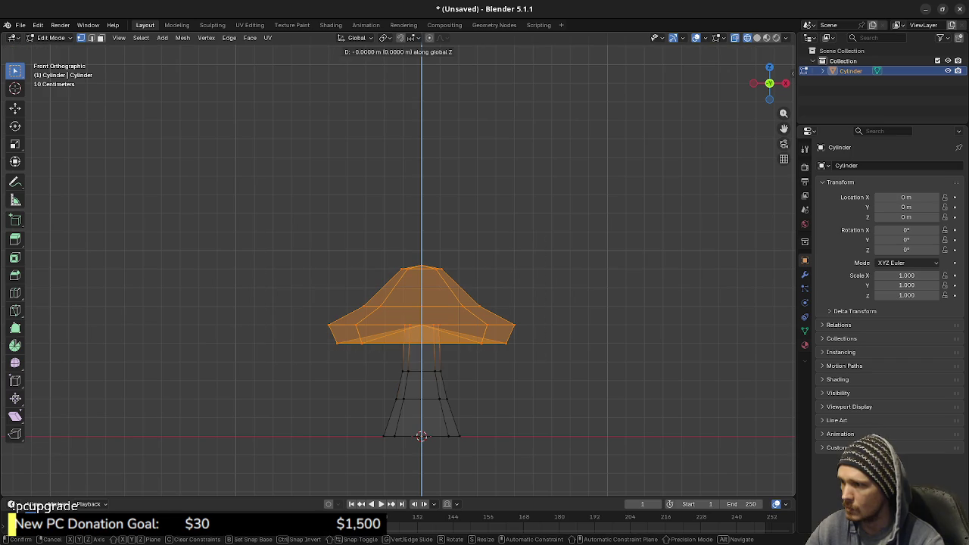
{"action": "type", "text": "-.1"}
{"action": "key", "text": "Return"}
{"action": "left_click_drag", "start_coordinate": [244, 244], "coordinate": [549, 432]}
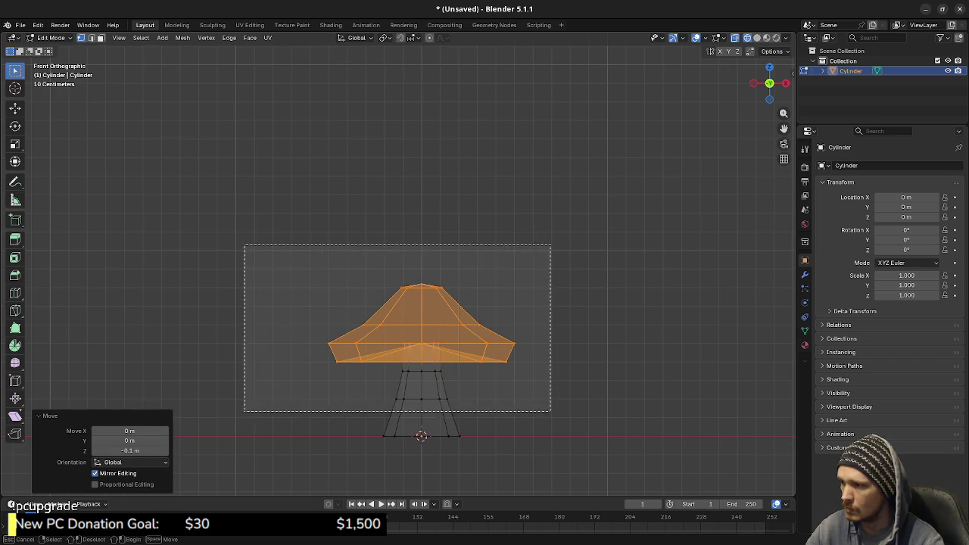
{"action": "type", "text": "gz-.1"}
{"action": "key", "text": "Return"}
- Preview the mushroom in Material Preview and set face shading for the whole mesh
{"action": "key", "text": "z"}
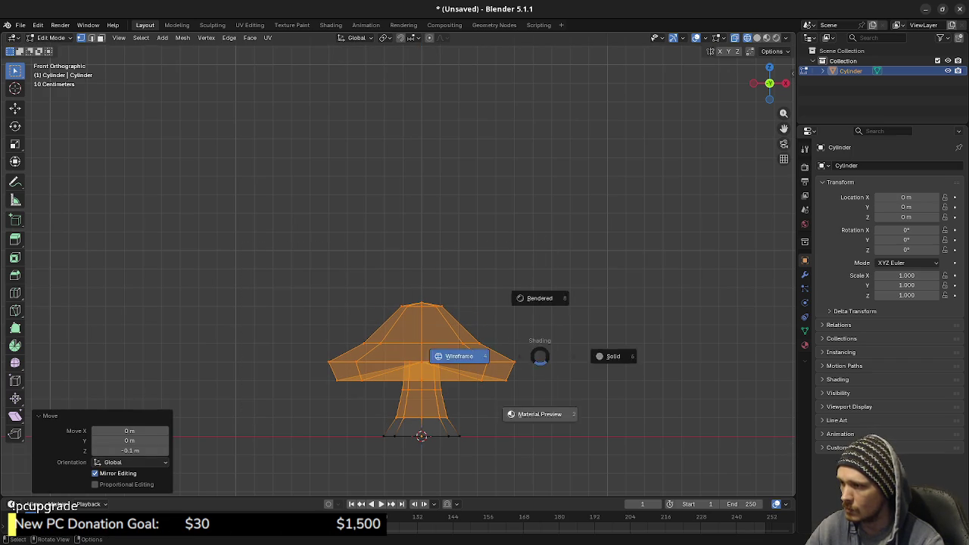
{"action": "left_click", "coordinate": [540, 411]}
{"action": "key", "text": "alt+a"}
{"action": "middle_click_drag", "start_coordinate": [540, 410], "coordinate": [568, 378]}
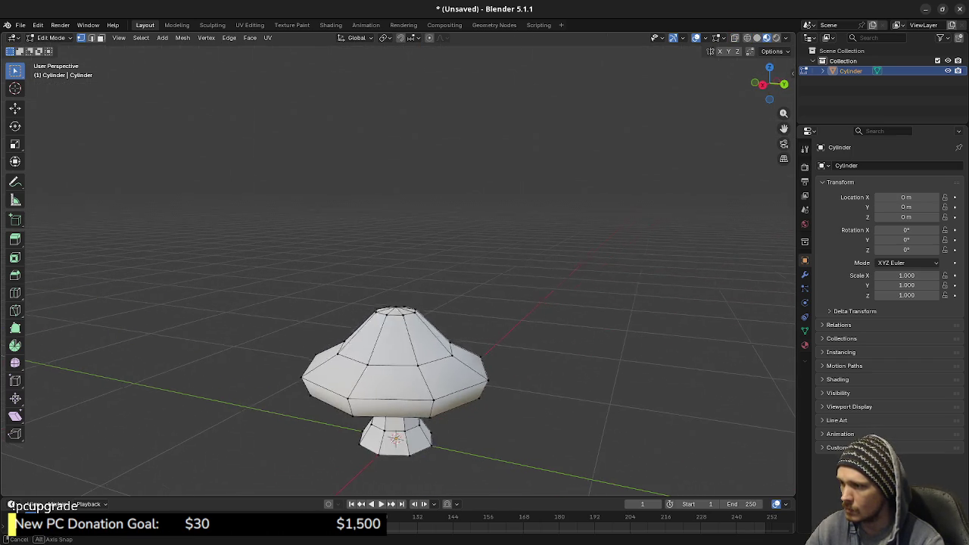
{"action": "key", "text": "a"}
{"action": "left_click", "coordinate": [182, 38]}
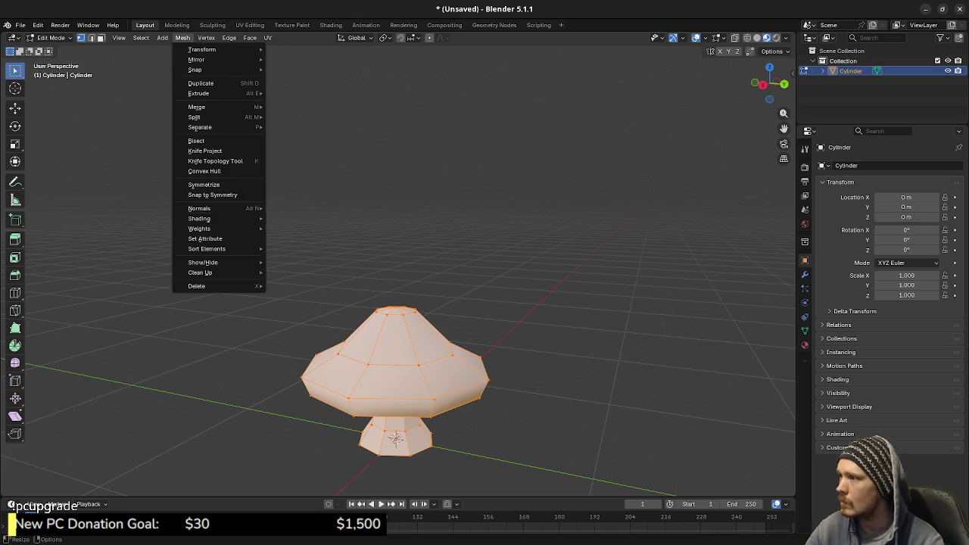
{"action": "left_click", "coordinate": [303, 217]}
- Return to Object Mode and view the mushroom straight from the front
{"action": "key", "text": "Tab"}
{"action": "key", "text": "alt+a"}
{"action": "middle_click_drag", "start_coordinate": [303, 356], "coordinate": [363, 362]}
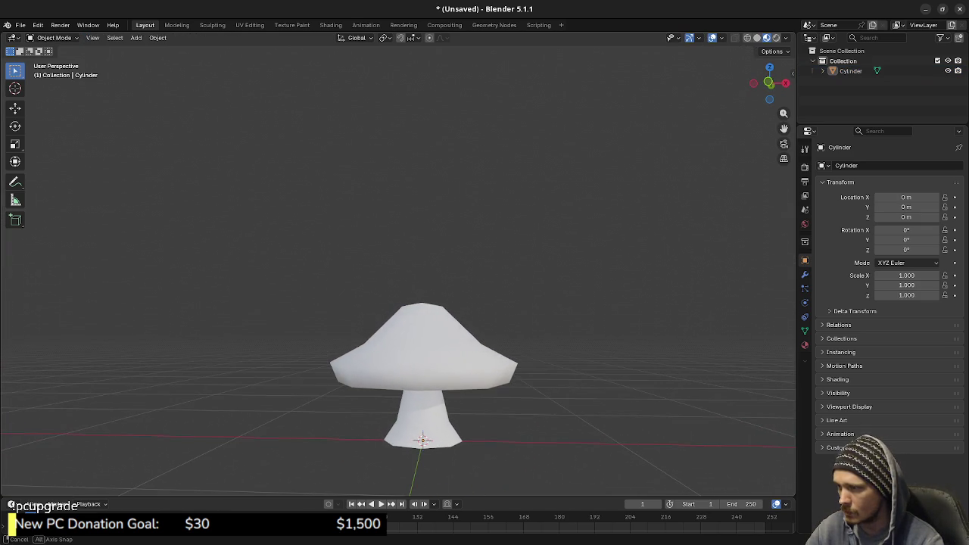
{"action": "key", "text": "KP_1"}
- In wireframe edit mode, duplicate the cap's lower rim ring
{"action": "key", "text": "z"}
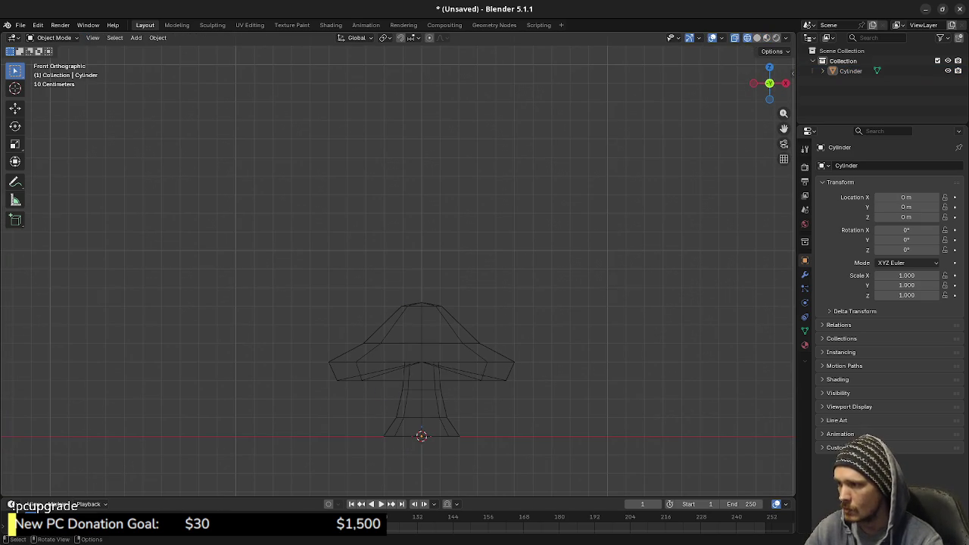
{"action": "scroll", "coordinate": [397, 272], "scroll_direction": "up", "scroll_amount": 3}
{"action": "mouse_move", "coordinate": [397, 424]}
{"action": "middle_mouse_down", "text": "shift"}
{"action": "mouse_move", "coordinate": [393, 234]}
{"action": "mouse_move", "coordinate": [399, 264]}
{"action": "middle_mouse_up", "text": "shift"}
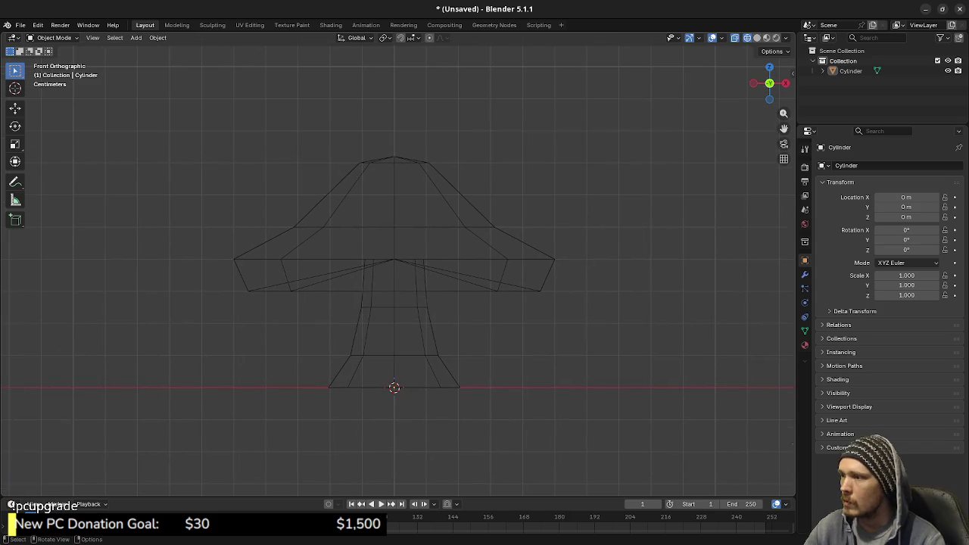
{"action": "key", "text": "a"}
{"action": "key", "text": "Tab"}
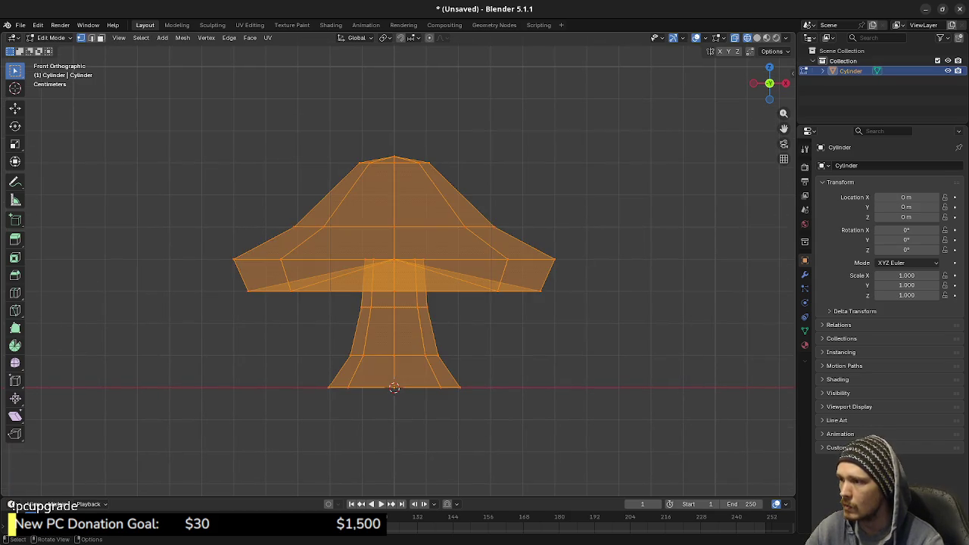
{"action": "key", "text": "alt+a"}
{"action": "left_click", "coordinate": [454, 290], "text": "alt"}
{"action": "key", "text": "shift+d"}
{"action": "key", "text": "Escape"}
- Shrink the duplicated loop to 0.3 and raise it 0.1 m on Z
{"action": "key", "text": "s"}
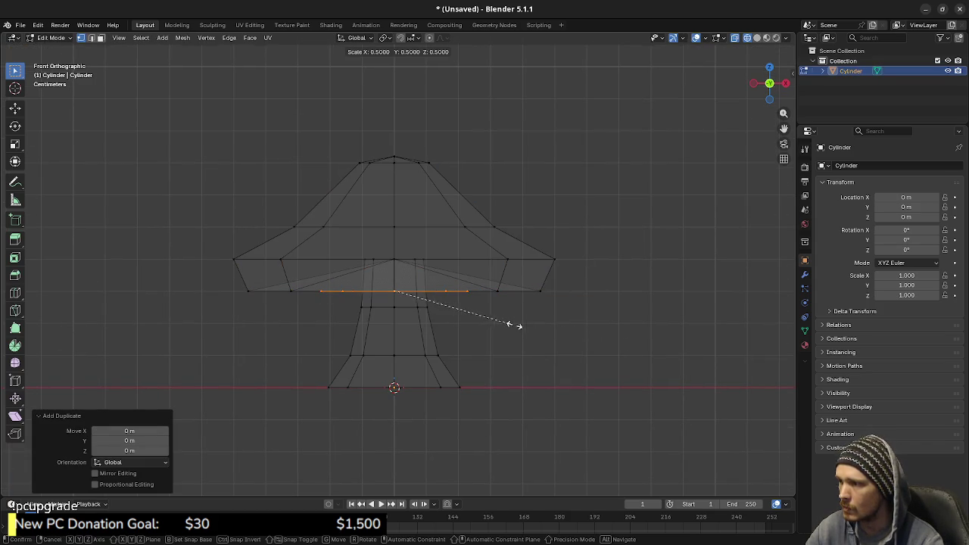
{"action": "key", "text": "Return"}
{"action": "key", "text": "g"}
{"action": "key", "text": "z"}
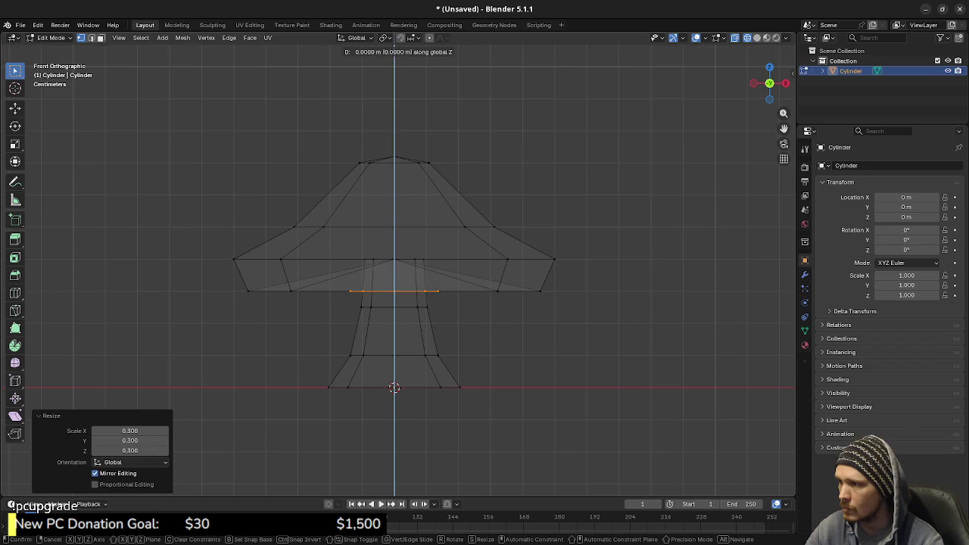
{"action": "key", "text": "Return"}
- Extrude the loop 0.2 m downward and widen it to 1.5, back in solid shading
{"action": "key", "text": "e"}
{"action": "key", "text": "z"}
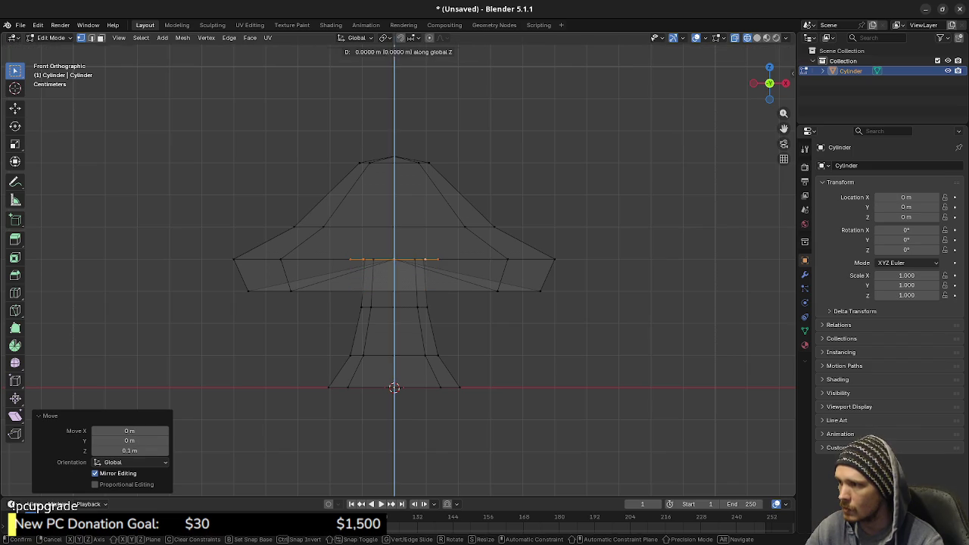
{"action": "key", "text": "Return"}
{"action": "key", "text": "s"}
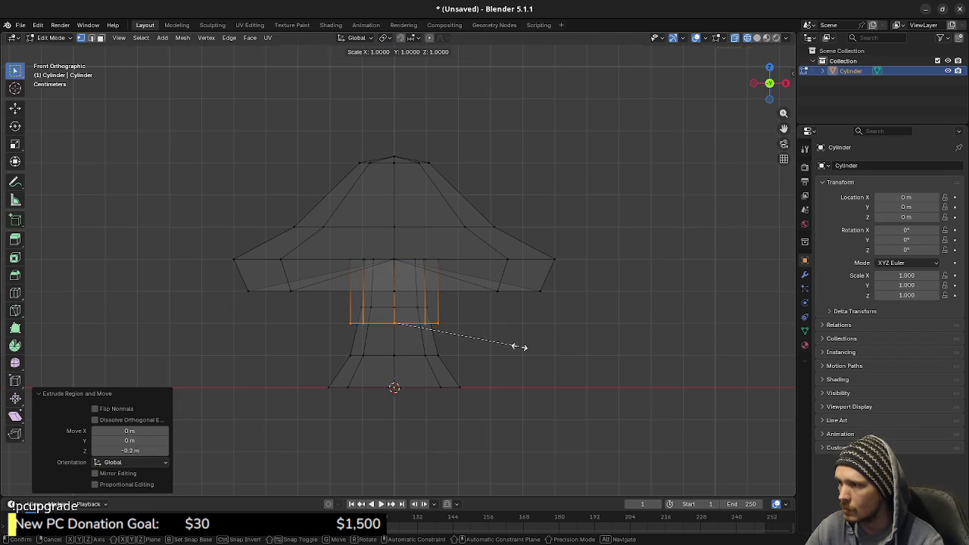
{"action": "key", "text": "Return"}
{"action": "key", "text": "shift+z"}
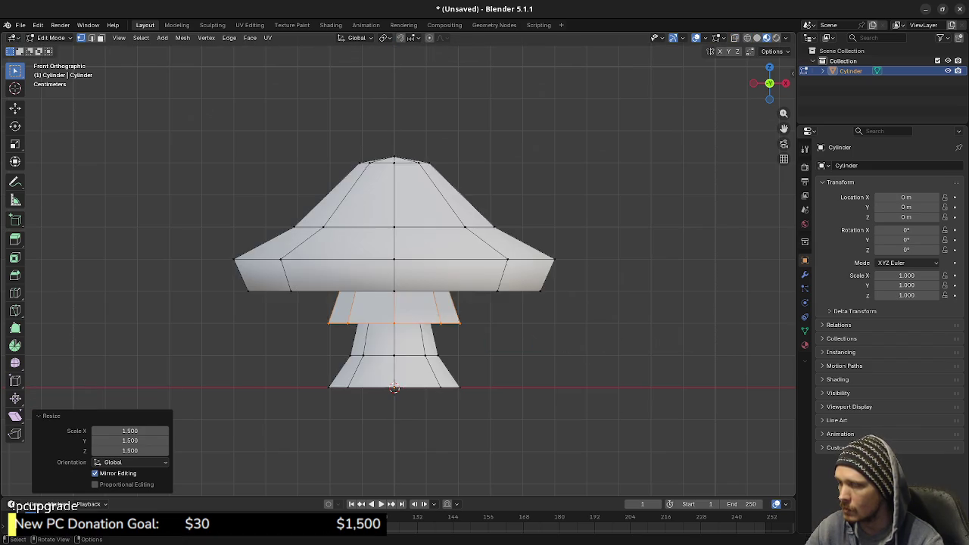
{"action": "middle_click_drag", "start_coordinate": [588, 352], "coordinate": [575, 378]}
- Apply Smooth Faces shading to the whole mushroom mesh
{"action": "key", "text": "a"}
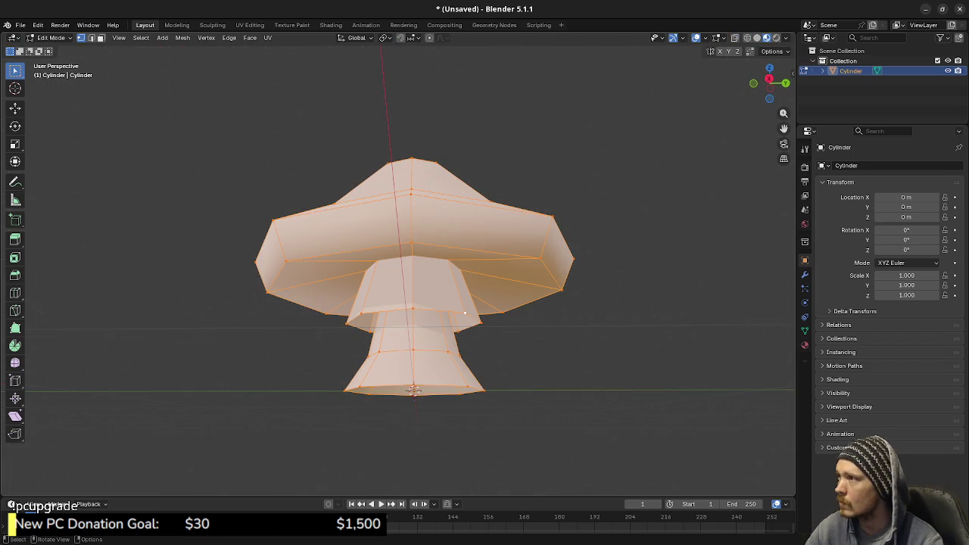
{"action": "left_click", "coordinate": [183, 37]}
{"action": "mouse_move", "coordinate": [200, 218]}
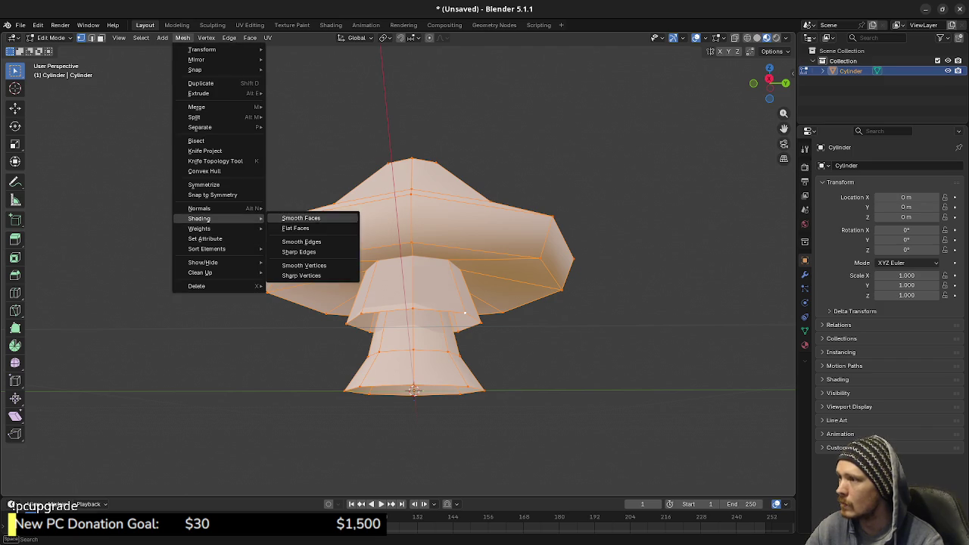
{"action": "left_click", "coordinate": [301, 217]}
{"action": "key", "text": "Tab"}
{"action": "middle_click_drag", "start_coordinate": [469, 318], "coordinate": [454, 287]}
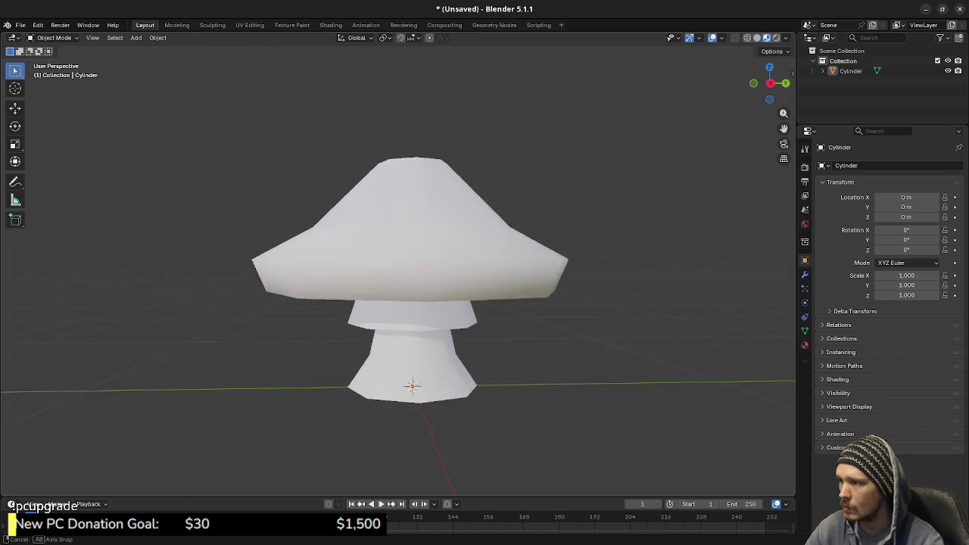
- Widen the edge loop of the ring under the cap to 1.6
{"action": "key", "text": "Tab"}
{"action": "key", "text": "alt+a"}
{"action": "left_click", "coordinate": [470, 327], "text": "alt"}
{"action": "key", "text": "s"}
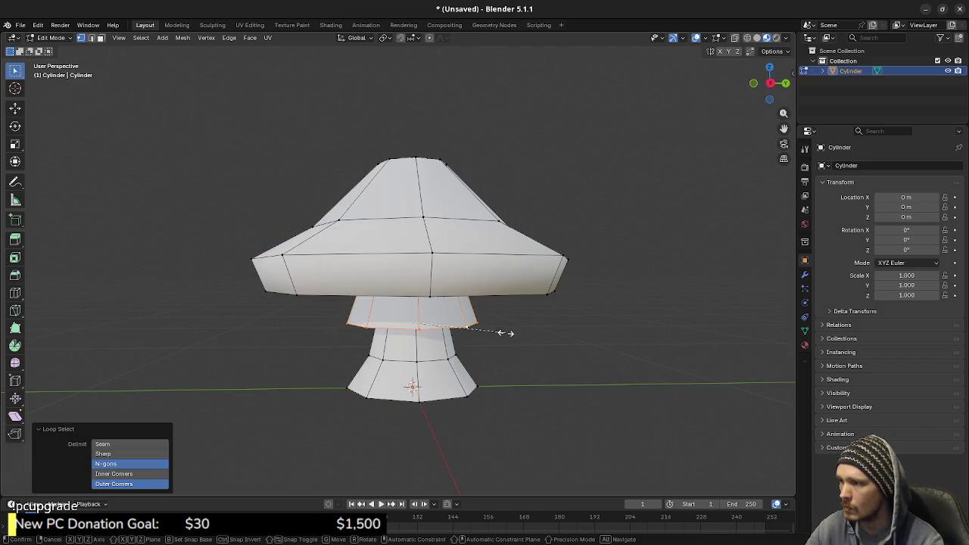
{"action": "left_click", "coordinate": [560, 335]}
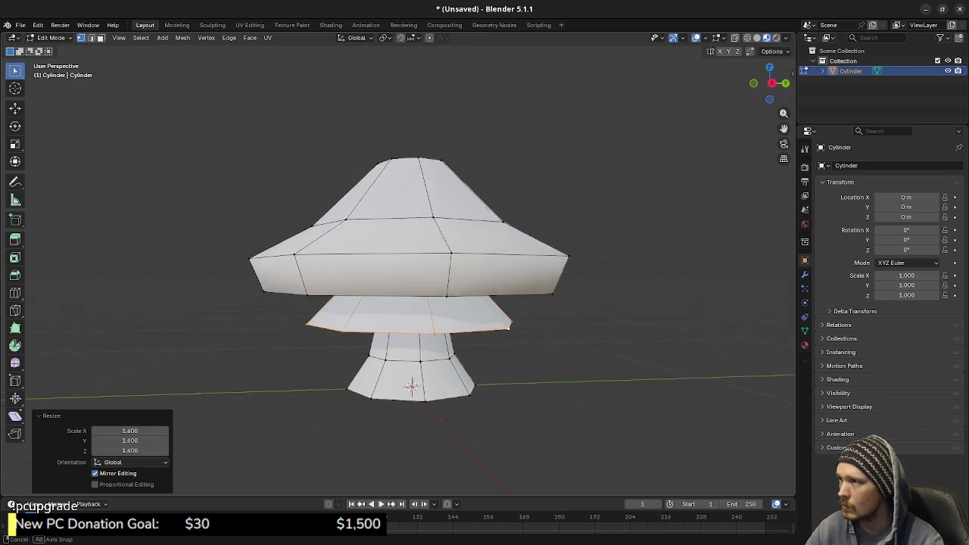
{"action": "key", "text": "Tab"}
{"action": "scroll", "coordinate": [409, 303], "scroll_direction": "down", "scroll_amount": 4}
{"action": "mouse_move", "coordinate": [454, 318]}
{"action": "middle_mouse_down"}
{"action": "mouse_move", "coordinate": [423, 303]}
{"action": "mouse_move", "coordinate": [409, 356]}
{"action": "middle_mouse_up"}
{"action": "scroll", "coordinate": [404, 303], "scroll_direction": "up", "scroll_amount": 4}
- Move the lower ring's edge loop 0.05 m along Z, then return to Object Mode
{"action": "key", "text": "Tab"}
{"action": "left_click", "coordinate": [488, 313], "text": "alt"}
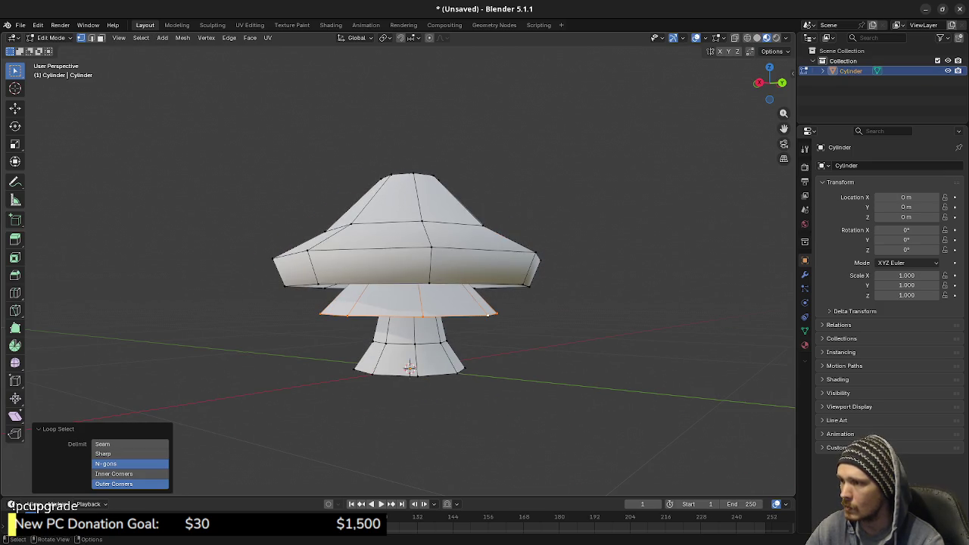
{"action": "key", "text": "g"}
{"action": "key", "text": "z"}
{"action": "middle_click_drag", "start_coordinate": [410, 368], "coordinate": [395, 368], "text": "alt"}
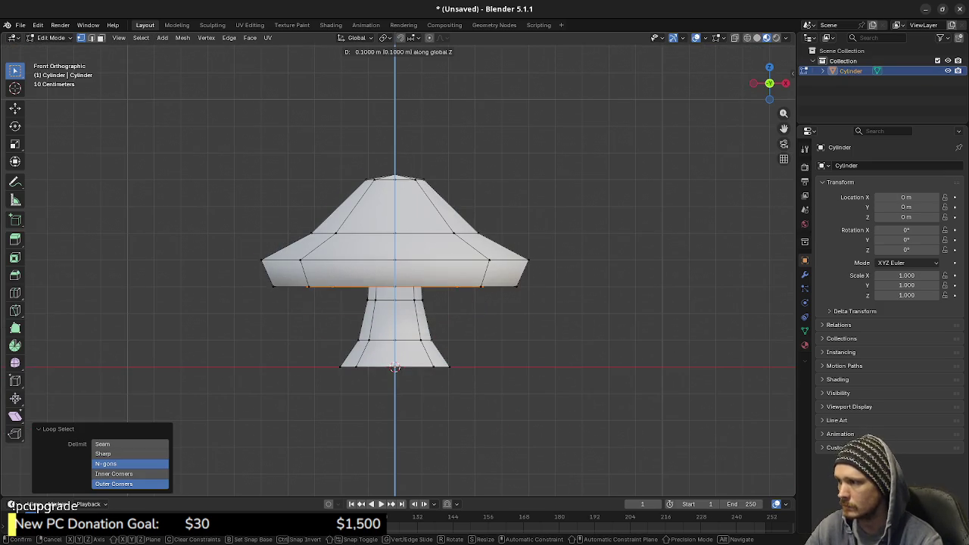
{"action": "scroll", "coordinate": [395, 369], "scroll_direction": "up", "scroll_amount": 3}
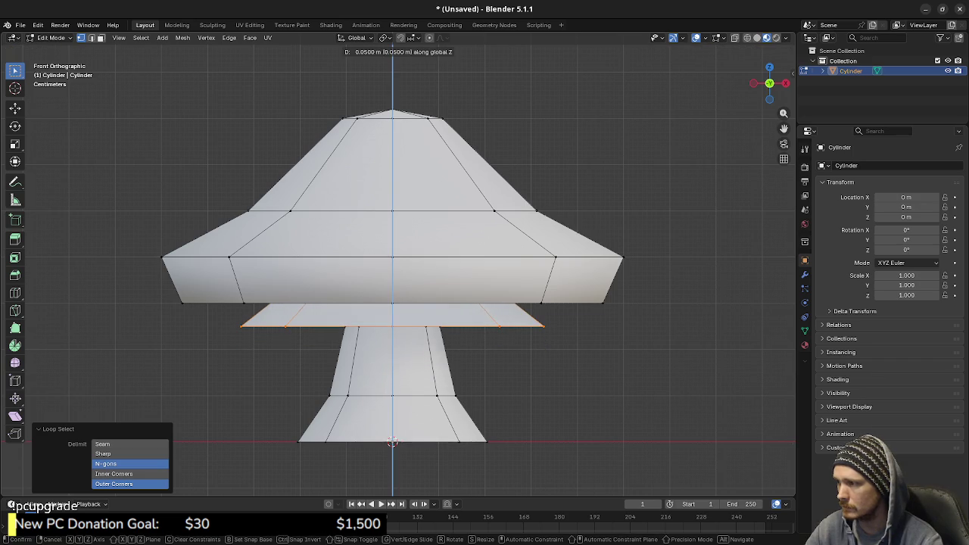
{"action": "key", "text": "Return"}
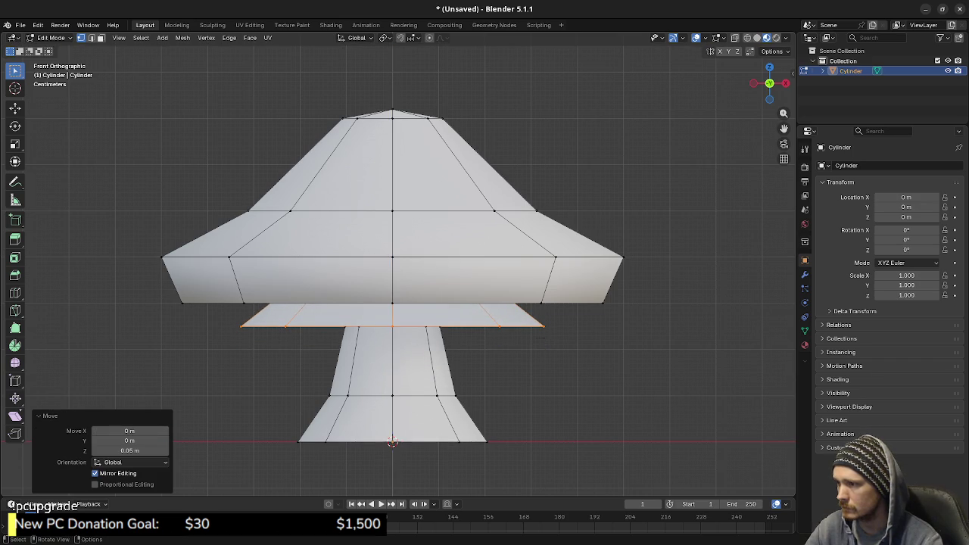
{"action": "scroll", "coordinate": [394, 280], "scroll_direction": "down", "scroll_amount": 3}
{"action": "mouse_move", "coordinate": [394, 280]}
{"action": "middle_mouse_down"}
{"action": "mouse_move", "coordinate": [423, 249]}
{"action": "mouse_move", "coordinate": [408, 273]}
{"action": "middle_mouse_up"}
{"action": "key", "text": "Tab"}
{"action": "mouse_move", "coordinate": [454, 303]}
{"action": "middle_mouse_down"}
{"action": "mouse_move", "coordinate": [484, 288]}
{"action": "mouse_move", "coordinate": [461, 303]}
{"action": "middle_mouse_up"}
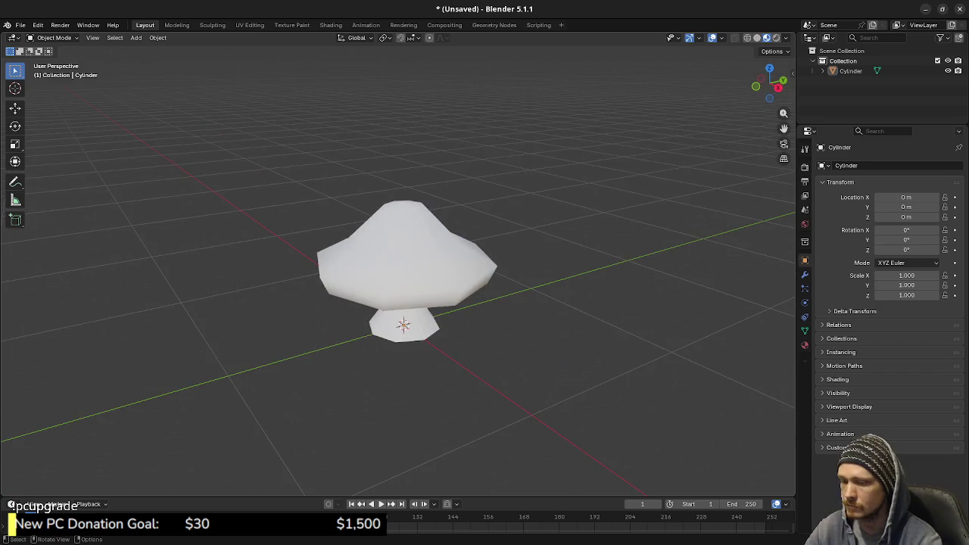
- In front wireframe view, twist the cap's top vertices, ending at 7.62°
{"action": "key", "text": "KP_1"}
{"action": "key", "text": "shift+z"}
{"action": "key", "text": "a"}
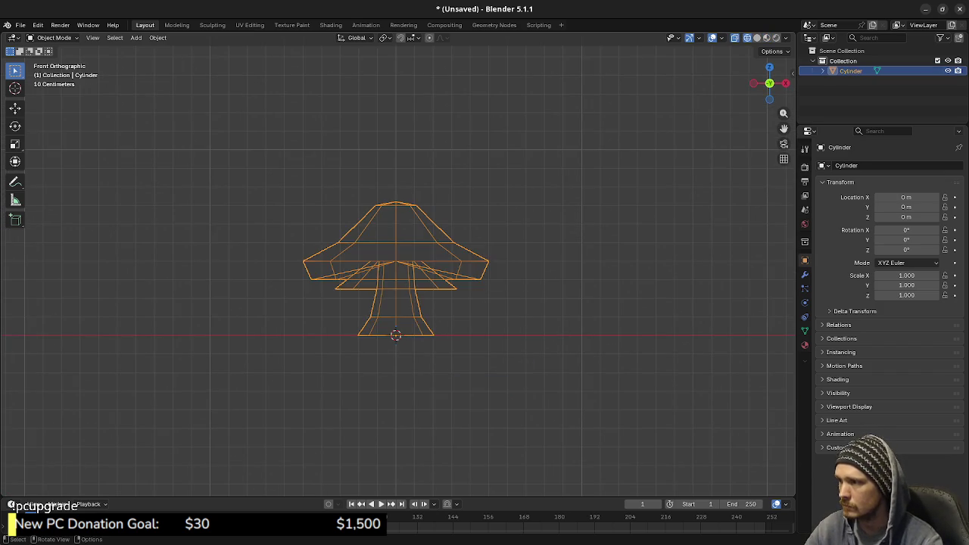
{"action": "key", "text": "Tab"}
{"action": "left_click_drag", "start_coordinate": [288, 163], "coordinate": [470, 239]}
{"action": "key", "text": "r"}
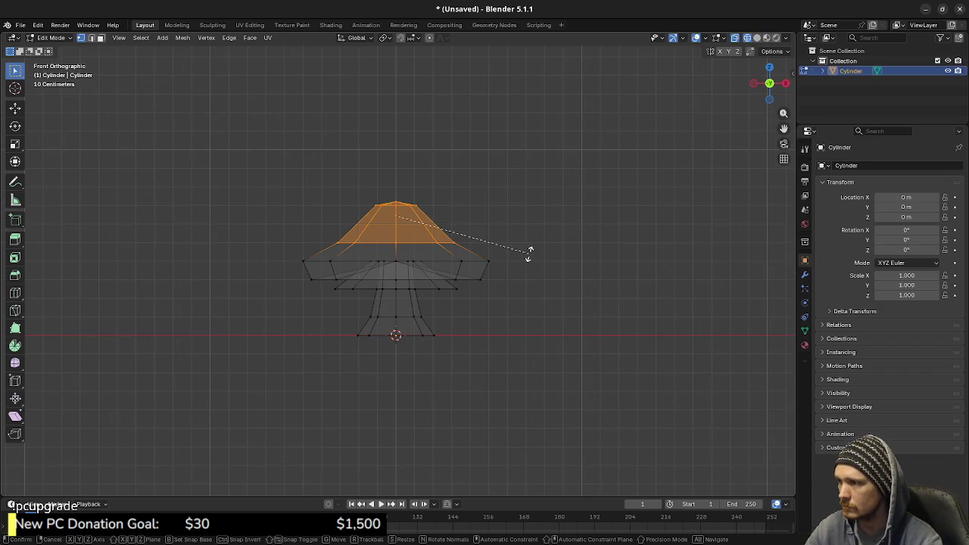
{"action": "left_click", "coordinate": [530, 248]}
{"action": "key", "text": "ctrl+KP_Subtract"}
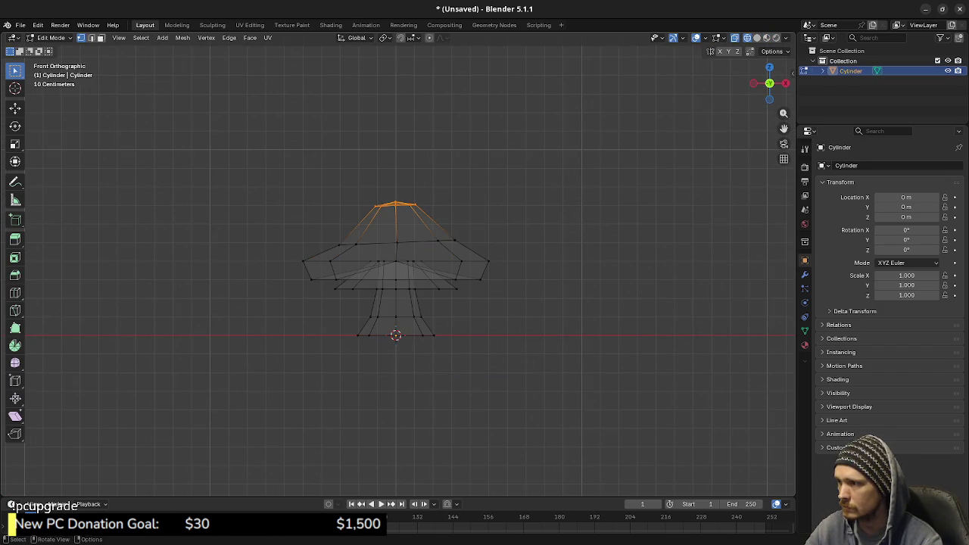
{"action": "key", "text": "r"}
{"action": "left_click", "coordinate": [520, 220]}
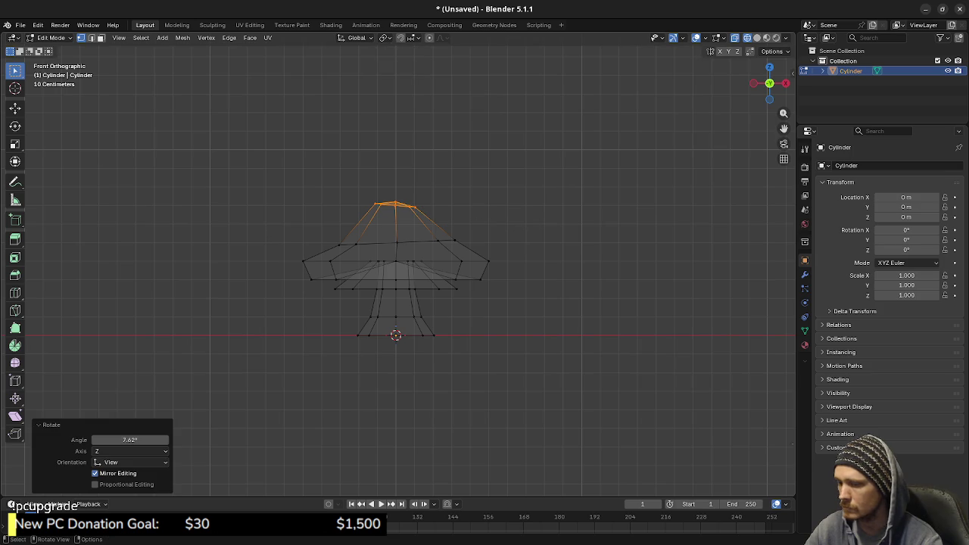
- From the right view, rotate the cap top by -4.32° instead of 2.44°
{"action": "key", "text": "KP_3"}
{"action": "left_click_drag", "start_coordinate": [303, 168], "coordinate": [484, 244]}
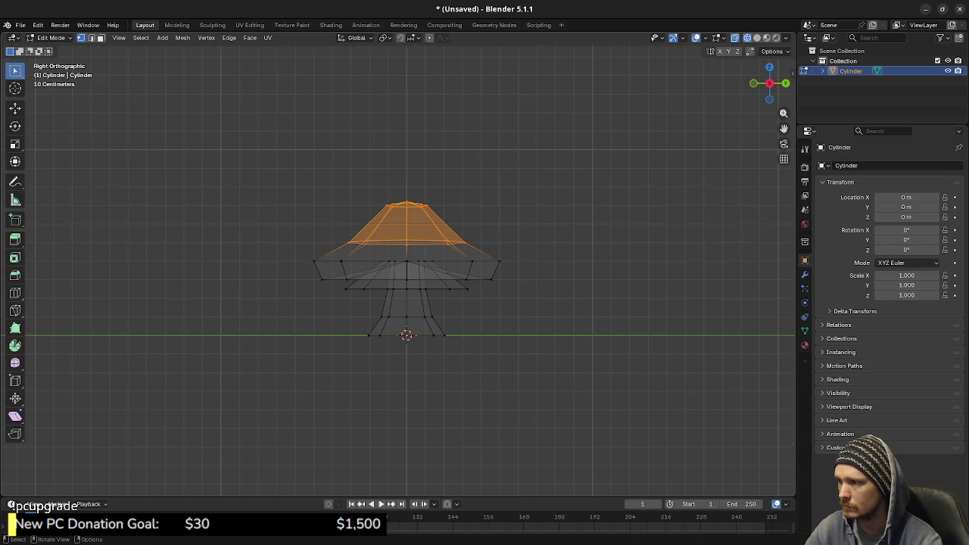
{"action": "key", "text": "r"}
{"action": "left_click", "coordinate": [563, 220]}
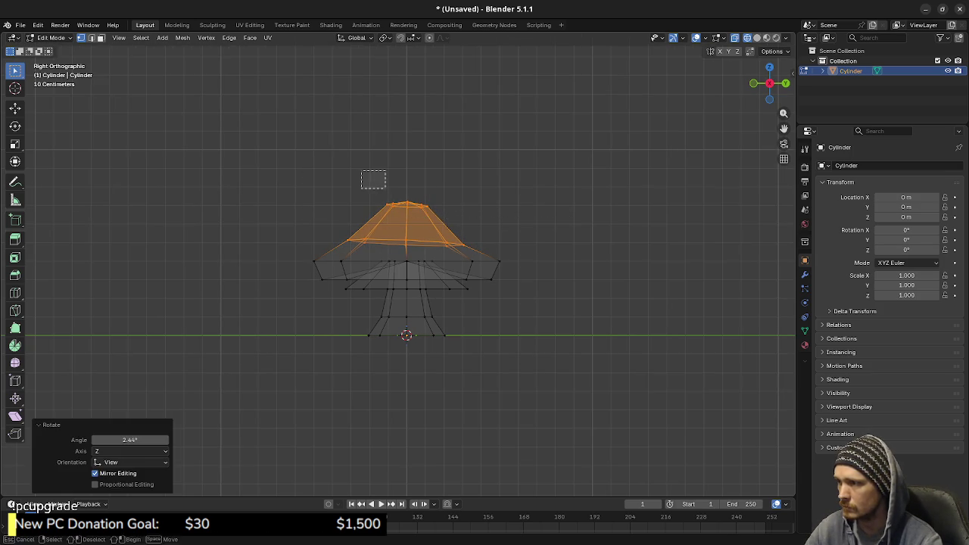
{"action": "key", "text": "ctrl+z"}
{"action": "key", "text": "ctrl+z"}
{"action": "key", "text": "r"}
{"action": "left_click", "coordinate": [501, 211]}
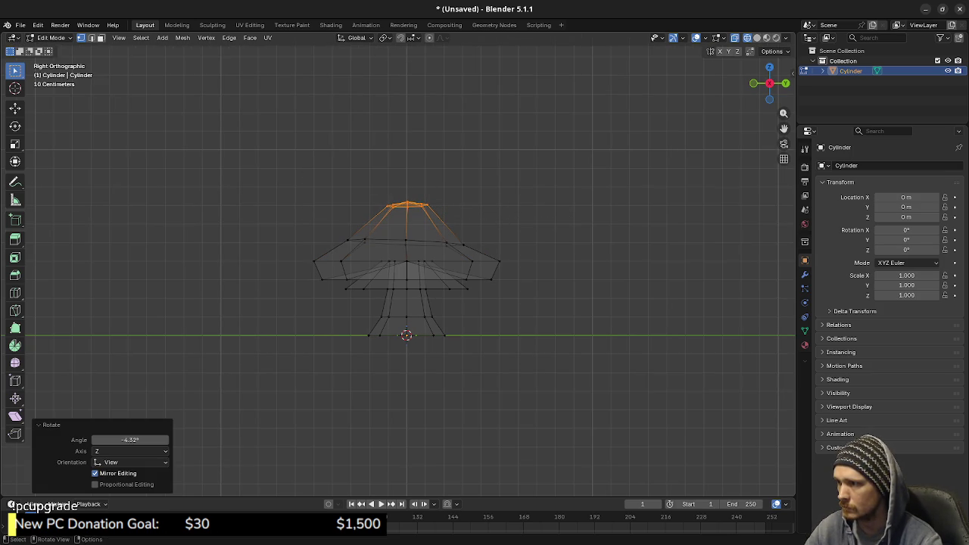
- Rotate the ring under the cap -3.11° in right view and 2.38° in front view
{"action": "key", "text": "alt+a"}
{"action": "left_click", "coordinate": [363, 289], "text": "alt"}
{"action": "key", "text": "r"}
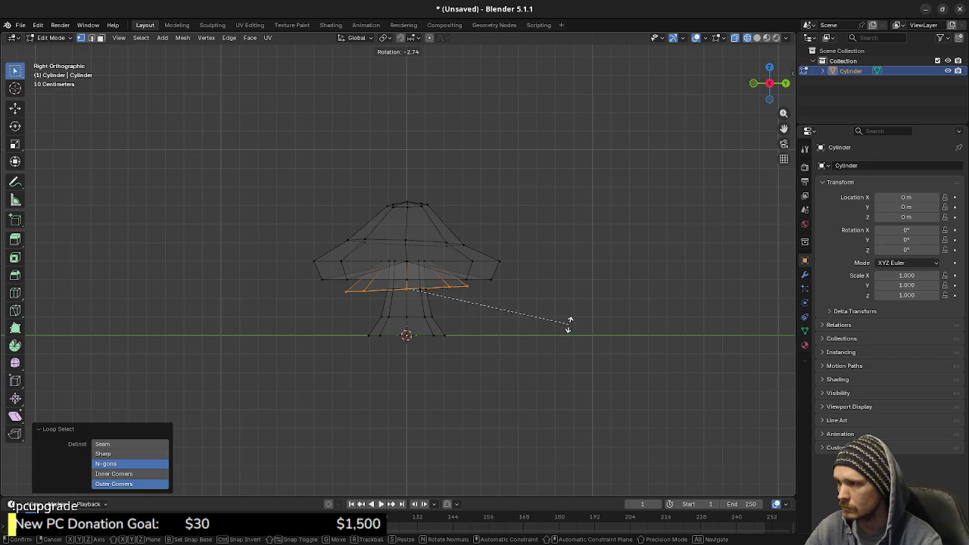
{"action": "left_click", "coordinate": [569, 323]}
{"action": "key", "text": "KP_1"}
{"action": "key", "text": "r"}
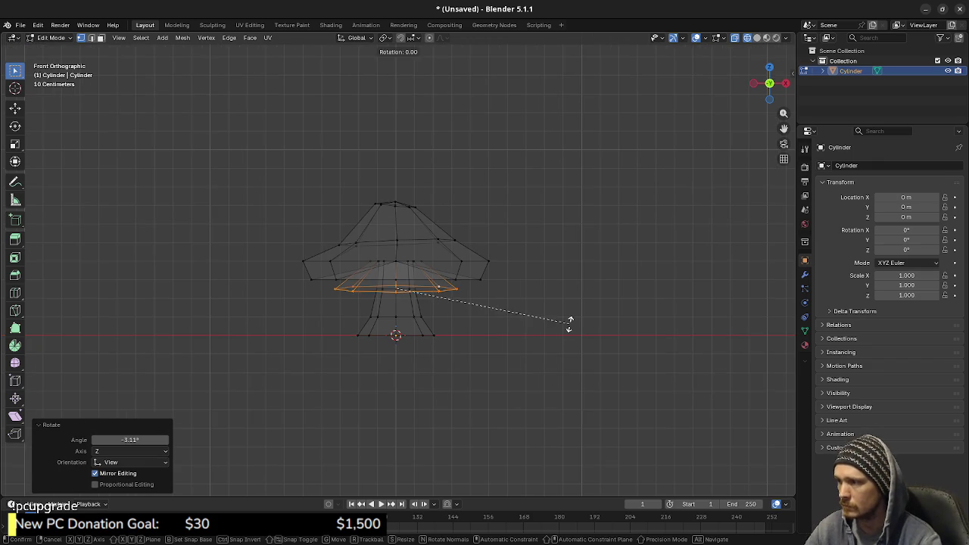
{"action": "left_click", "coordinate": [571, 322]}
- Tilt the whole cap by -1.84° and twist the stem's upper loop 2.31°
{"action": "left_click_drag", "start_coordinate": [209, 157], "coordinate": [526, 305]}
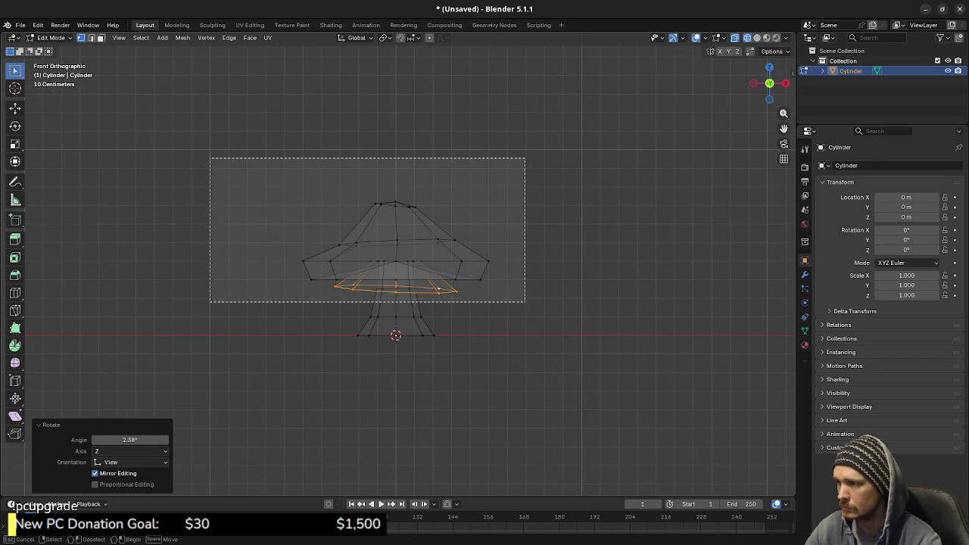
{"action": "key", "text": "r"}
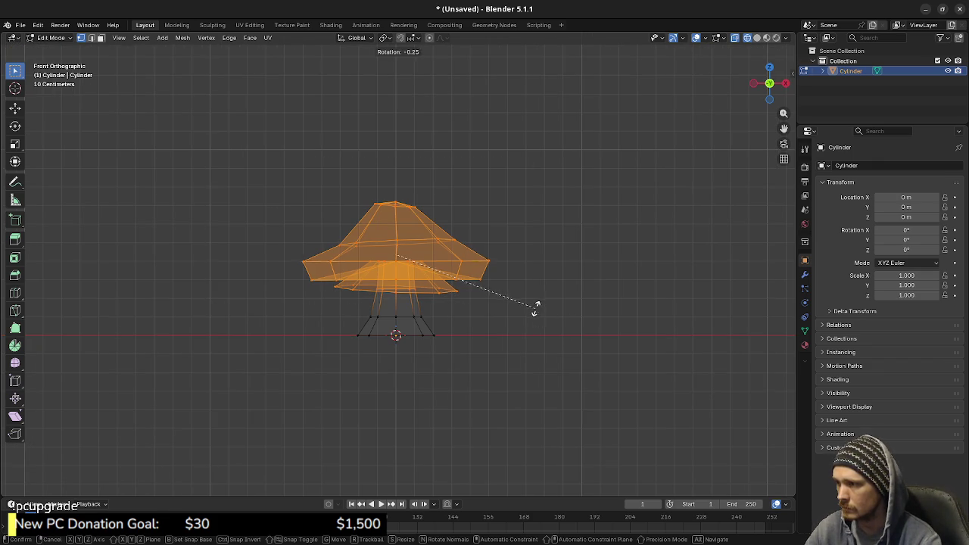
{"action": "left_click", "coordinate": [536, 302]}
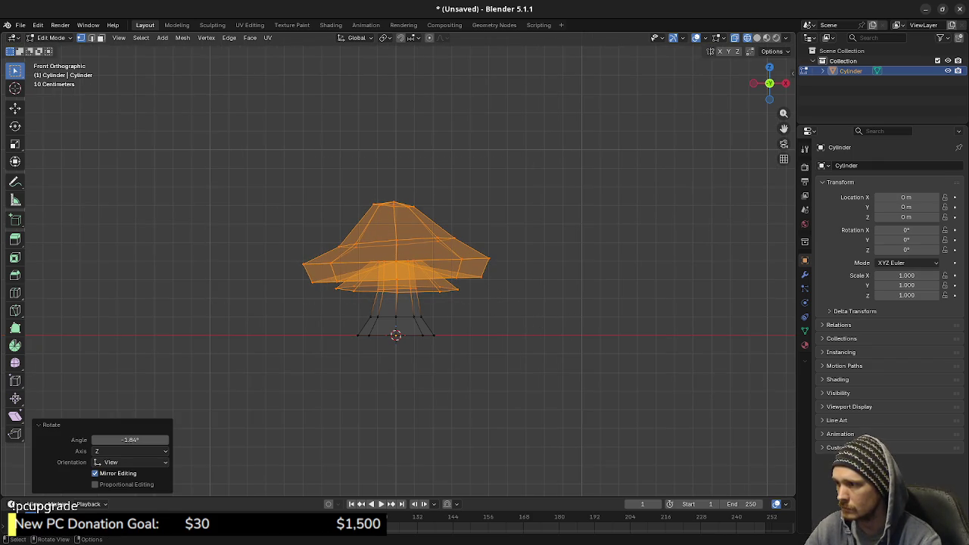
{"action": "left_click", "coordinate": [409, 317], "text": "alt"}
{"action": "key", "text": "r"}
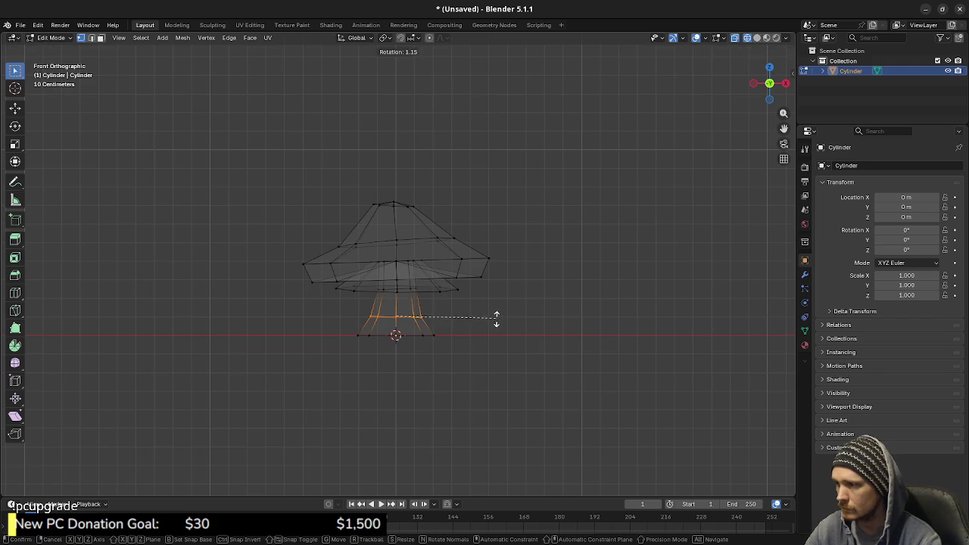
{"action": "left_click", "coordinate": [496, 319]}
- Switch to solid shading, select the upper cap edge loop and tilt it slightly in right view
{"action": "key", "text": "z"}
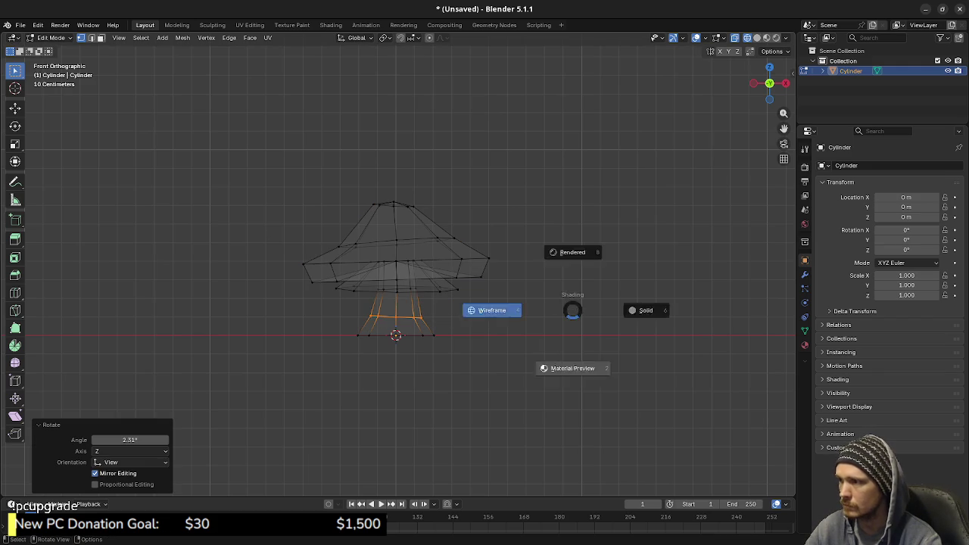
{"action": "left_click", "coordinate": [642, 309]}
{"action": "key", "text": "a"}
{"action": "mouse_move", "coordinate": [642, 309]}
{"action": "middle_mouse_down"}
{"action": "mouse_move", "coordinate": [575, 287]}
{"action": "mouse_move", "coordinate": [787, 299]}
{"action": "middle_mouse_up"}
{"action": "key", "text": "alt+a"}
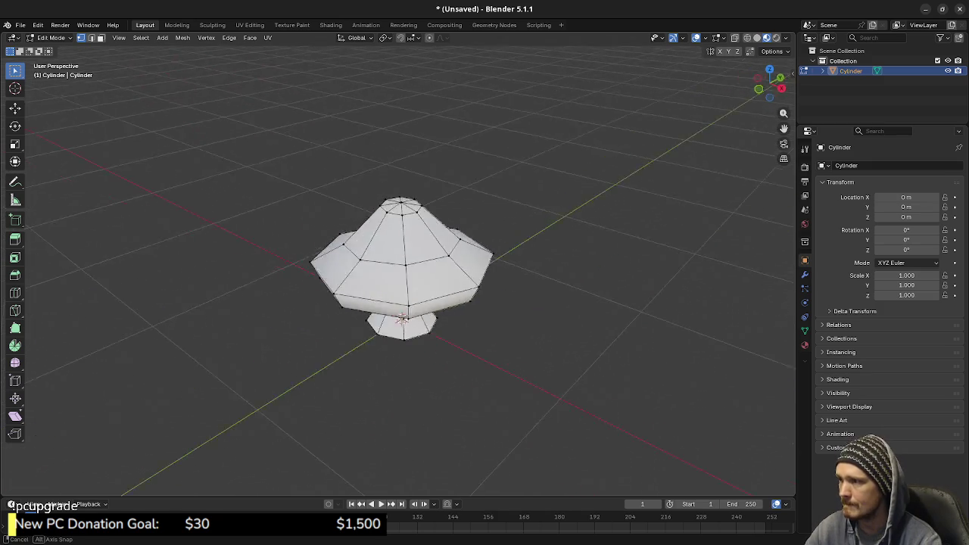
{"action": "left_click", "coordinate": [409, 250], "text": "alt"}
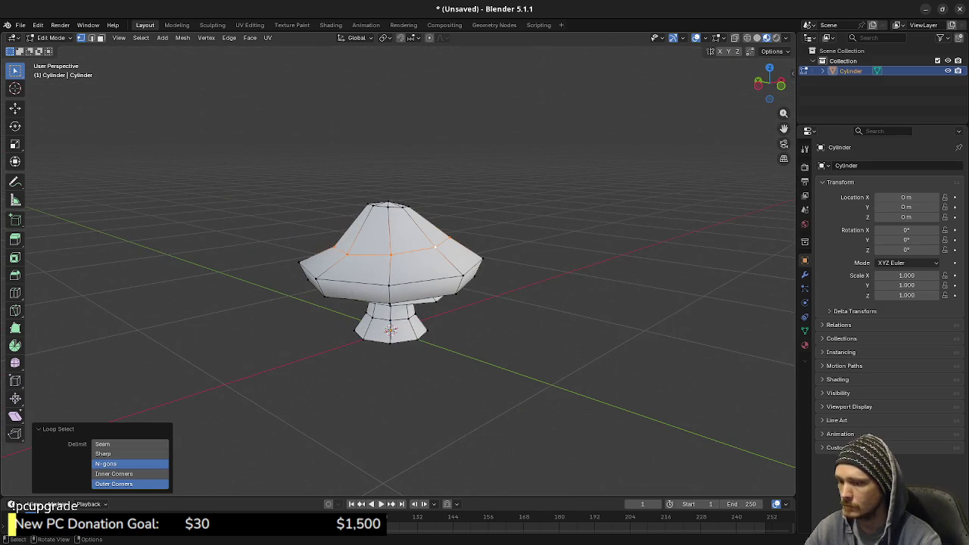
{"action": "key", "text": "KP_3"}
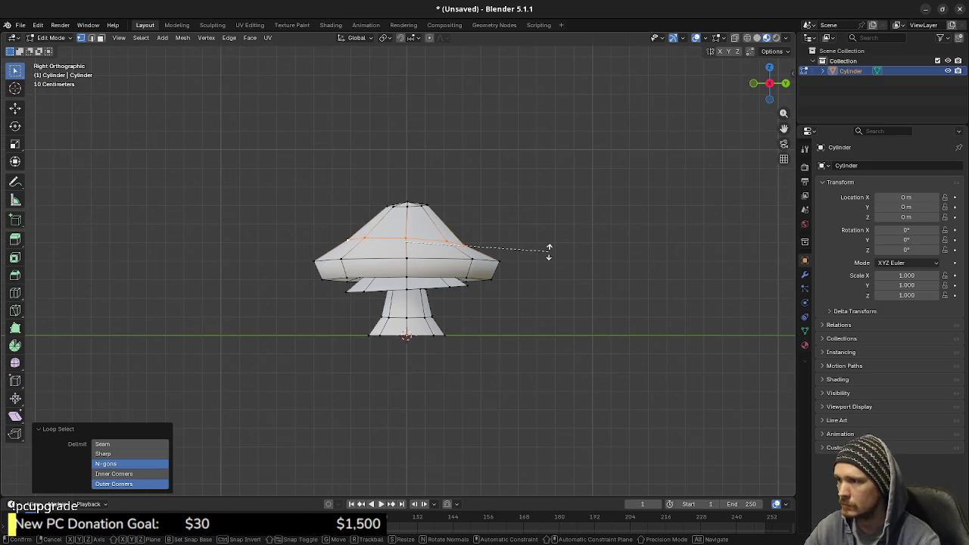
{"action": "key", "text": "r"}
{"action": "left_click", "coordinate": [551, 249]}
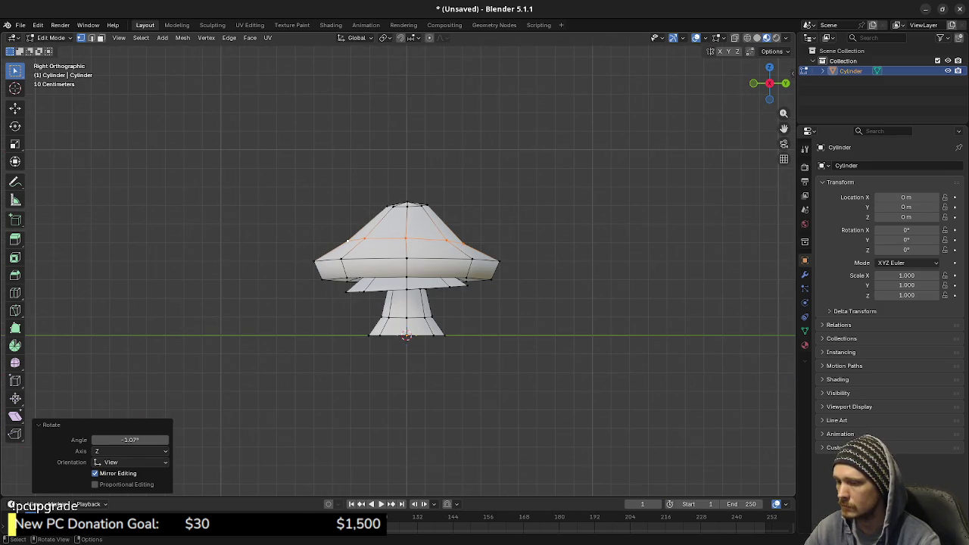
- Tilt the cap loop about 1.5 degrees more in front view and nudge it along X
{"action": "key", "text": "KP_1"}
{"action": "key", "text": "r"}
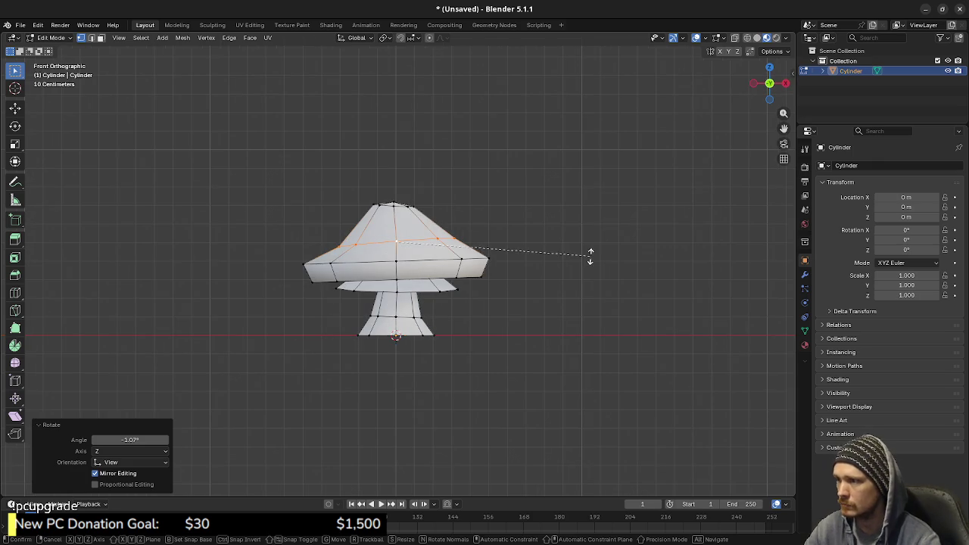
{"action": "left_click", "coordinate": [593, 259]}
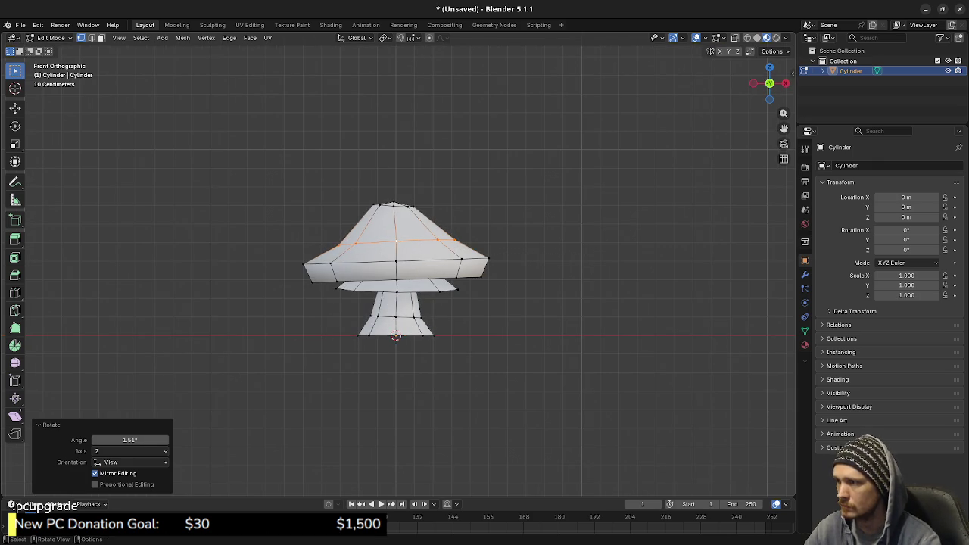
{"action": "key", "text": "g"}
{"action": "key", "text": "x"}
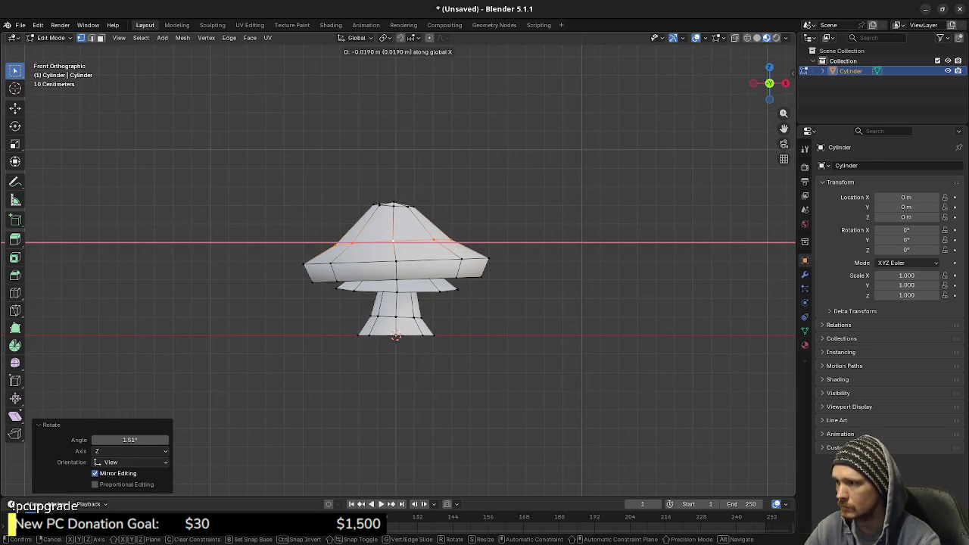
{"action": "key", "text": "Return"}
- Lower the edge ring beneath the cap slightly along Z and return to Object Mode
{"action": "mouse_move", "coordinate": [409, 303]}
{"action": "middle_mouse_down"}
{"action": "mouse_move", "coordinate": [454, 250]}
{"action": "mouse_move", "coordinate": [393, 257]}
{"action": "middle_mouse_up"}
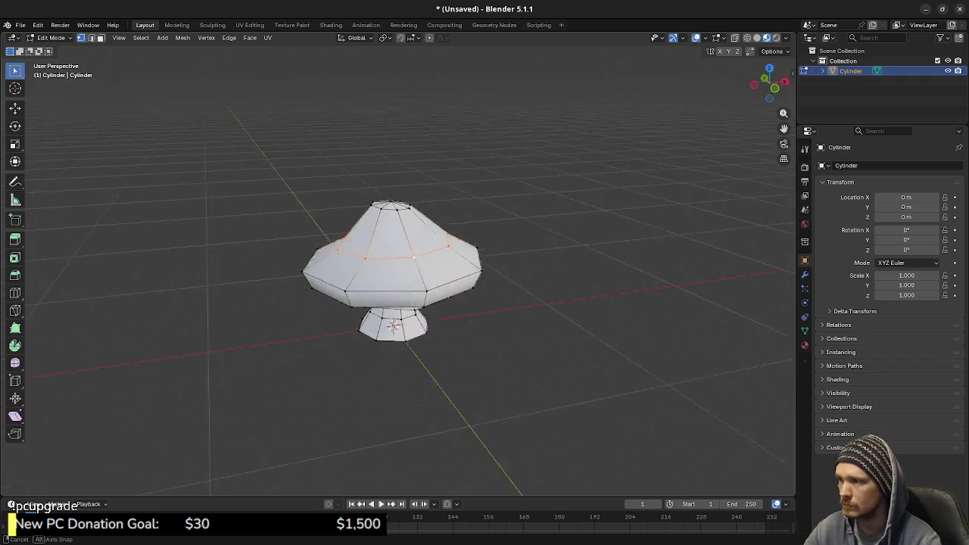
{"action": "key", "text": "Tab"}
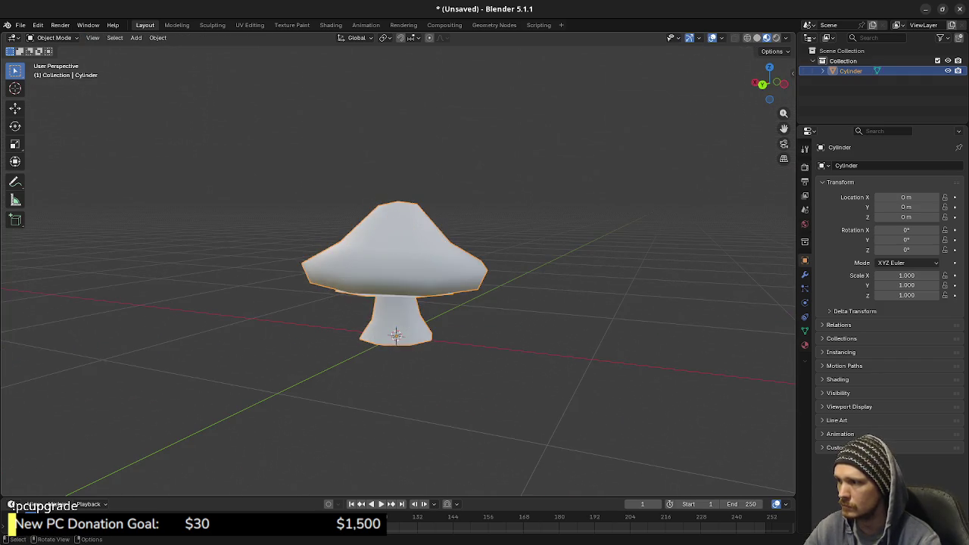
{"action": "middle_click_drag", "start_coordinate": [393, 257], "coordinate": [409, 273]}
{"action": "key", "text": "Tab"}
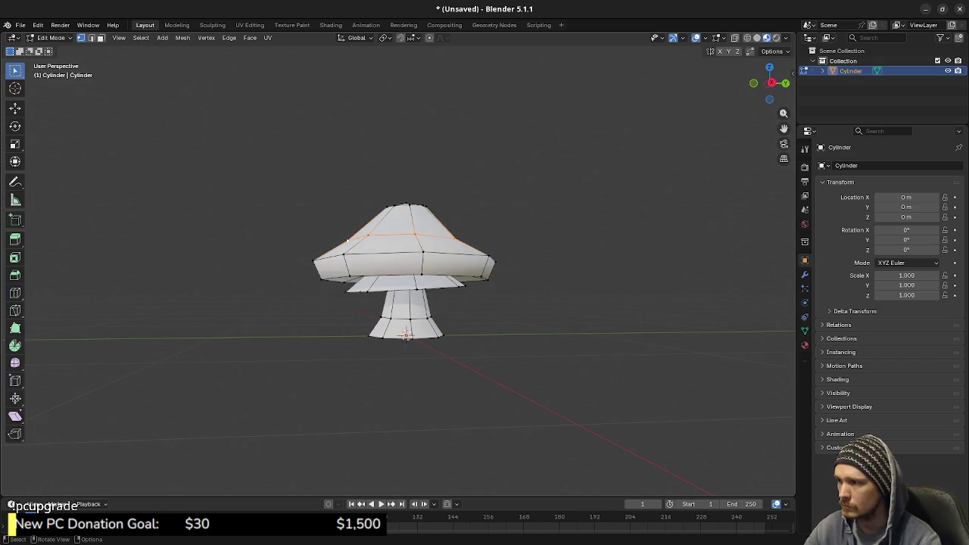
{"action": "left_click", "coordinate": [417, 286], "text": "alt"}
{"action": "key", "text": "g"}
{"action": "key", "text": "z"}
{"action": "key", "text": "Return"}
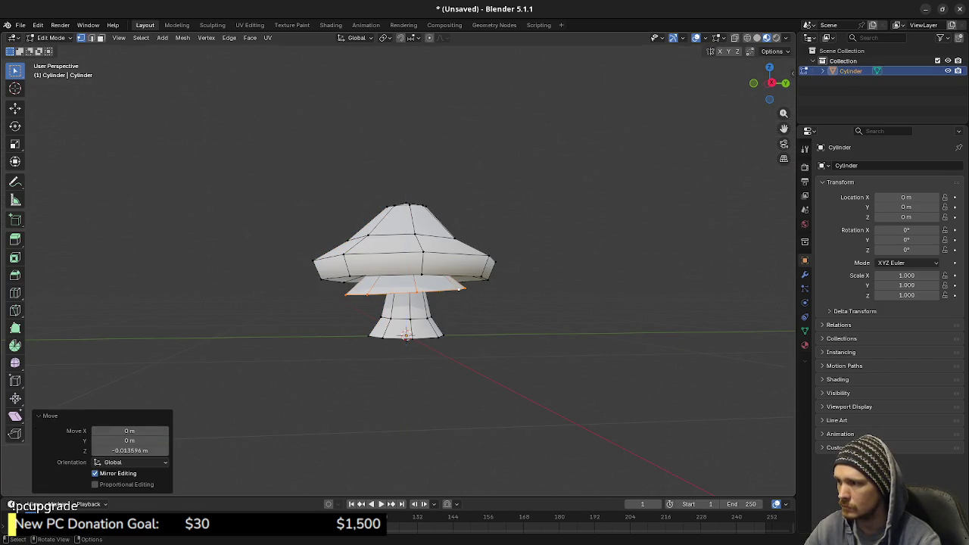
{"action": "key", "text": "Tab"}
{"action": "key", "text": "alt+a"}
{"action": "middle_click_drag", "start_coordinate": [408, 272], "coordinate": [393, 257]}
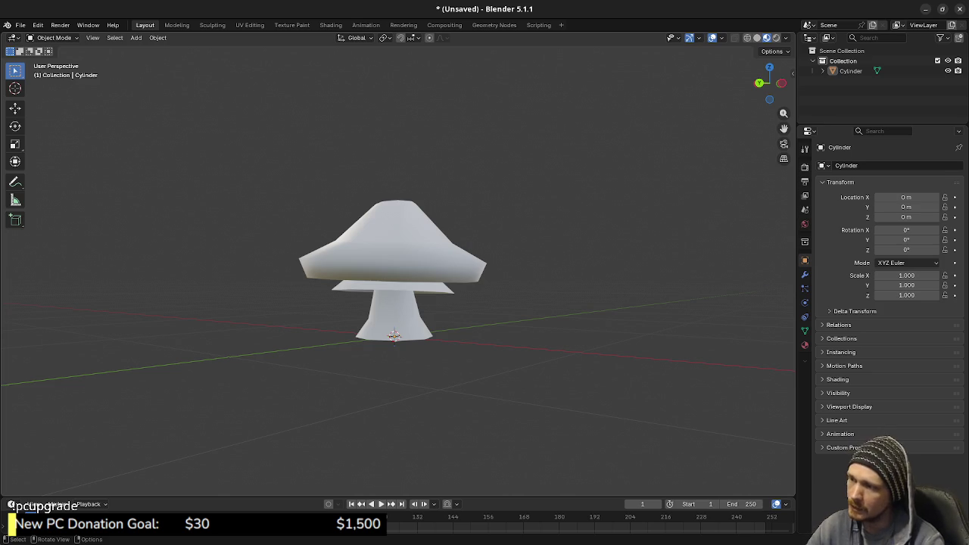
- Extrude the stem's bottom loop downward and scale it to 0 to form a pointed tip
{"action": "left_click", "coordinate": [393, 325]}
{"action": "key", "text": "Tab"}
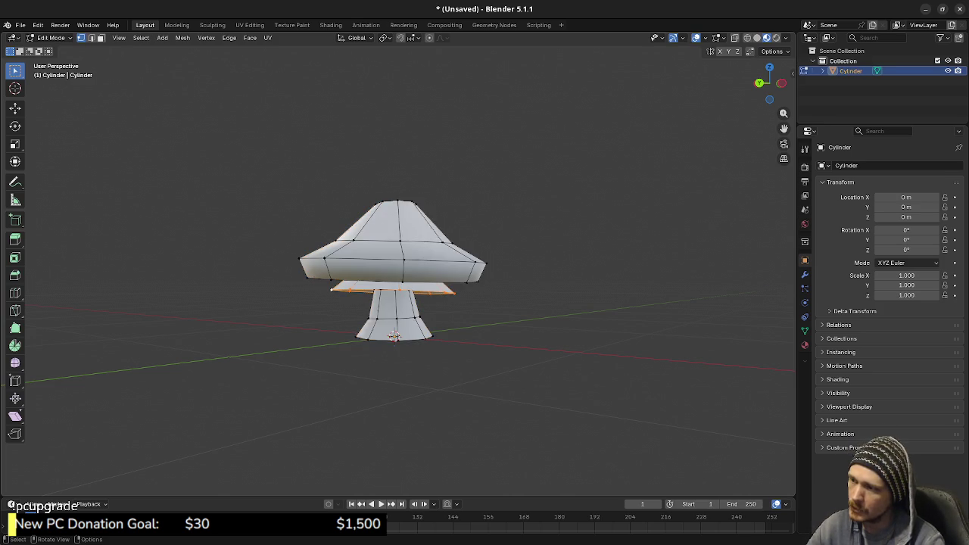
{"action": "left_click", "coordinate": [393, 337], "text": "alt"}
{"action": "key", "text": "KP_1"}
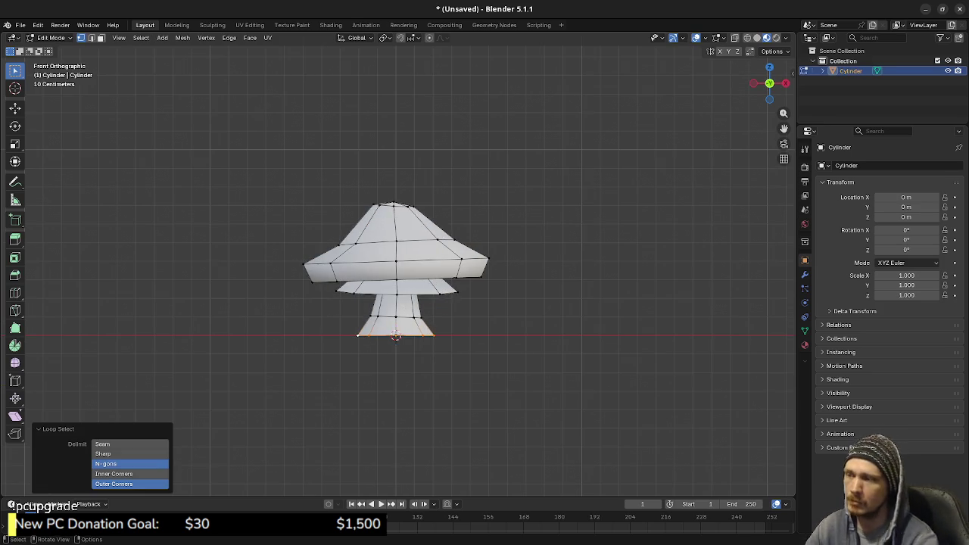
{"action": "key", "text": "g"}
{"action": "key", "text": "Return"}
{"action": "type", "text": "s"}
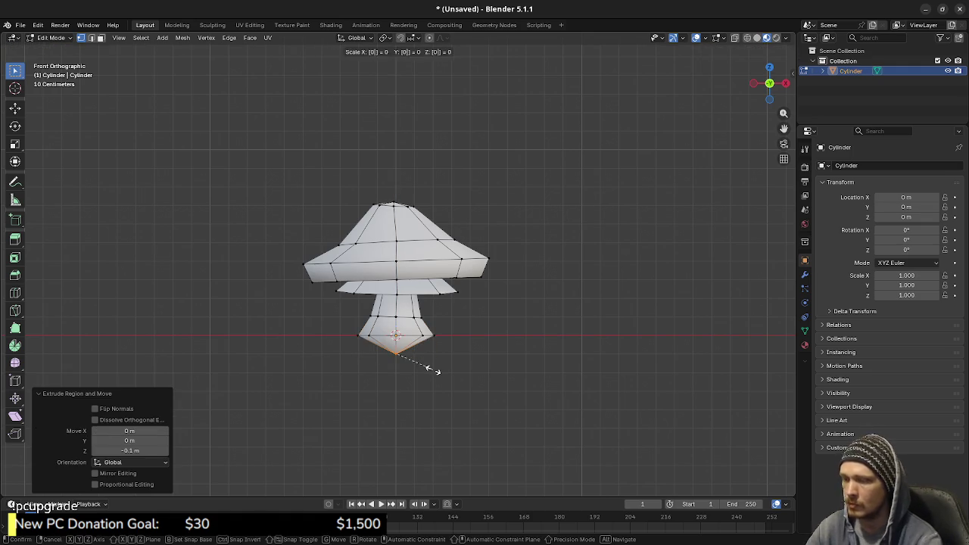
{"action": "type", "text": "0"}
{"action": "key", "text": "Return"}
- Select the whole mesh, merge overlapping vertices by distance, and return to Object Mode
{"action": "key", "text": "alt+a"}
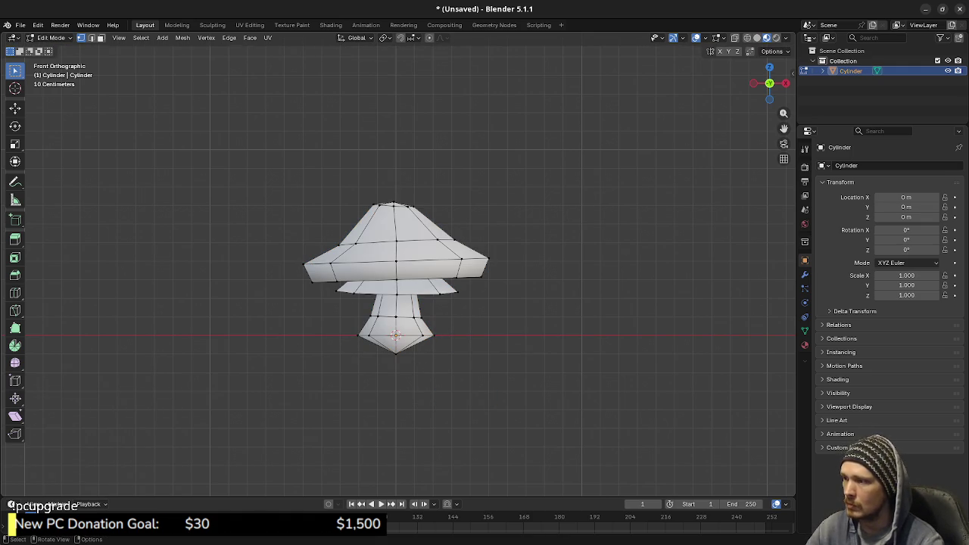
{"action": "middle_click_drag", "start_coordinate": [378, 363], "coordinate": [401, 360]}
{"action": "key", "text": "a"}
{"action": "key", "text": "m"}
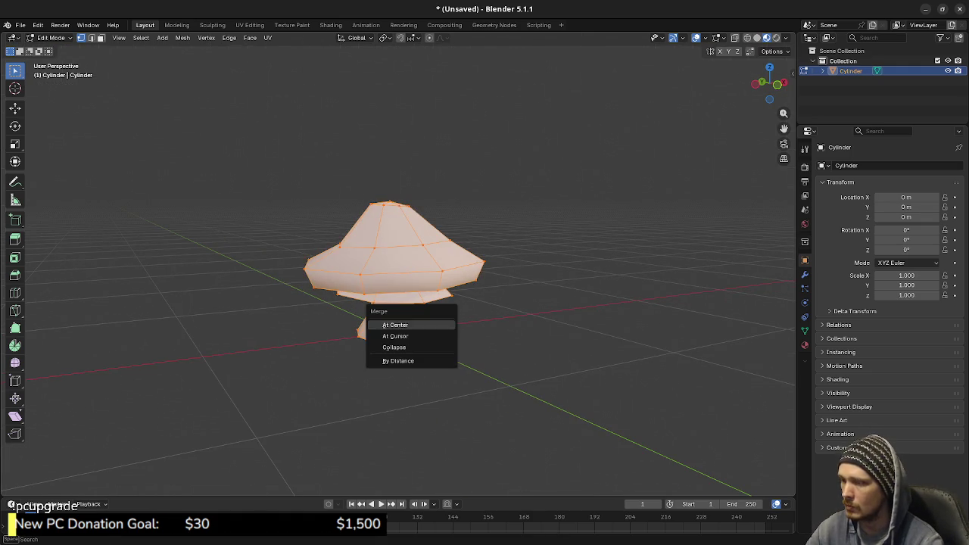
{"action": "left_click", "coordinate": [398, 360]}
{"action": "key", "text": "Tab"}
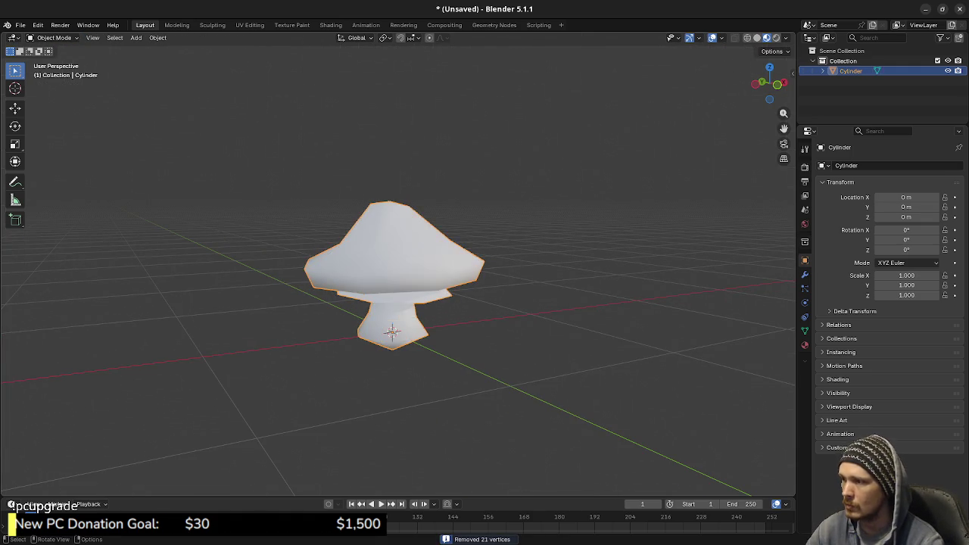
{"action": "middle_click_drag", "start_coordinate": [391, 331], "coordinate": [403, 333]}
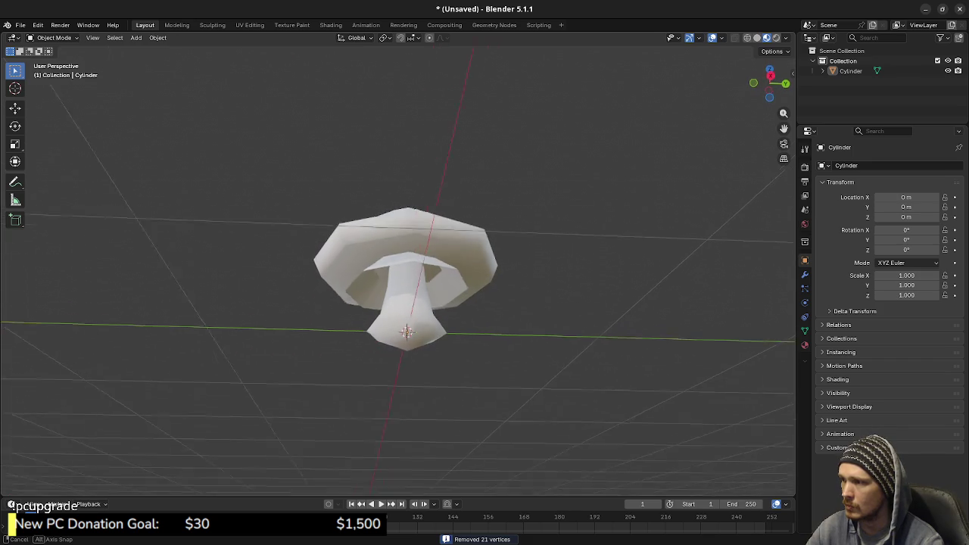
{"action": "key", "text": "shift+z"}
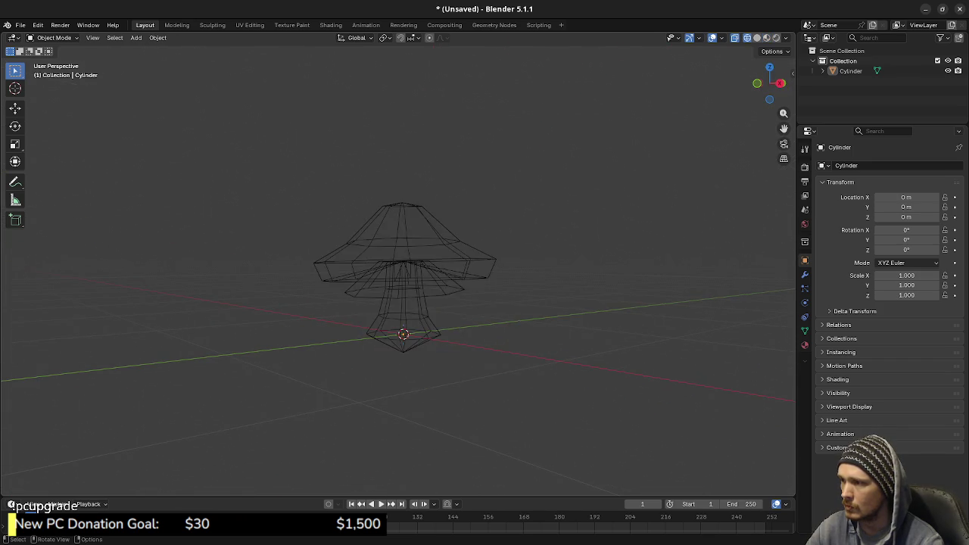
{"action": "scroll", "coordinate": [402, 333], "scroll_direction": "up", "scroll_amount": 4}
{"action": "middle_click_drag", "start_coordinate": [403, 333], "coordinate": [403, 436]}
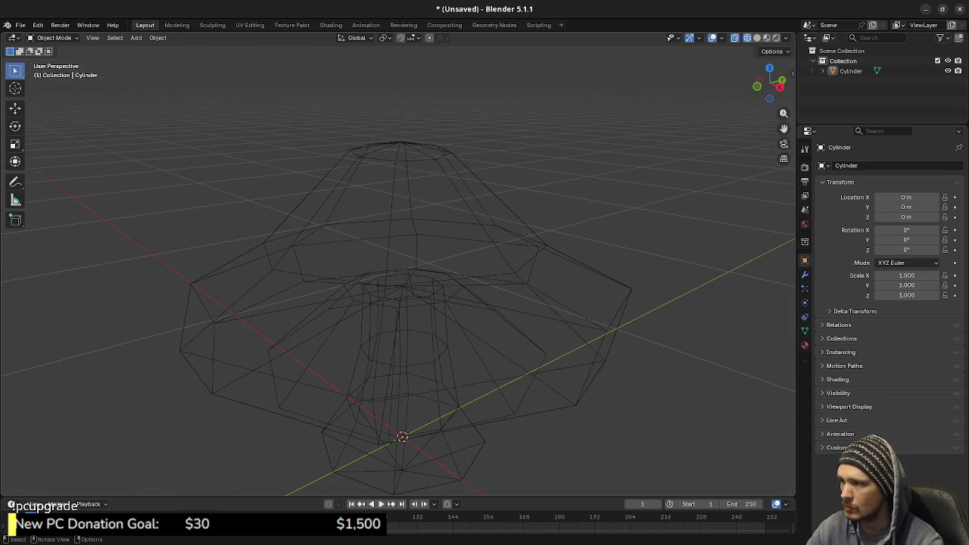
{"action": "key", "text": "a"}
{"action": "key", "text": "Tab"}
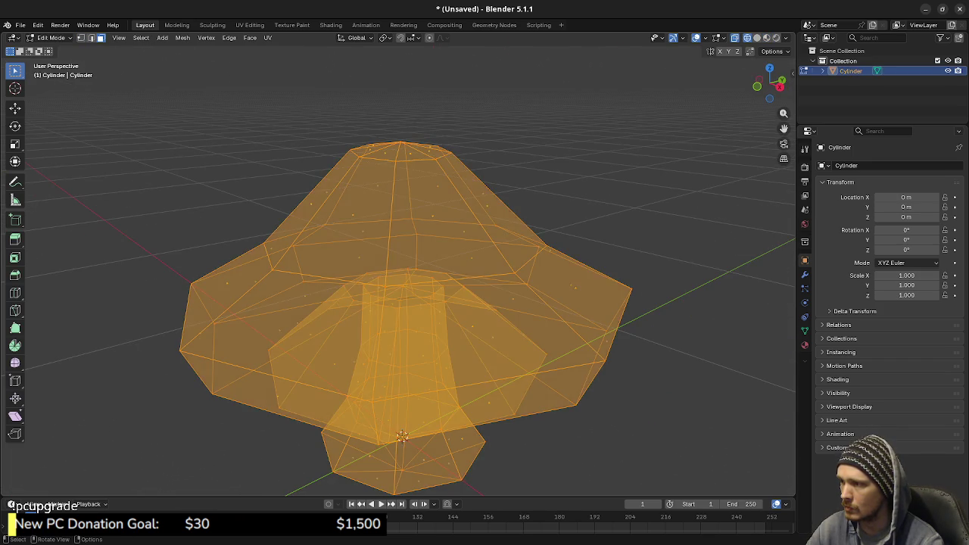
{"action": "key", "text": "alt+a"}
{"action": "mouse_move", "coordinate": [403, 333]}
{"action": "middle_mouse_down"}
{"action": "mouse_move", "coordinate": [402, 295]}
{"action": "mouse_move", "coordinate": [416, 295]}
{"action": "mouse_move", "coordinate": [416, 341]}
{"action": "mouse_move", "coordinate": [431, 333]}
{"action": "middle_mouse_up"}
{"action": "key", "text": "l"}
{"action": "key", "text": "h"}
{"action": "key", "text": "alt+h"}
{"action": "key", "text": "a"}
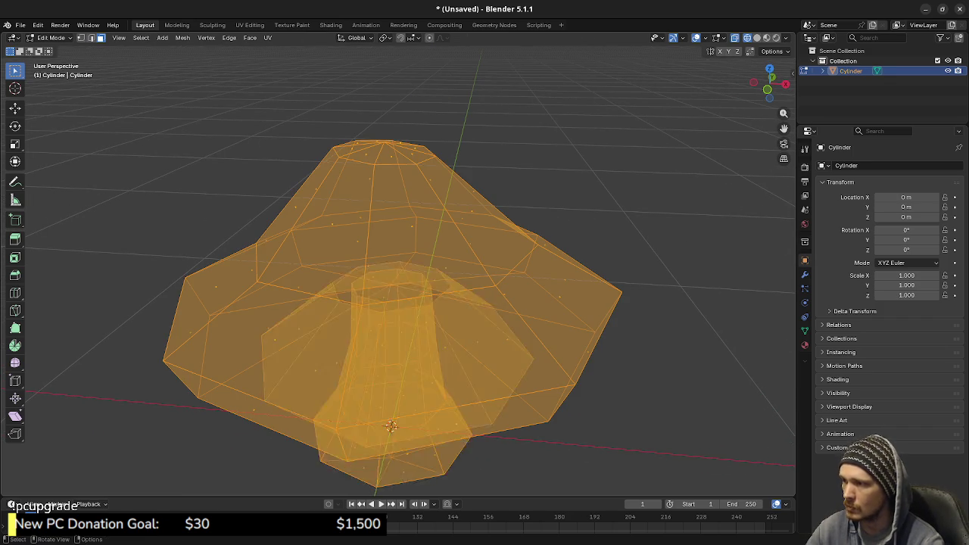
{"action": "key", "text": "alt+a"}
{"action": "scroll", "coordinate": [393, 302], "scroll_direction": "down", "scroll_amount": 3}
{"action": "key", "text": "alt+z"}
{"action": "key", "text": "Tab"}
{"action": "key", "text": "alt+a"}
{"action": "mouse_move", "coordinate": [402, 303]}
{"action": "middle_mouse_down"}
{"action": "mouse_move", "coordinate": [446, 273]}
{"action": "mouse_move", "coordinate": [503, 318]}
{"action": "mouse_move", "coordinate": [548, 318]}
{"action": "mouse_move", "coordinate": [549, 292]}
{"action": "middle_mouse_up"}
{"action": "key", "text": "a"}
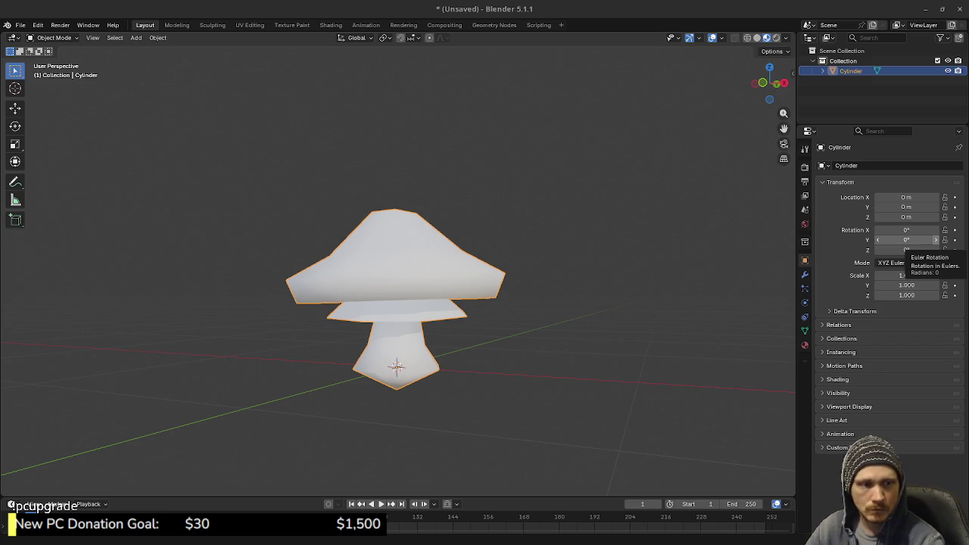
- Save as mushroom.blend, switch to the UV Editing workspace, and orbit around the mushroom
{"action": "key", "text": "ctrl+s"}
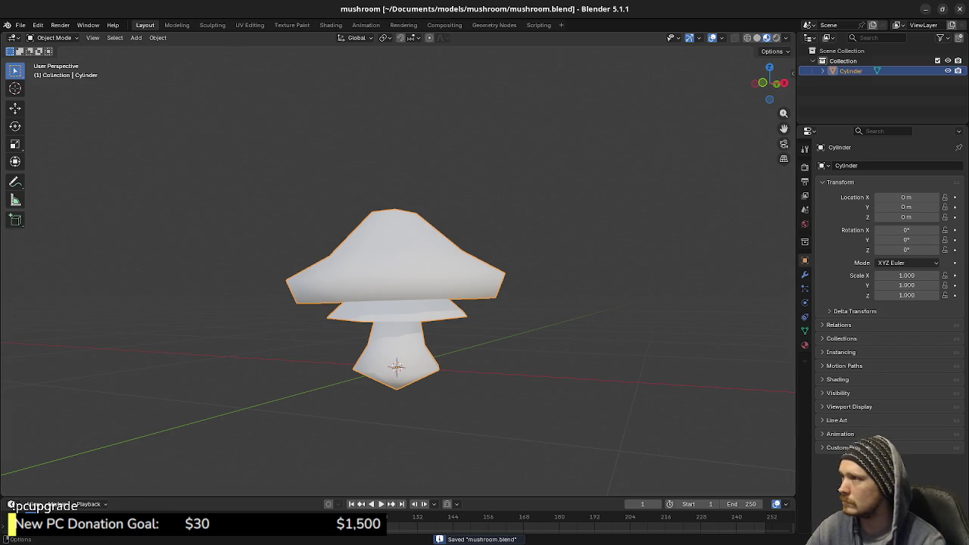
{"action": "left_click", "coordinate": [250, 25]}
{"action": "scroll", "coordinate": [597, 288], "scroll_direction": "up", "scroll_amount": 3}
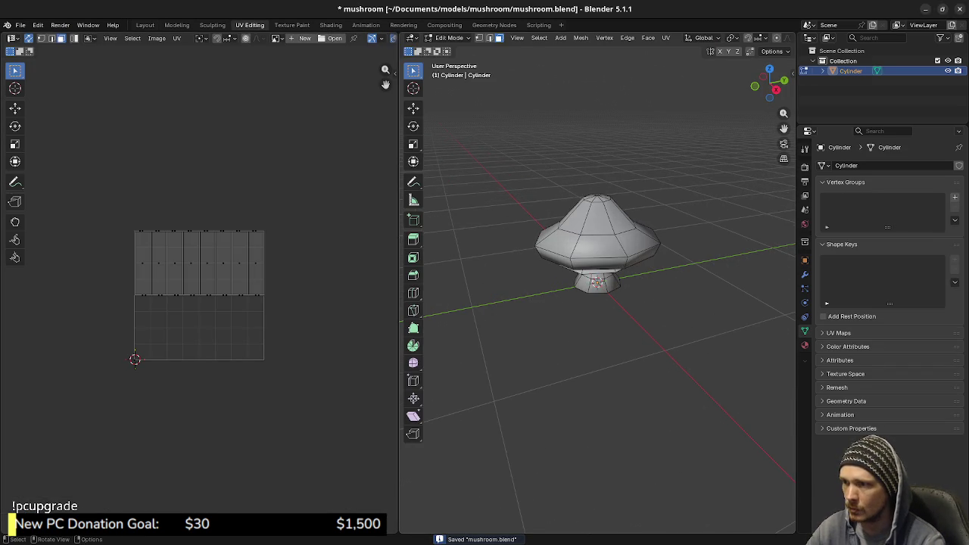
{"action": "middle_click_drag", "start_coordinate": [598, 288], "coordinate": [605, 250]}
{"action": "scroll", "coordinate": [601, 317], "scroll_direction": "up", "scroll_amount": 3}
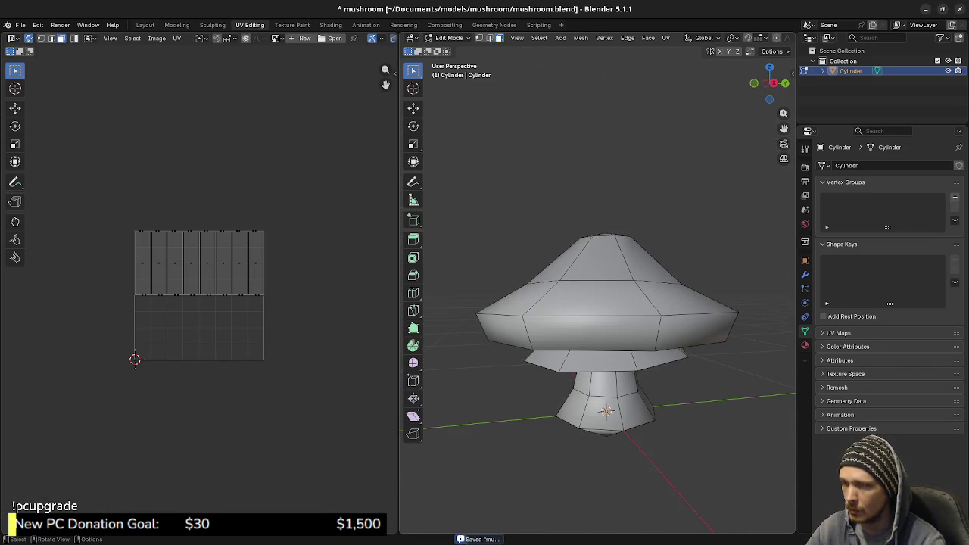
{"action": "middle_click_drag", "start_coordinate": [601, 317], "coordinate": [613, 355]}
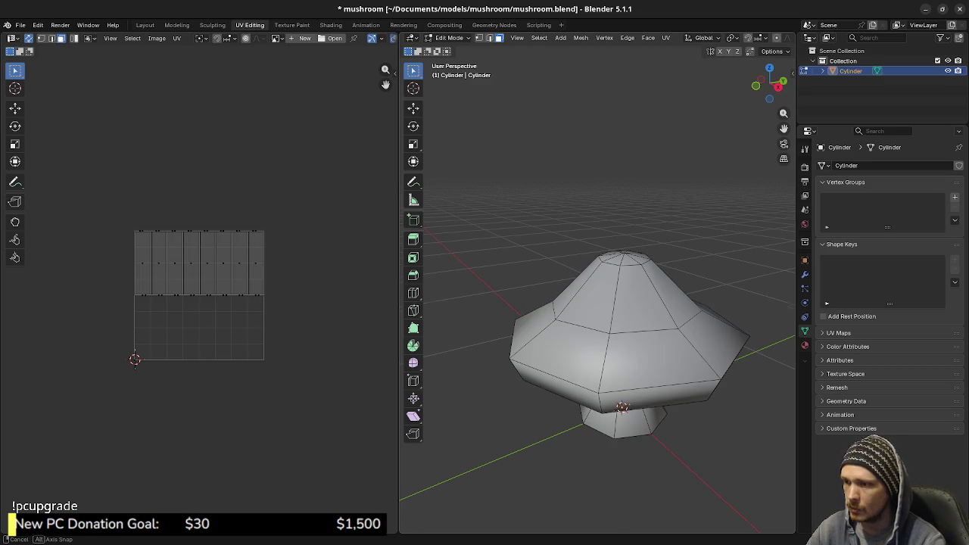
{"action": "middle_click_drag", "start_coordinate": [606, 317], "coordinate": [606, 257]}
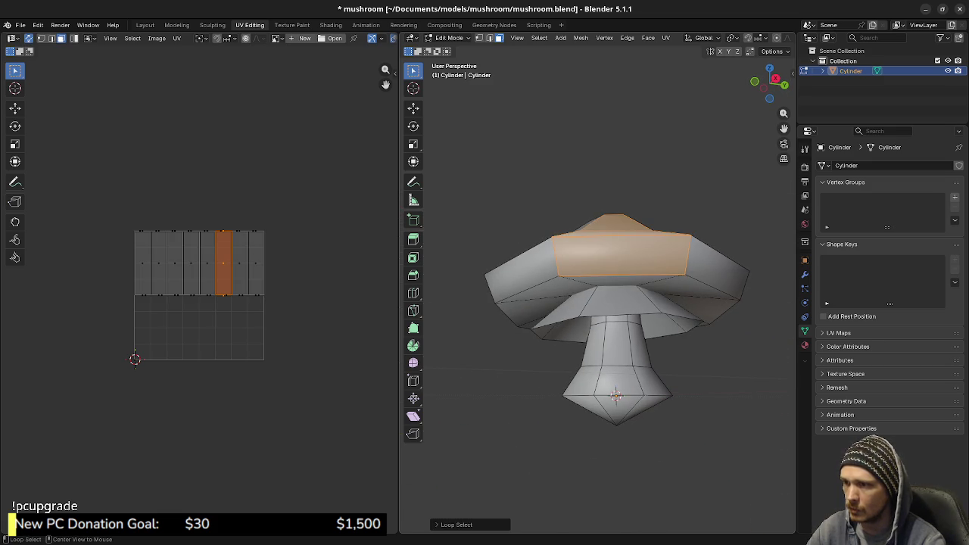
- In edge select mode, mark the cap rim edge loop as a UV seam
{"action": "key", "text": "2"}
{"action": "key", "text": "a"}
{"action": "left_click", "coordinate": [620, 277], "text": "alt"}
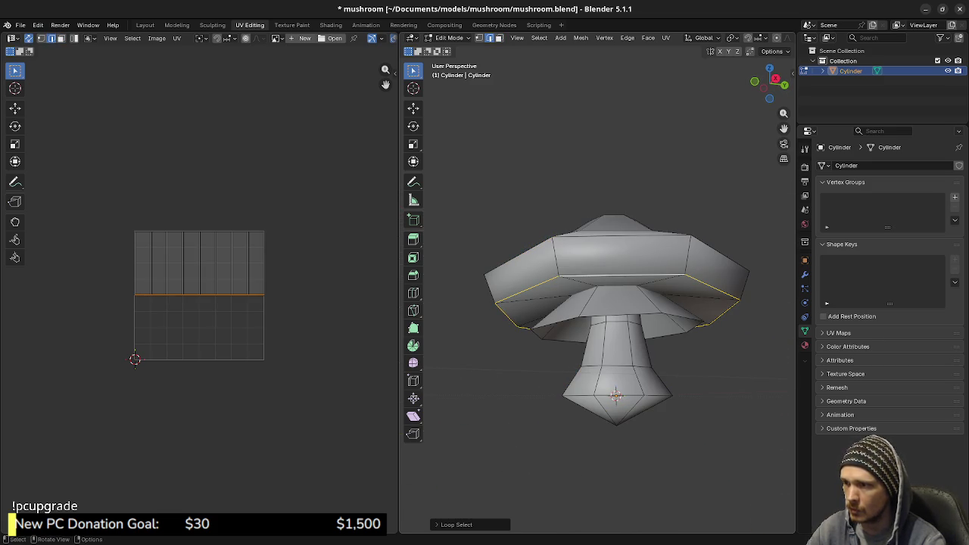
{"action": "key", "text": "x"}
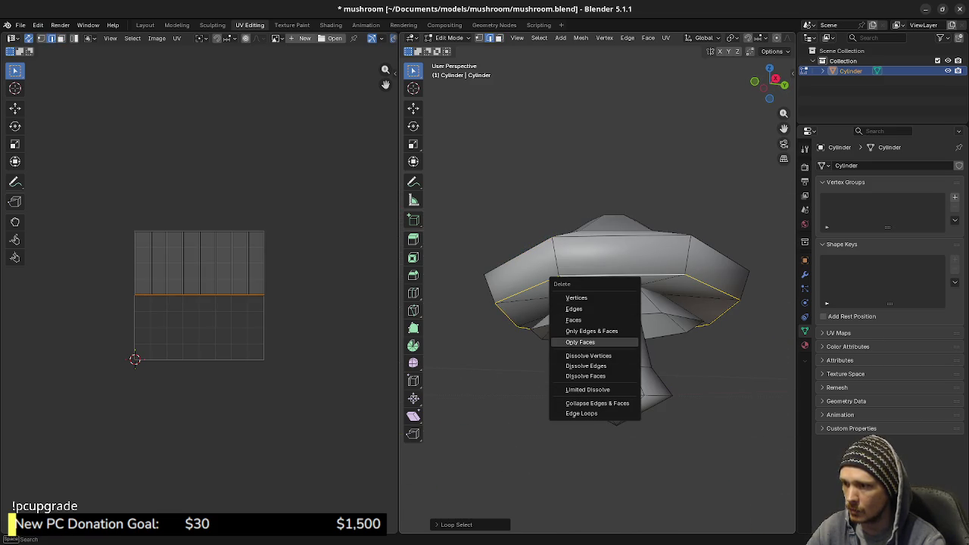
{"action": "key", "text": "Escape"}
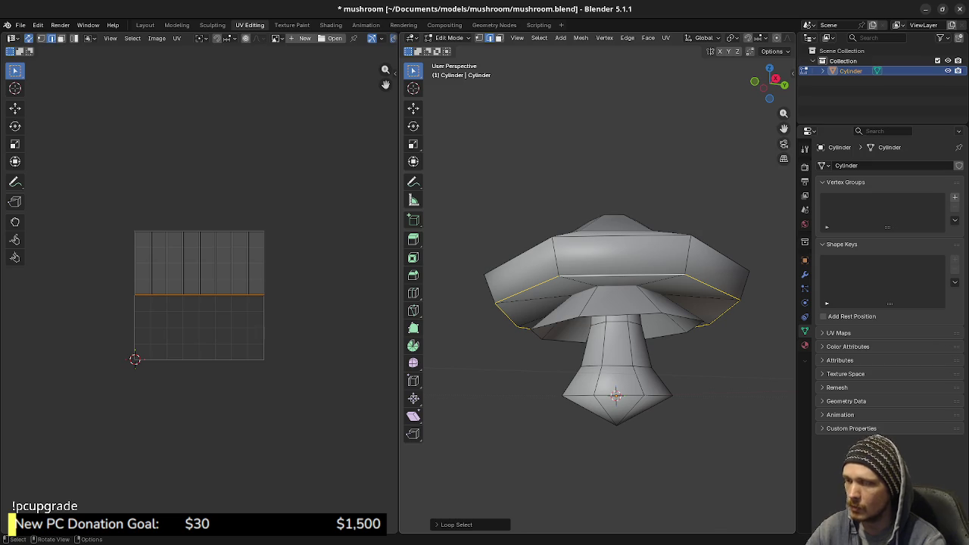
{"action": "right_click", "coordinate": [628, 356]}
{"action": "left_click", "coordinate": [651, 489]}
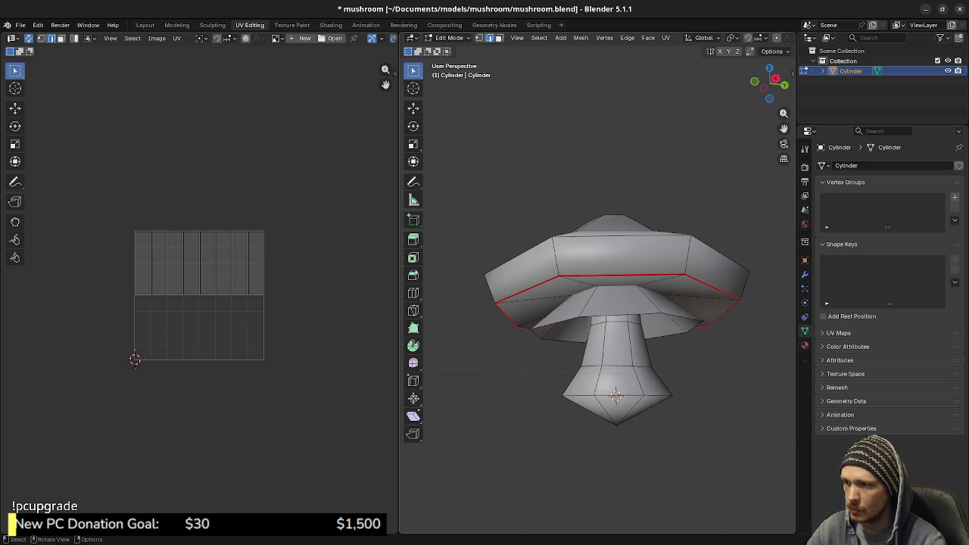
- Turn on see-through X-ray shading and orbit in close around the stem
{"action": "mouse_move", "coordinate": [651, 454]}
{"action": "middle_mouse_down"}
{"action": "mouse_move", "coordinate": [650, 318]}
{"action": "mouse_move", "coordinate": [651, 378]}
{"action": "middle_mouse_up"}
{"action": "key", "text": "KP_1"}
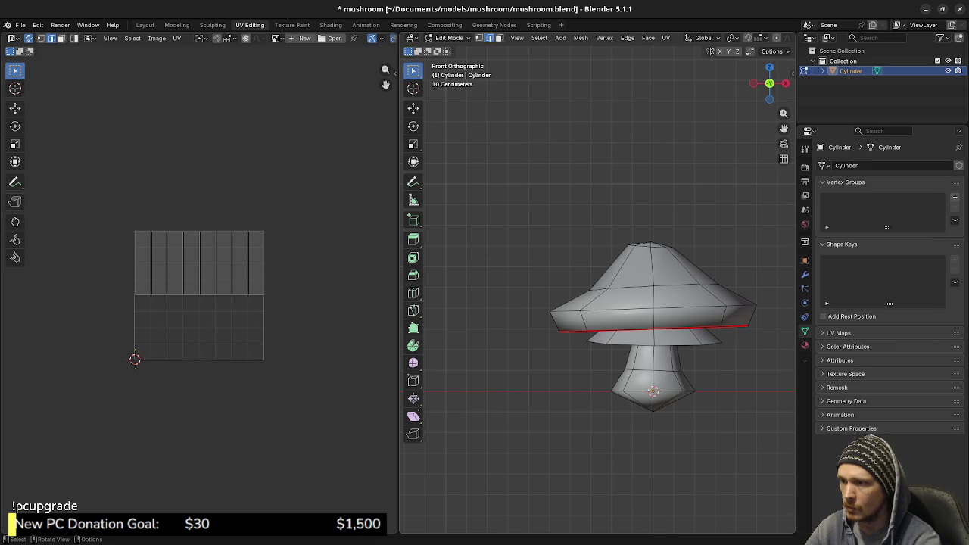
{"action": "key", "text": "KP_7"}
{"action": "key", "text": "z"}
{"action": "left_click", "coordinate": [532, 350]}
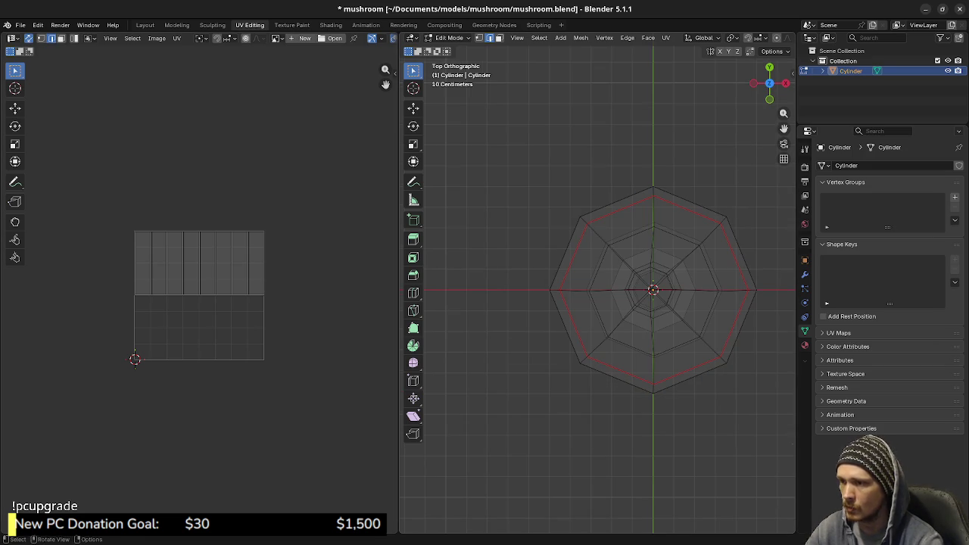
{"action": "mouse_move", "coordinate": [651, 303]}
{"action": "middle_mouse_down"}
{"action": "mouse_move", "coordinate": [635, 280]}
{"action": "mouse_move", "coordinate": [636, 227]}
{"action": "mouse_move", "coordinate": [636, 318]}
{"action": "mouse_move", "coordinate": [636, 303]}
{"action": "mouse_move", "coordinate": [605, 302]}
{"action": "middle_mouse_up"}
{"action": "key", "text": "KP_1"}
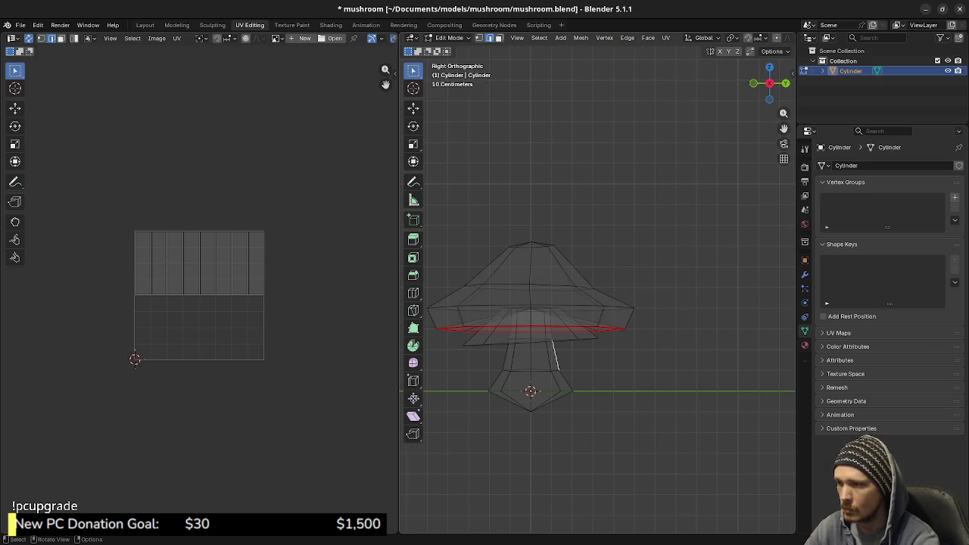
{"action": "scroll", "coordinate": [598, 303], "scroll_direction": "up", "scroll_amount": 3}
{"action": "scroll", "coordinate": [598, 303], "scroll_direction": "up", "scroll_amount": 3}
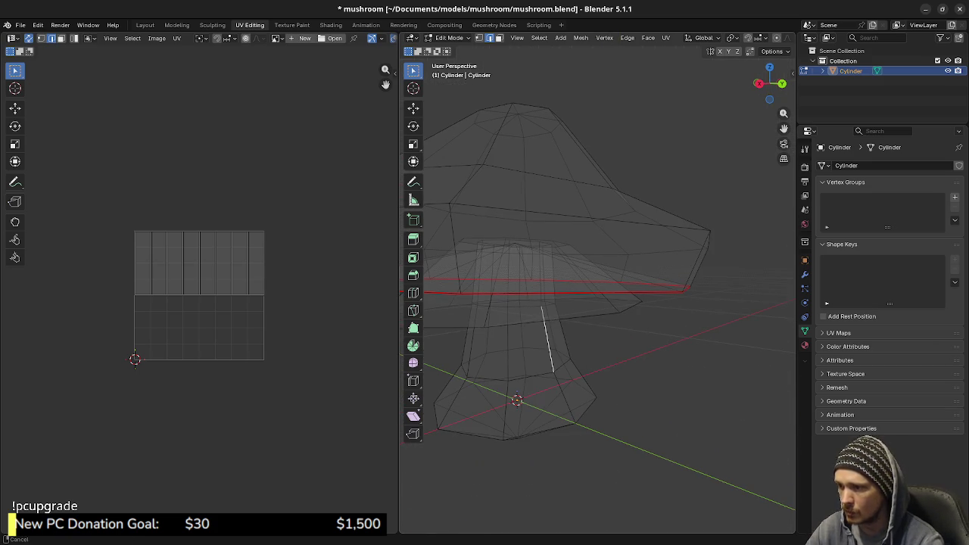
{"action": "middle_click_drag", "start_coordinate": [597, 303], "coordinate": [597, 280]}
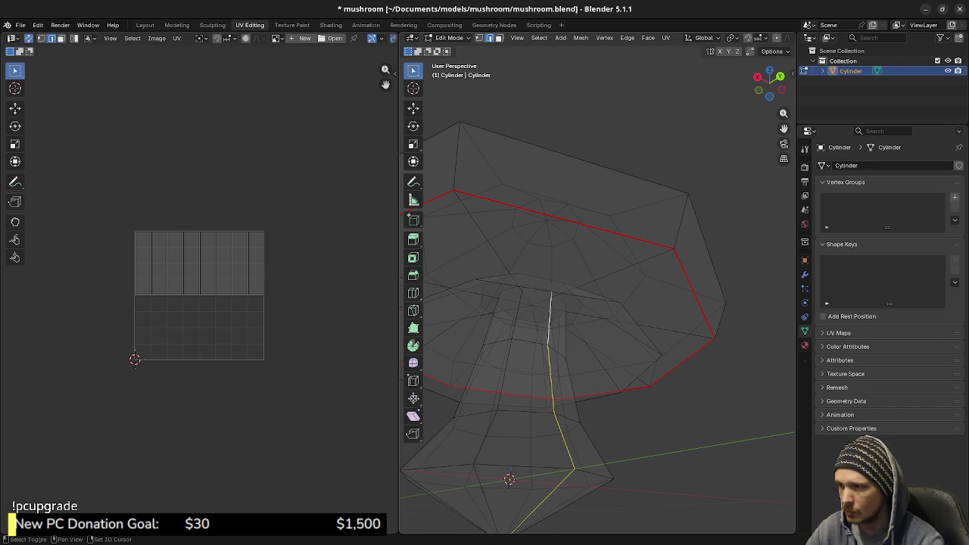
{"action": "mouse_move", "coordinate": [598, 303]}
{"action": "middle_mouse_down"}
{"action": "mouse_move", "coordinate": [598, 273]}
{"action": "mouse_move", "coordinate": [598, 299]}
{"action": "mouse_move", "coordinate": [568, 302]}
{"action": "middle_mouse_up"}
- Mark the stem's side edge and bottom loop as seams, then return to solid display
{"action": "left_click", "coordinate": [544, 382], "text": "alt+shift"}
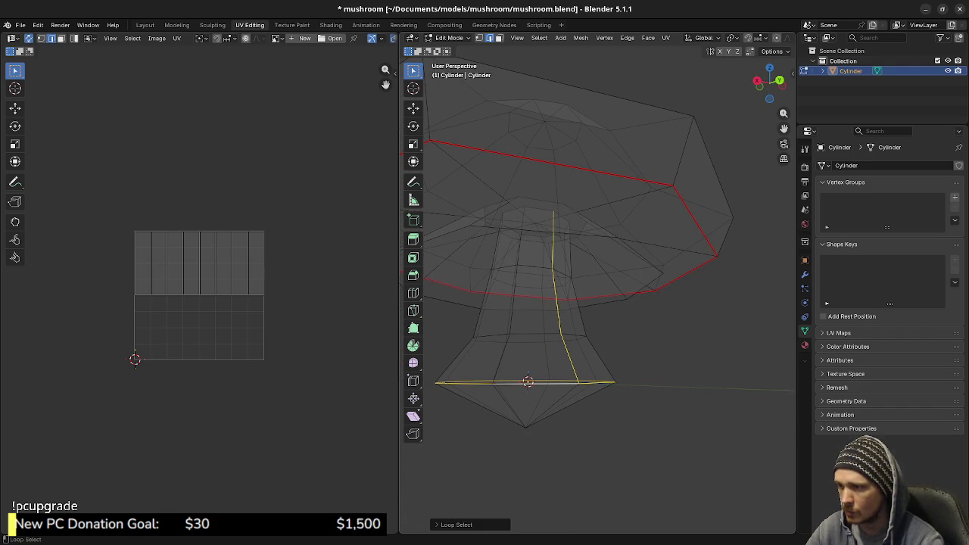
{"action": "key", "text": "u"}
{"action": "left_click", "coordinate": [512, 386]}
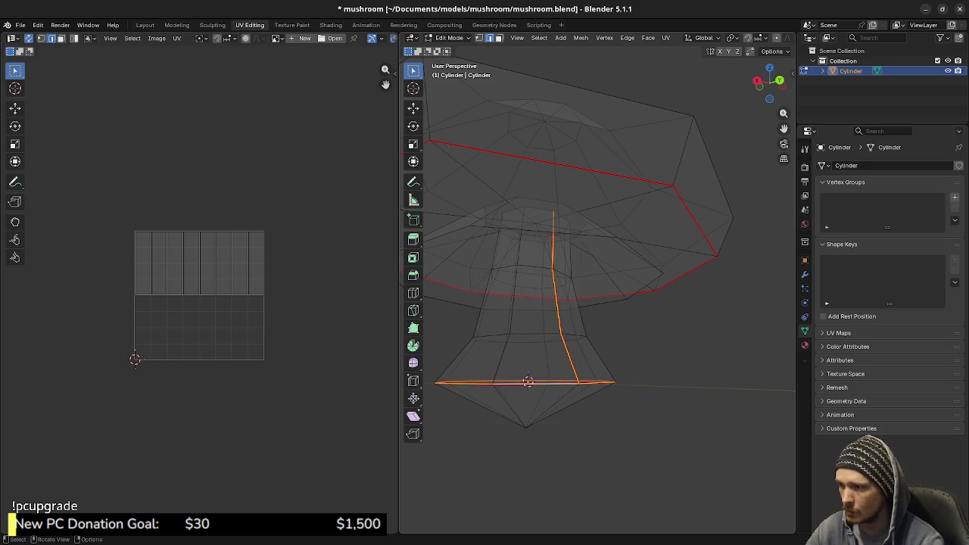
{"action": "key", "text": "alt+a"}
{"action": "key", "text": "z"}
{"action": "mouse_move", "coordinate": [566, 371]}
{"action": "middle_mouse_down"}
{"action": "mouse_move", "coordinate": [521, 381]}
{"action": "mouse_move", "coordinate": [532, 354]}
{"action": "mouse_move", "coordinate": [579, 419]}
{"action": "middle_mouse_up"}
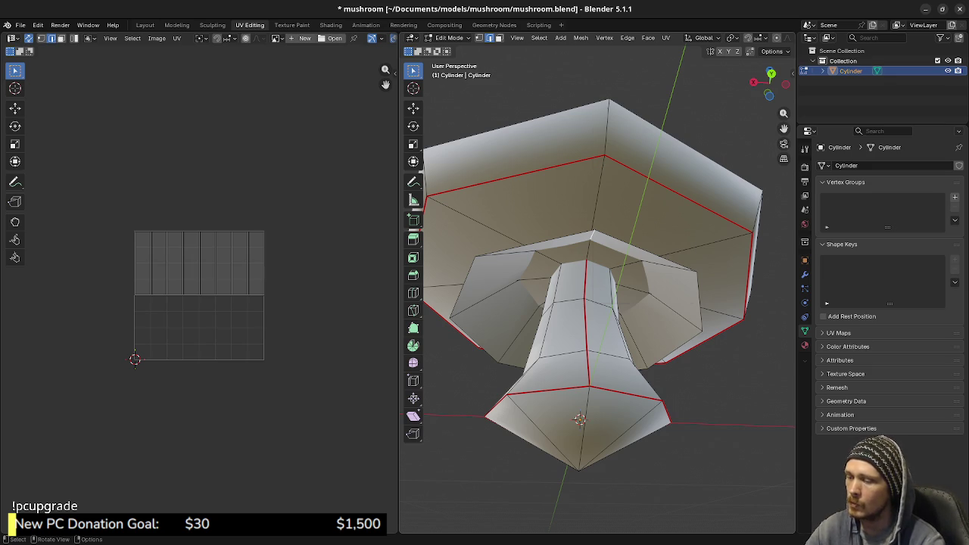
- Mark the cap-tip edge as a seam and unwrap the whole mushroom into UV islands
{"action": "right_click", "coordinate": [643, 268]}
{"action": "left_click", "coordinate": [644, 268]}
{"action": "scroll", "coordinate": [598, 287], "scroll_direction": "down", "scroll_amount": 3}
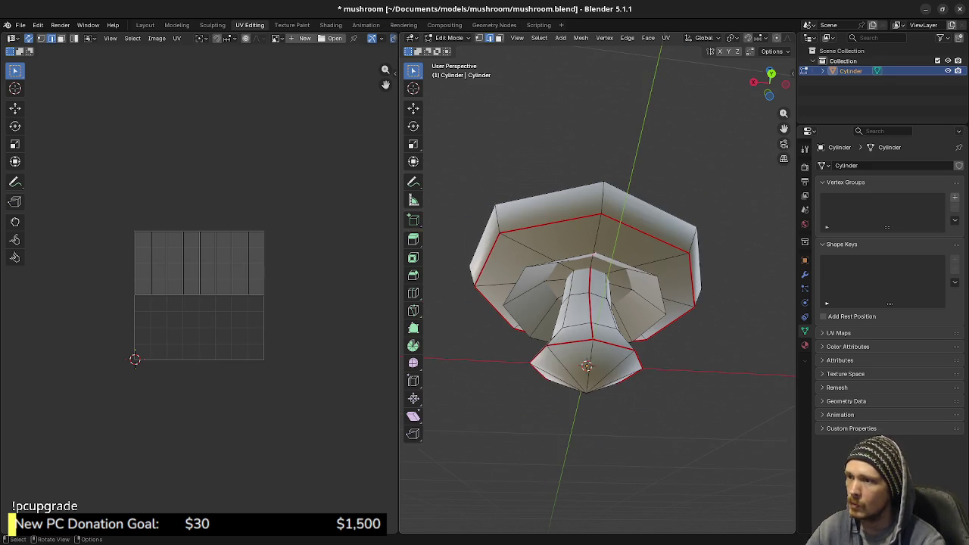
{"action": "key", "text": "a"}
{"action": "key", "text": "u"}
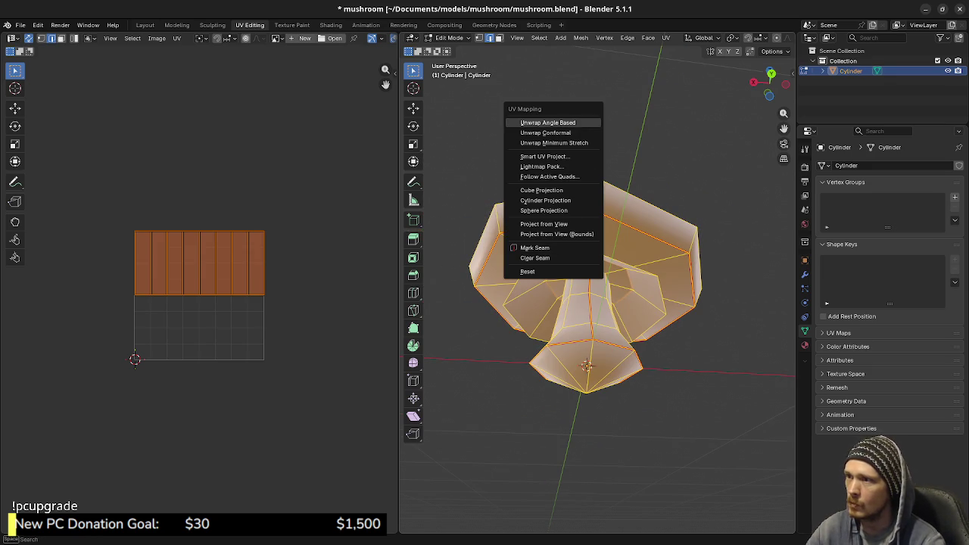
{"action": "left_click", "coordinate": [545, 123]}
{"action": "key", "text": "KP_2"}
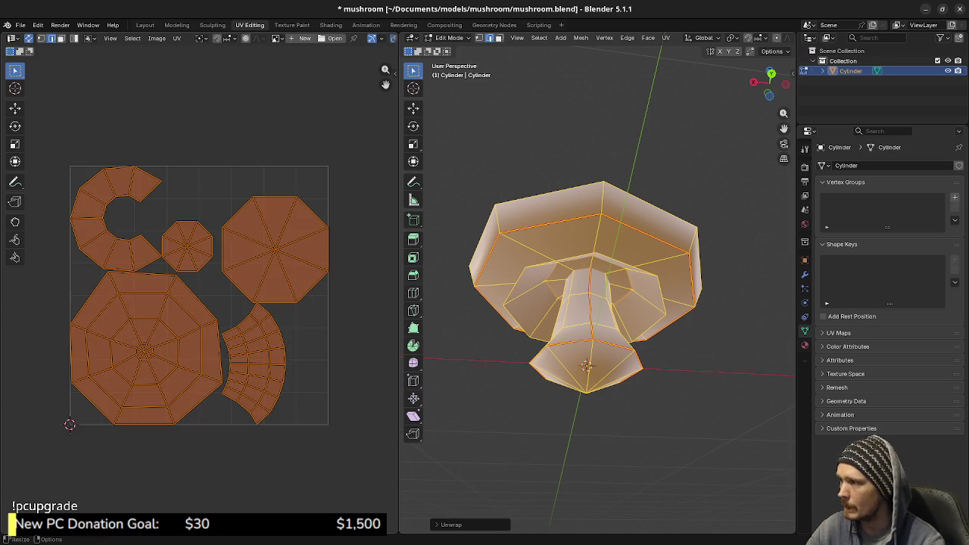
{"action": "middle_click_drag", "start_coordinate": [598, 288], "coordinate": [583, 249]}
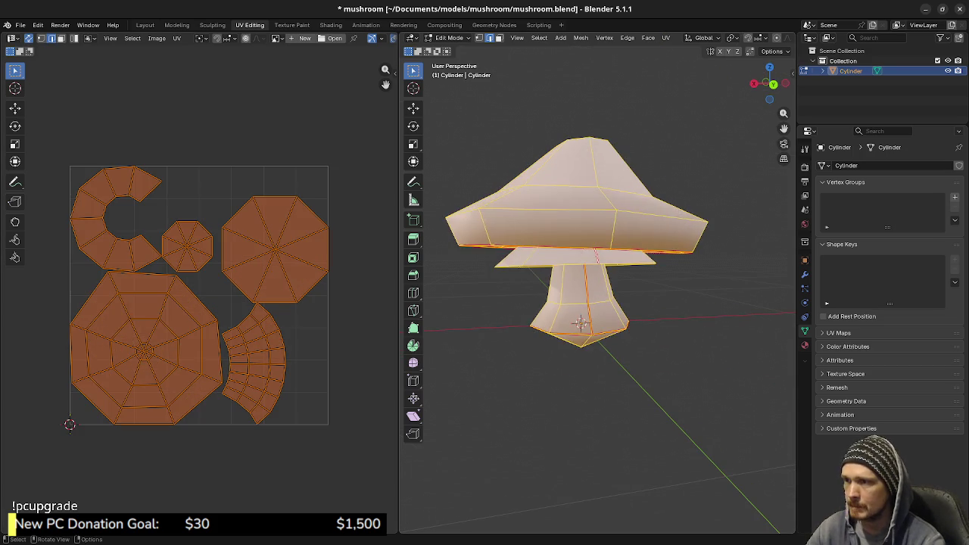
- Select the cap's linked faces and inspect them from the top view
{"action": "key", "text": "alt+a"}
{"action": "key", "text": "l"}
{"action": "middle_click_drag", "start_coordinate": [580, 323], "coordinate": [583, 288]}
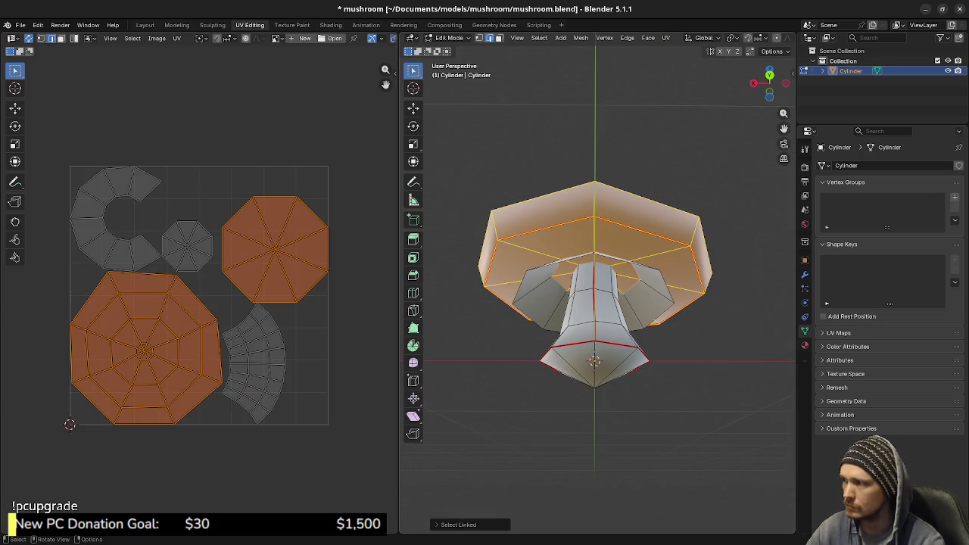
{"action": "middle_click_drag", "start_coordinate": [591, 318], "coordinate": [590, 258]}
{"action": "key", "text": "KP_7"}
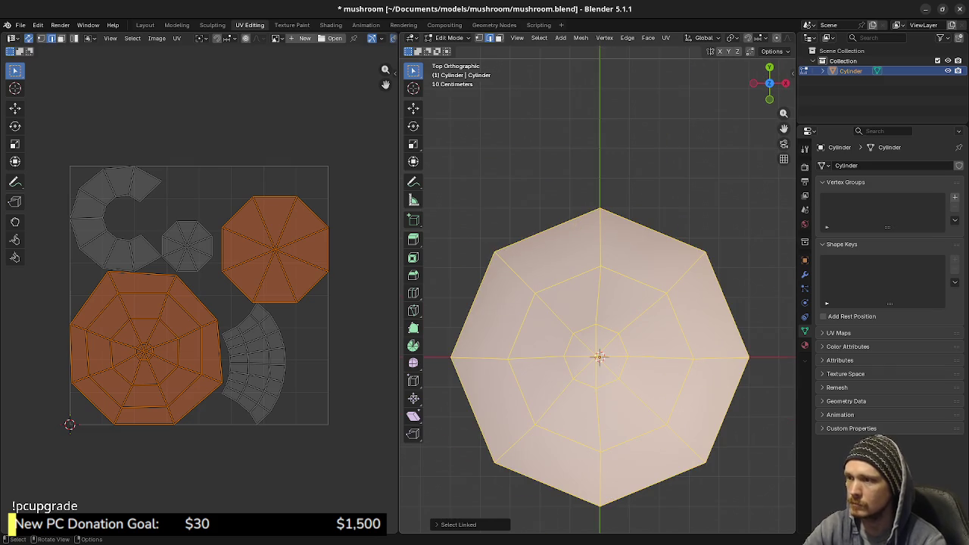
{"action": "middle_click_drag", "start_coordinate": [597, 317], "coordinate": [598, 250]}
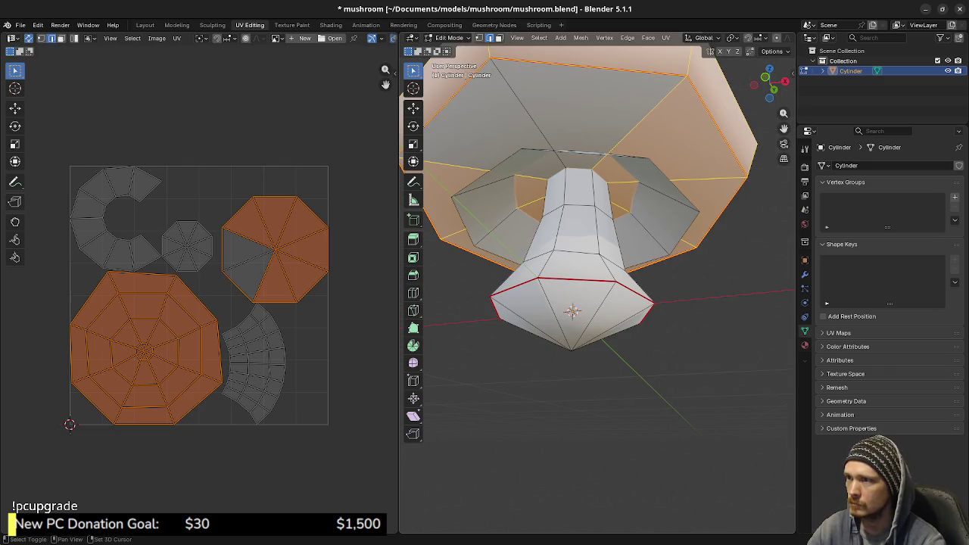
- Select the ring of faces around the cap rim and grow the selection across the cap
{"action": "key", "text": "alt+a"}
{"action": "key", "text": "1"}
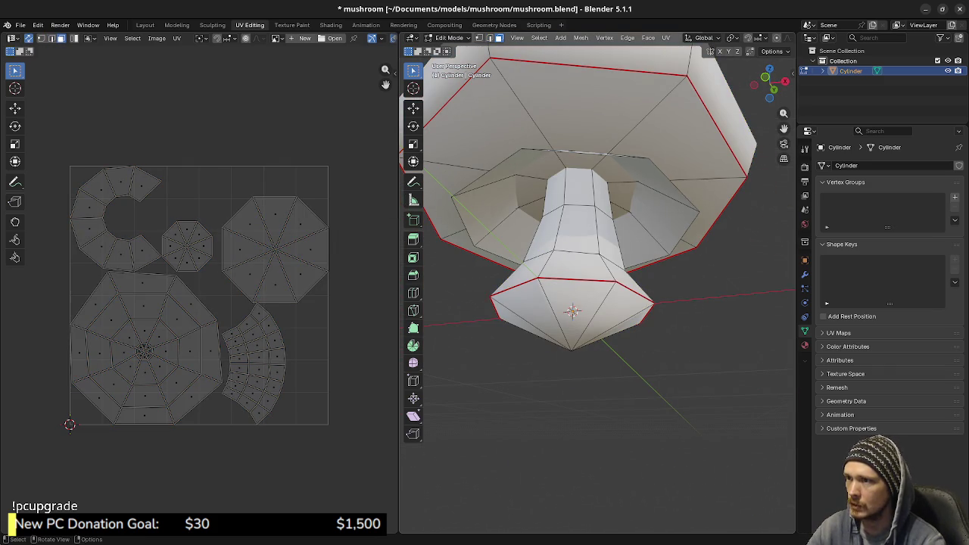
{"action": "middle_click_drag", "start_coordinate": [591, 257], "coordinate": [591, 326]}
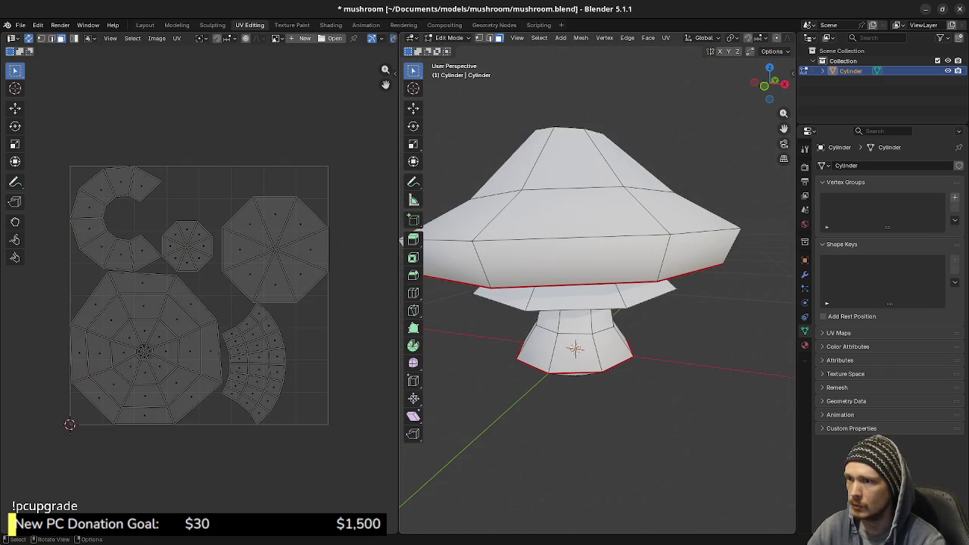
{"action": "left_click", "coordinate": [194, 397]}
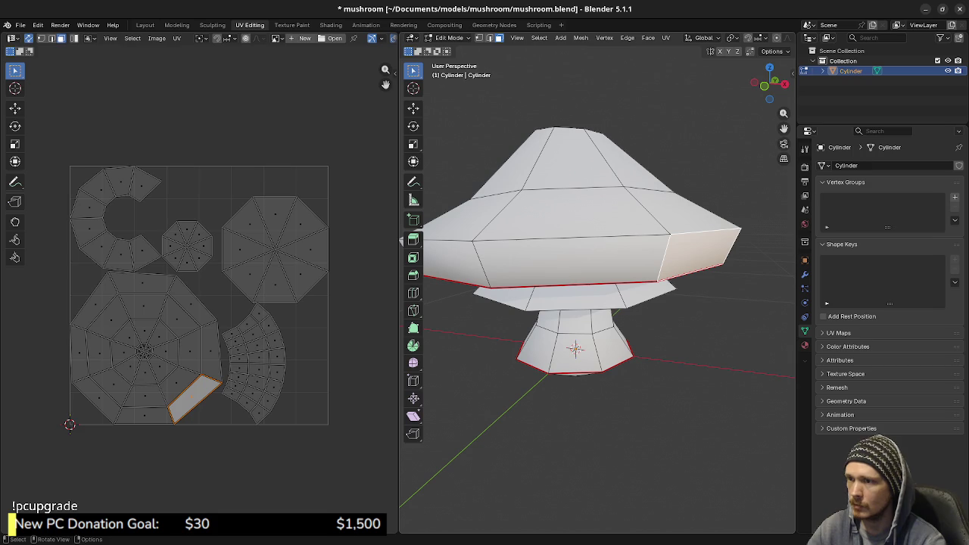
{"action": "left_click", "coordinate": [665, 261], "text": "alt"}
{"action": "key", "text": "ctrl+KP_Add"}
{"action": "key", "text": "ctrl+KP_Add"}
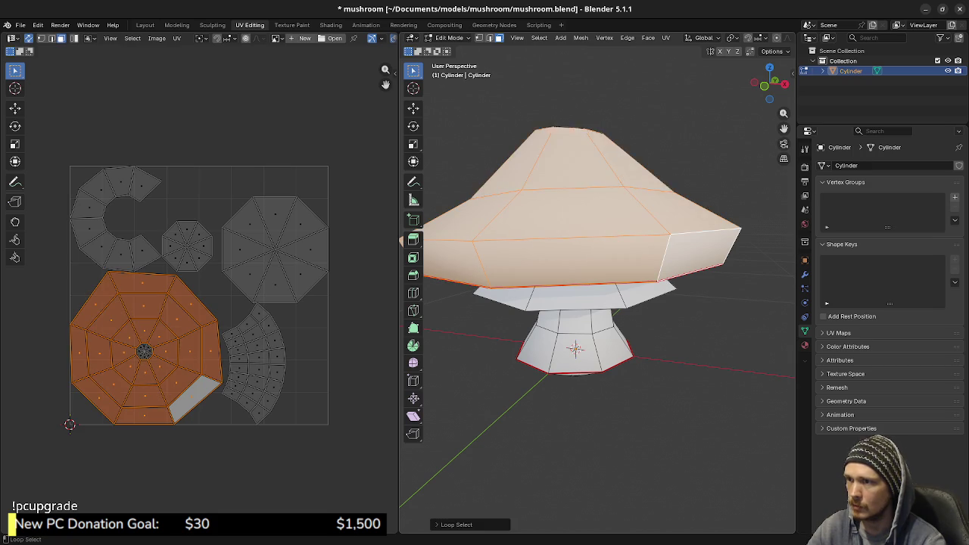
- Toggle X-ray, try moving the selected cap then cancel, and switch to top view
{"action": "middle_click_drag", "start_coordinate": [567, 288], "coordinate": [560, 349]}
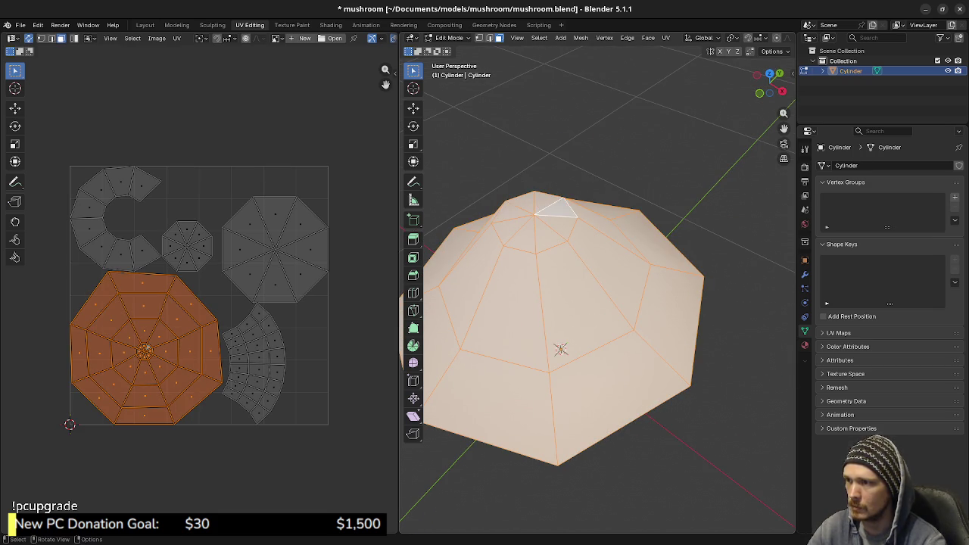
{"action": "scroll", "coordinate": [560, 349], "scroll_direction": "down", "scroll_amount": 5}
{"action": "middle_click_drag", "start_coordinate": [560, 349], "coordinate": [575, 325]}
{"action": "key", "text": "alt+z"}
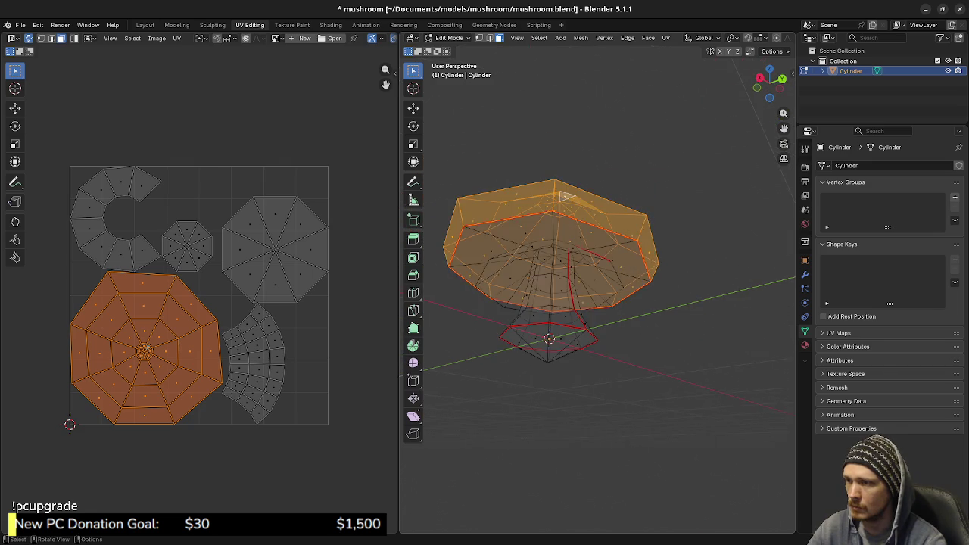
{"action": "middle_click_drag", "start_coordinate": [564, 197], "coordinate": [575, 189]}
{"action": "key", "text": "g"}
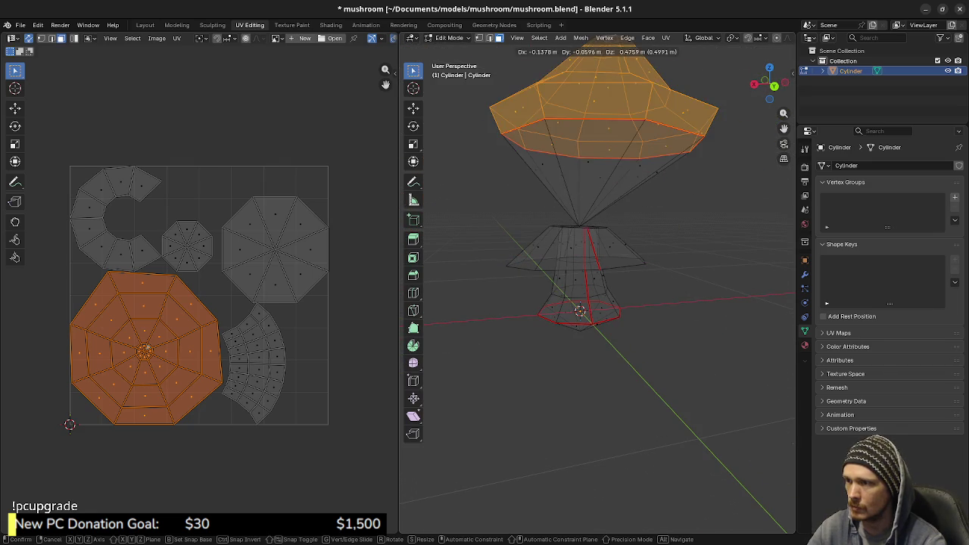
{"action": "key", "text": "Escape"}
{"action": "mouse_move", "coordinate": [590, 317]}
{"action": "middle_mouse_down"}
{"action": "mouse_move", "coordinate": [590, 341]}
{"action": "mouse_move", "coordinate": [575, 280]}
{"action": "middle_mouse_up"}
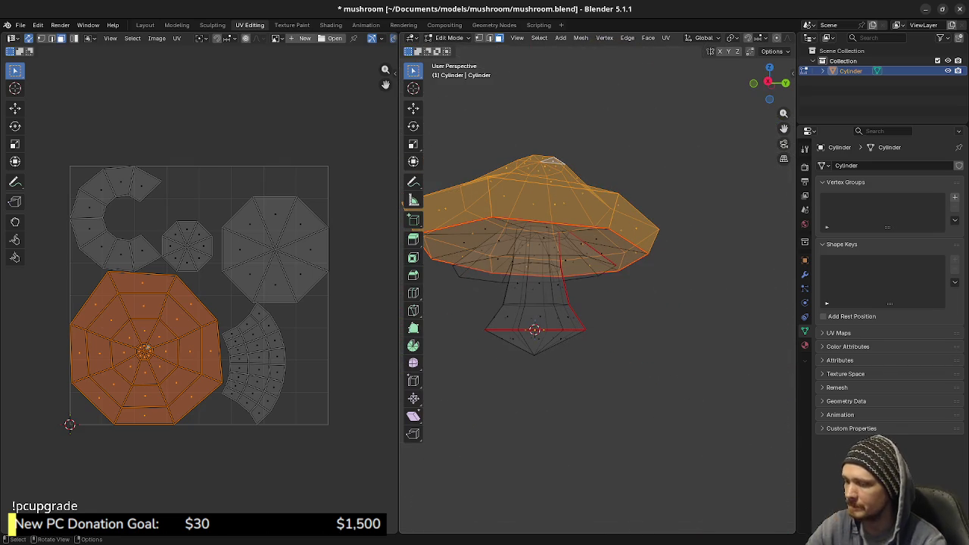
{"action": "key", "text": "KP_7"}
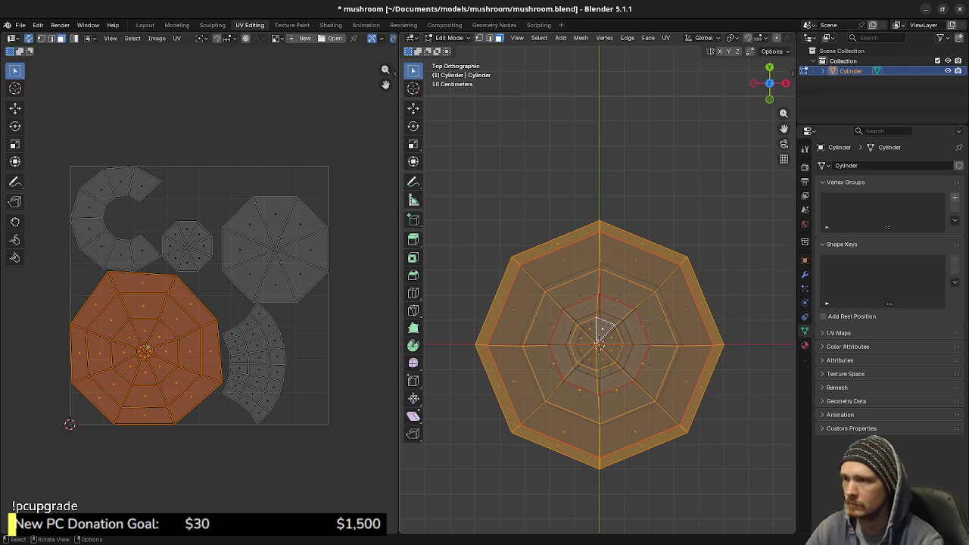
- Try Project from View on the cap, then select all and re-unwrap the whole mushroom angle-based
{"action": "key", "text": "u"}
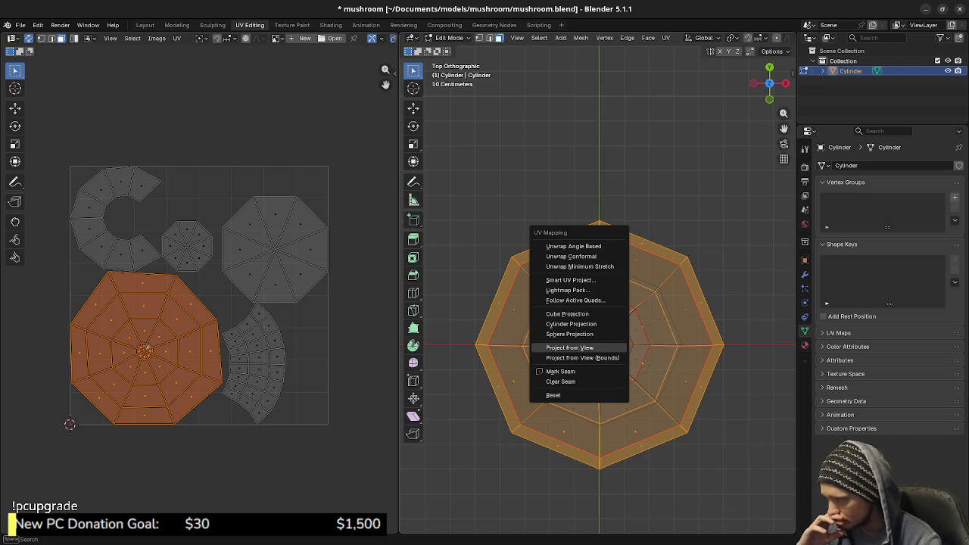
{"action": "left_click", "coordinate": [575, 347]}
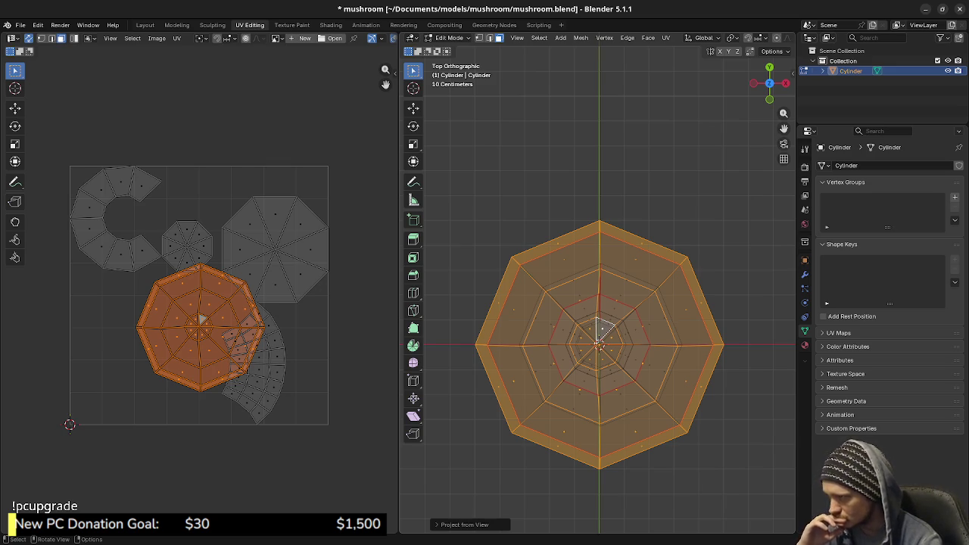
{"action": "key", "text": "u"}
{"action": "left_click", "coordinate": [545, 224]}
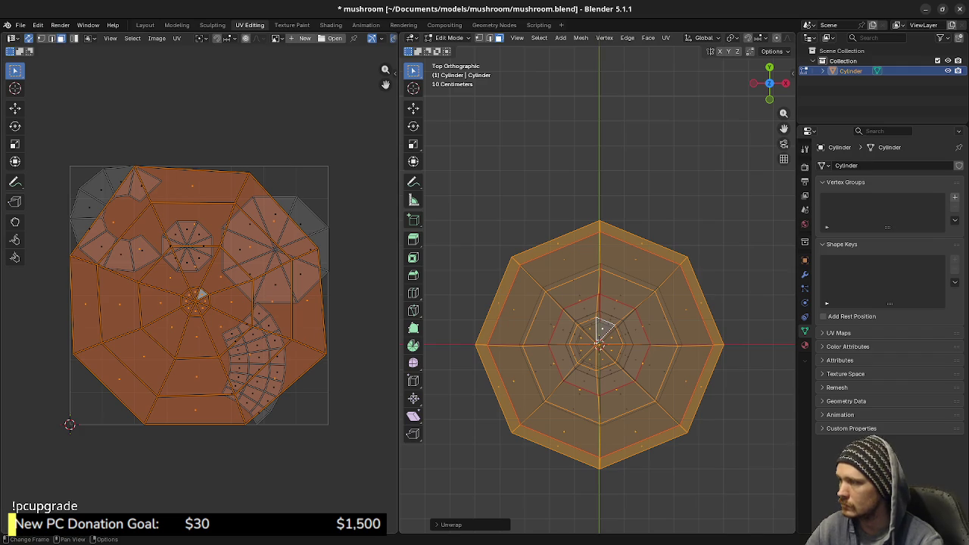
{"action": "key", "text": "a"}
{"action": "key", "text": "u"}
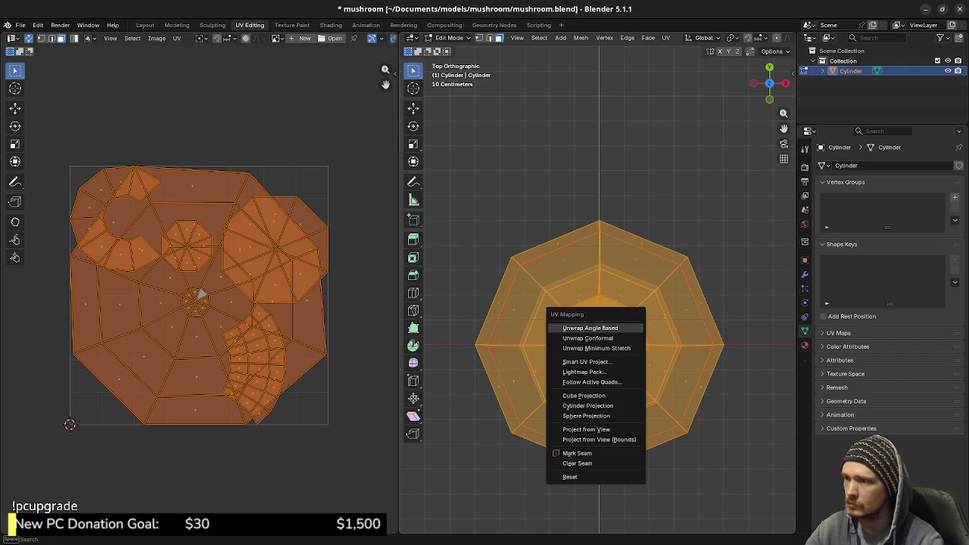
{"action": "left_click", "coordinate": [603, 326]}
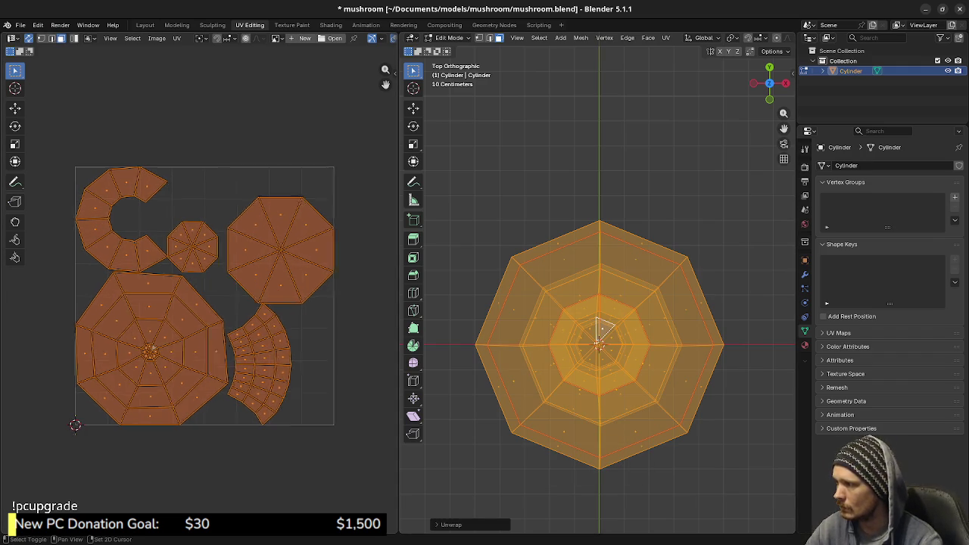
{"action": "key", "text": "alt+a"}
- Move the large octagon island above the square, another octagon off right, the small one bottom-left
{"action": "key", "text": "l"}
{"action": "key", "text": "g"}
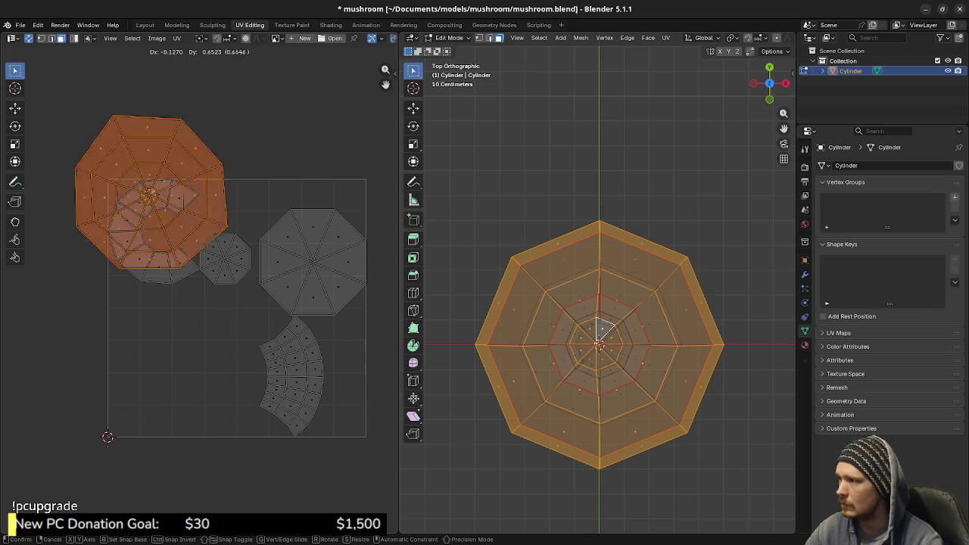
{"action": "left_click", "coordinate": [234, 101]}
{"action": "middle_click_drag", "start_coordinate": [234, 100], "coordinate": [229, 142]}
{"action": "key", "text": "alt+a"}
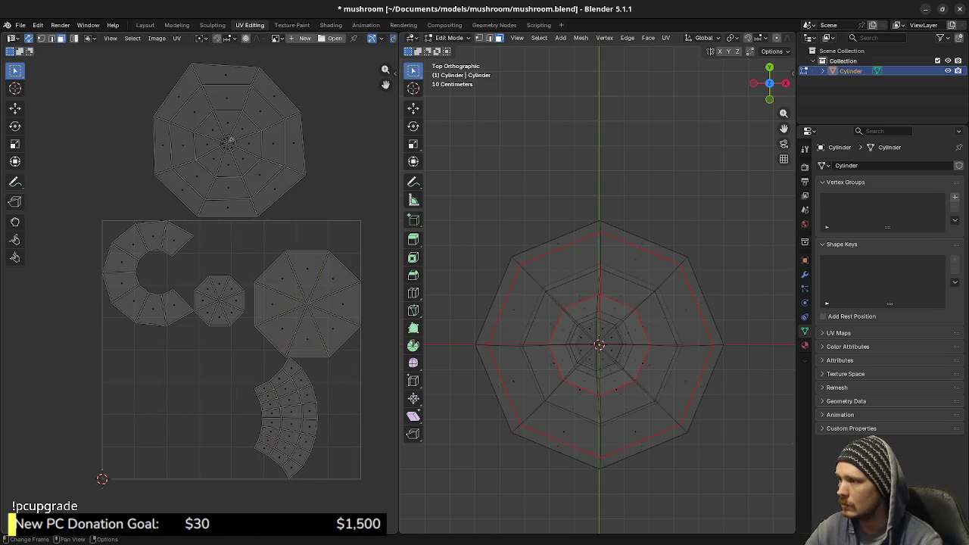
{"action": "key", "text": "l"}
{"action": "key", "text": "g"}
{"action": "left_click", "coordinate": [356, 163]}
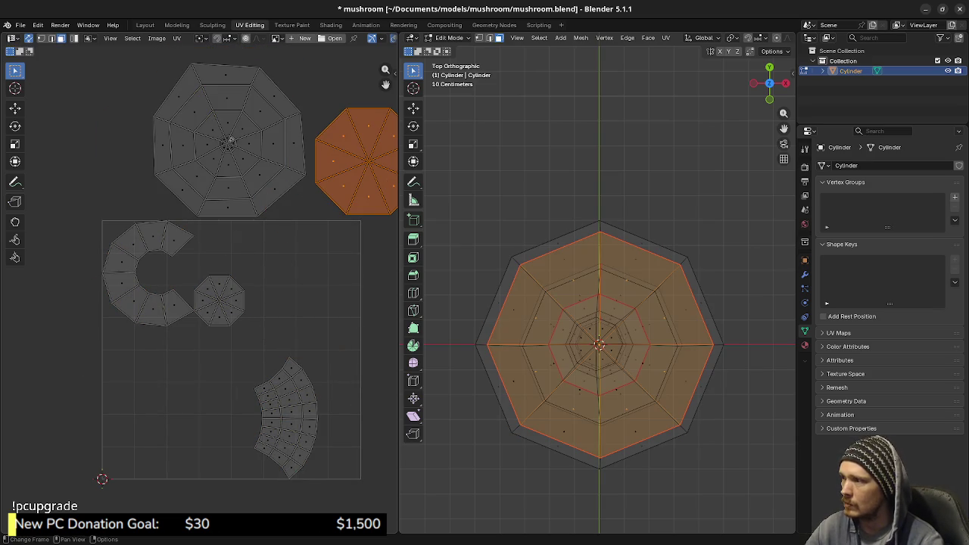
{"action": "key", "text": "alt+a"}
{"action": "middle_click_drag", "start_coordinate": [229, 141], "coordinate": [263, 98]}
{"action": "key", "text": "l"}
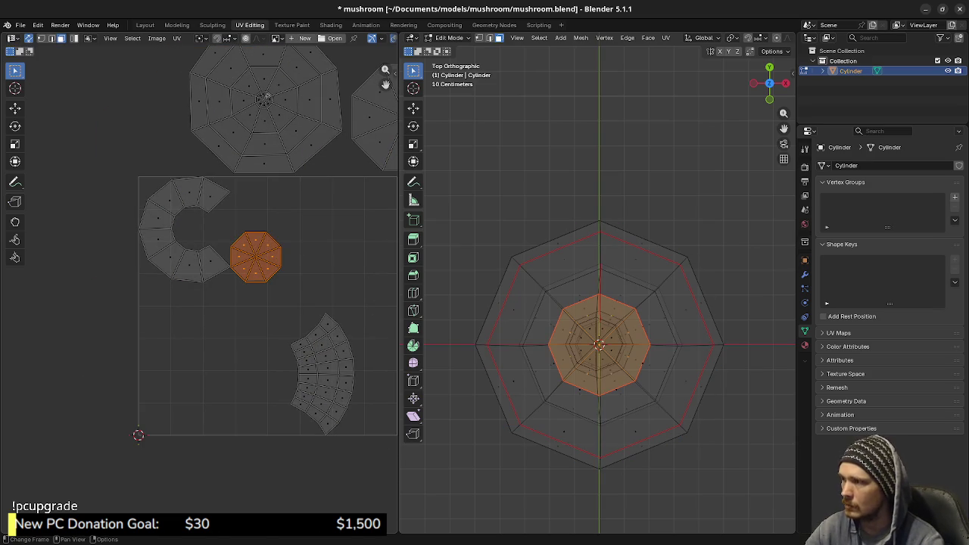
{"action": "key", "text": "g"}
{"action": "left_click", "coordinate": [138, 435]}
{"action": "key", "text": "alt+a"}
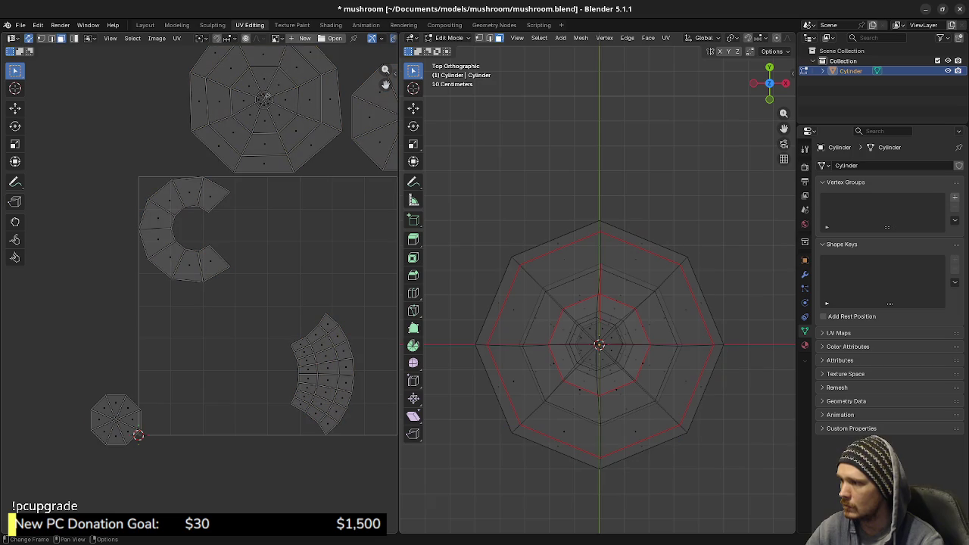
{"action": "key", "text": "l"}
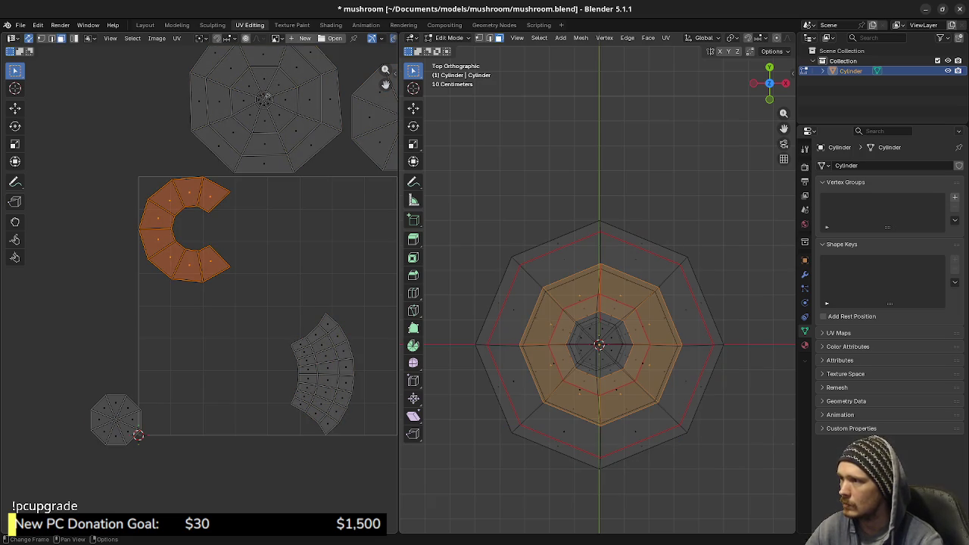
- With UV Sync off, straighten the C-shaped island into a strip using UV Toolkit's Straighten UVs
{"action": "key", "text": "n"}
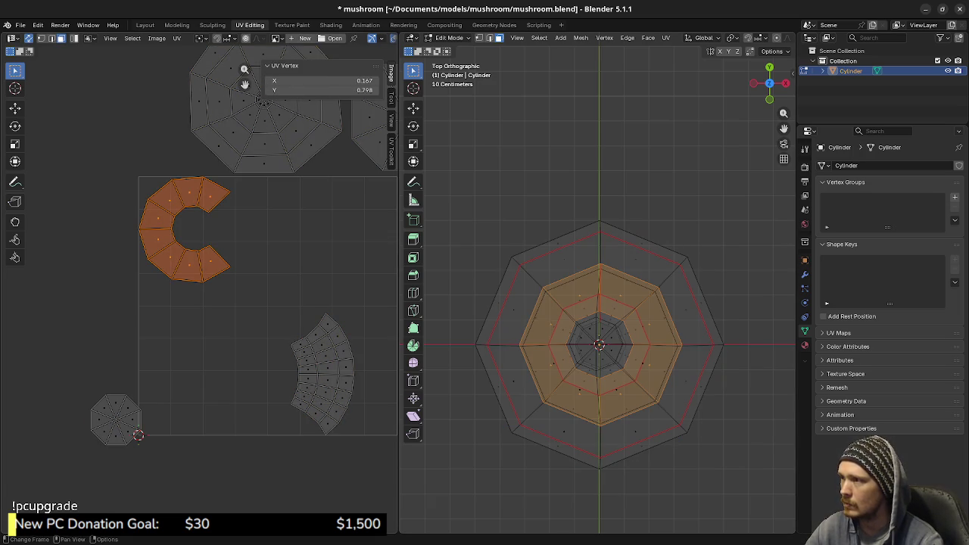
{"action": "left_click", "coordinate": [390, 148]}
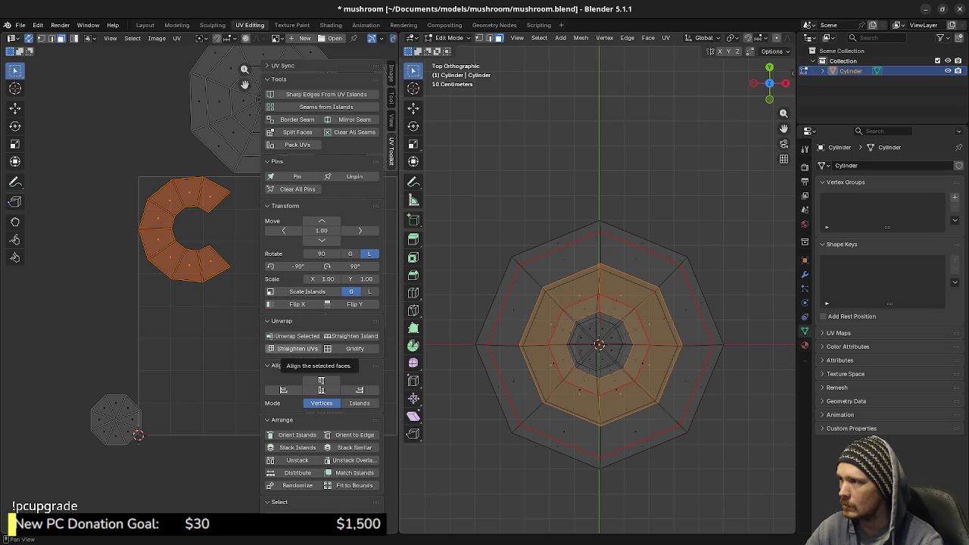
{"action": "left_click", "coordinate": [320, 382]}
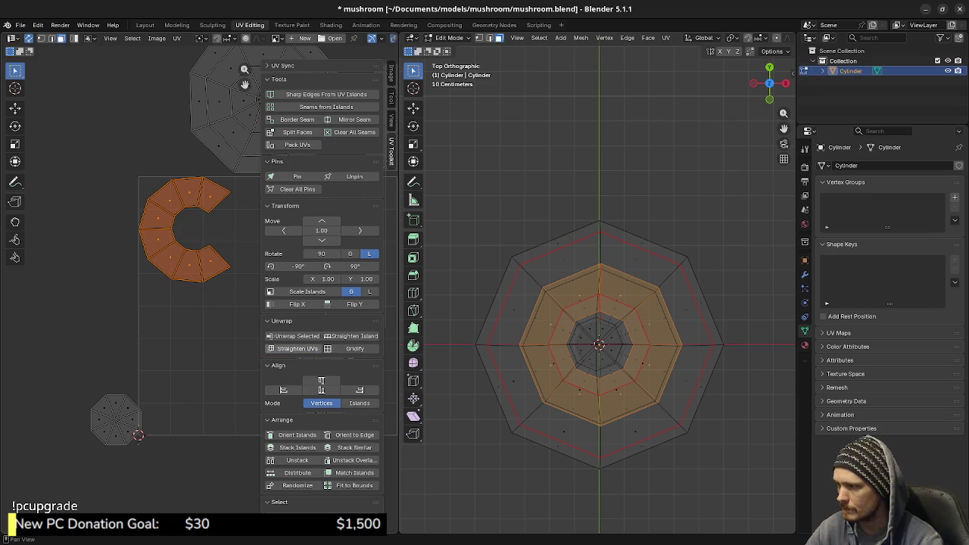
{"action": "left_click", "coordinate": [297, 348]}
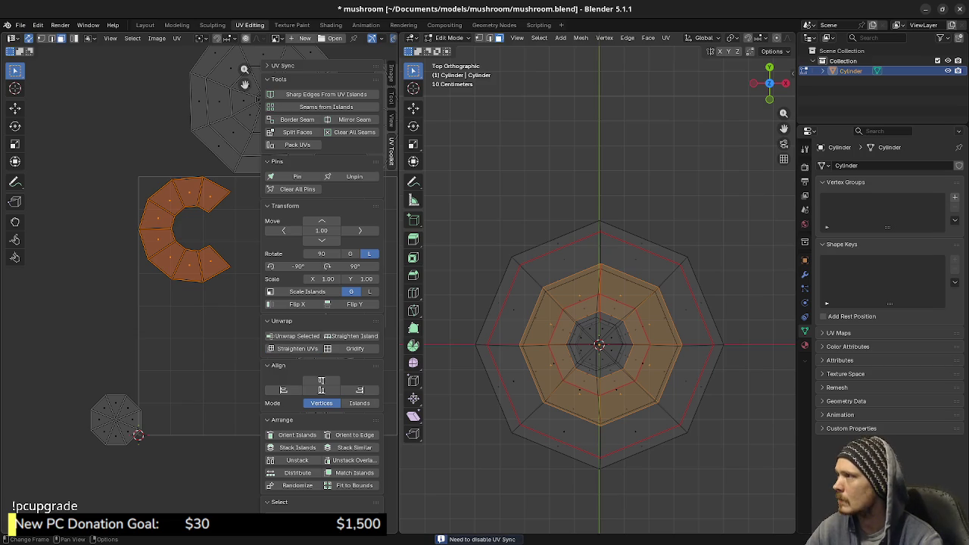
{"action": "left_click", "coordinate": [372, 38]}
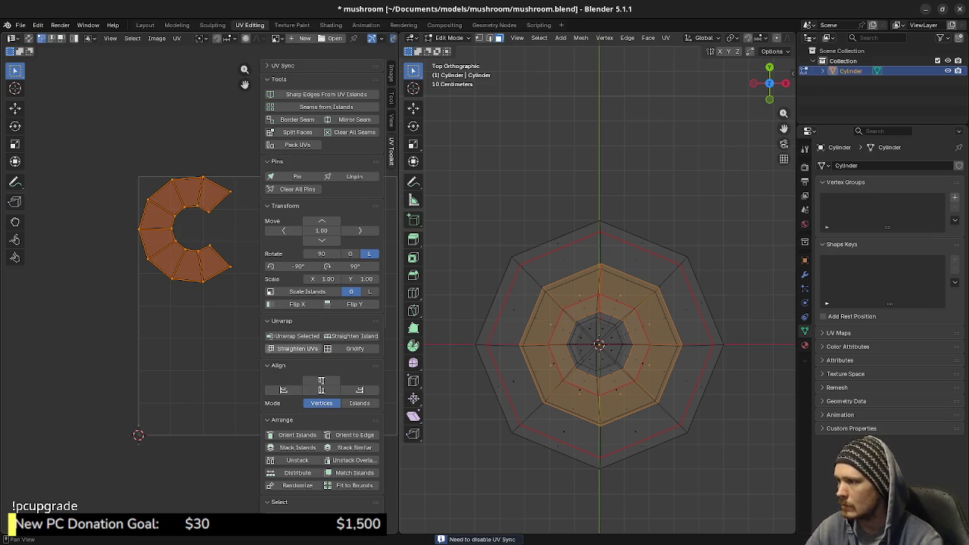
{"action": "left_click", "coordinate": [297, 348]}
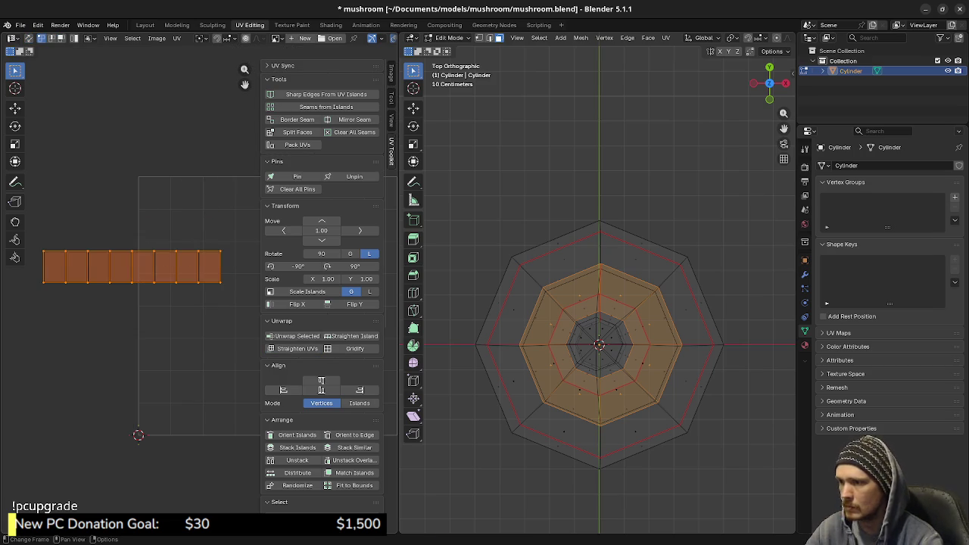
- Straighten the fan-shaped island into a grid; undo the attempt on the large octagon
{"action": "scroll", "coordinate": [182, 295], "scroll_direction": "down", "scroll_amount": 2}
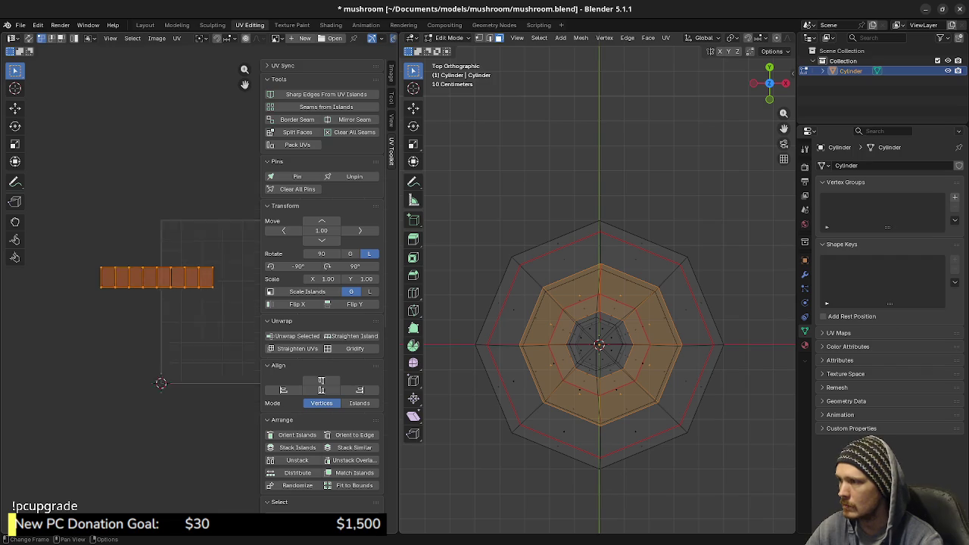
{"action": "scroll", "coordinate": [197, 295], "scroll_direction": "down", "scroll_amount": 3}
{"action": "key", "text": "a"}
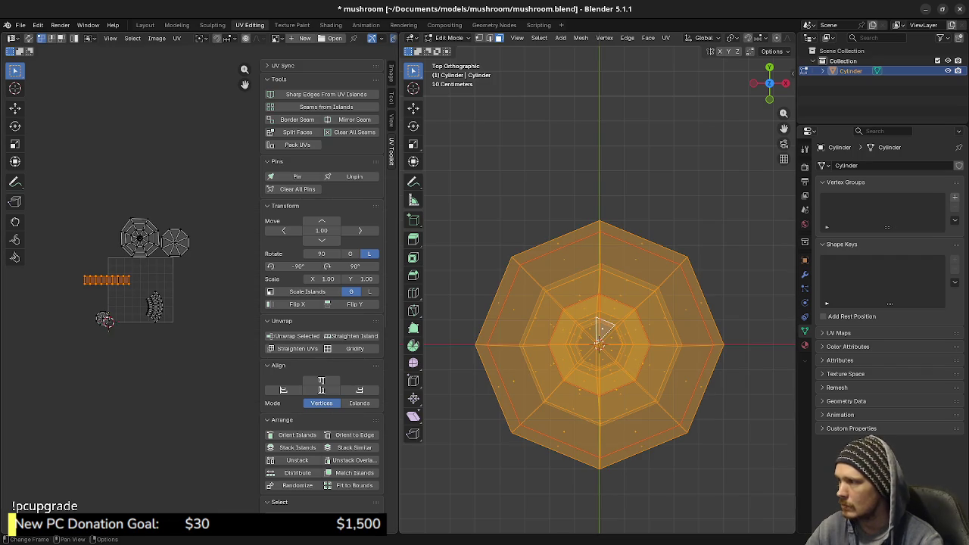
{"action": "scroll", "coordinate": [199, 299], "scroll_direction": "up", "scroll_amount": 3}
{"action": "left_click", "coordinate": [109, 318]}
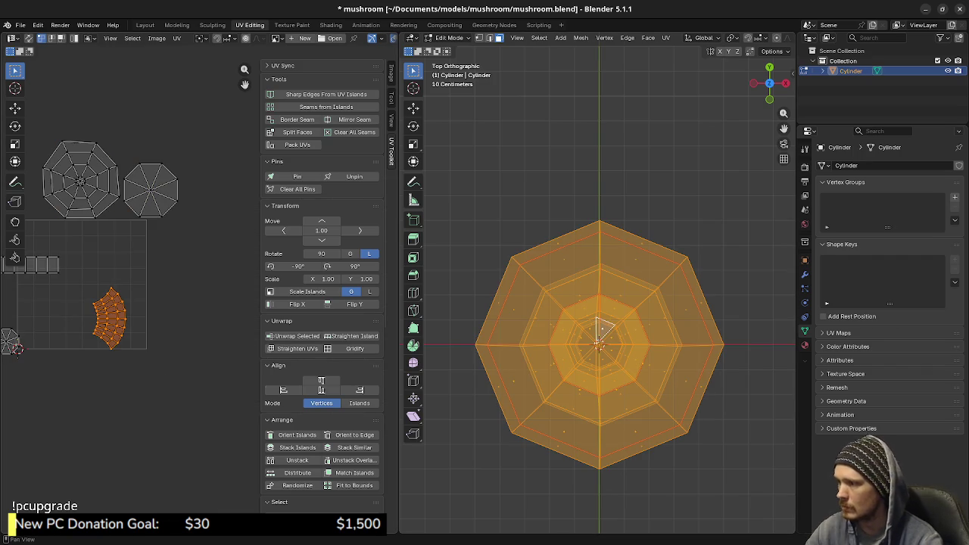
{"action": "left_click", "coordinate": [295, 348]}
{"action": "middle_click_drag", "start_coordinate": [113, 424], "coordinate": [186, 453]}
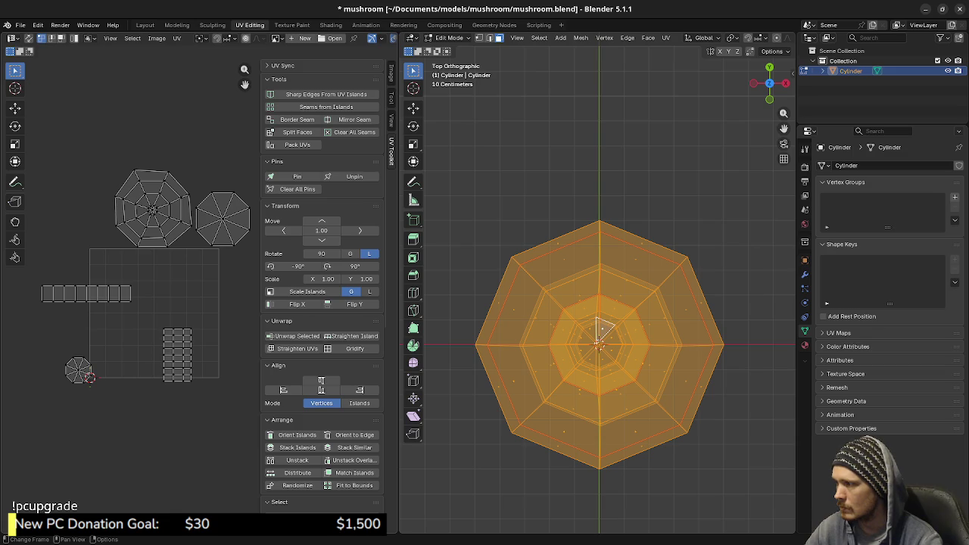
{"action": "left_click", "coordinate": [153, 208]}
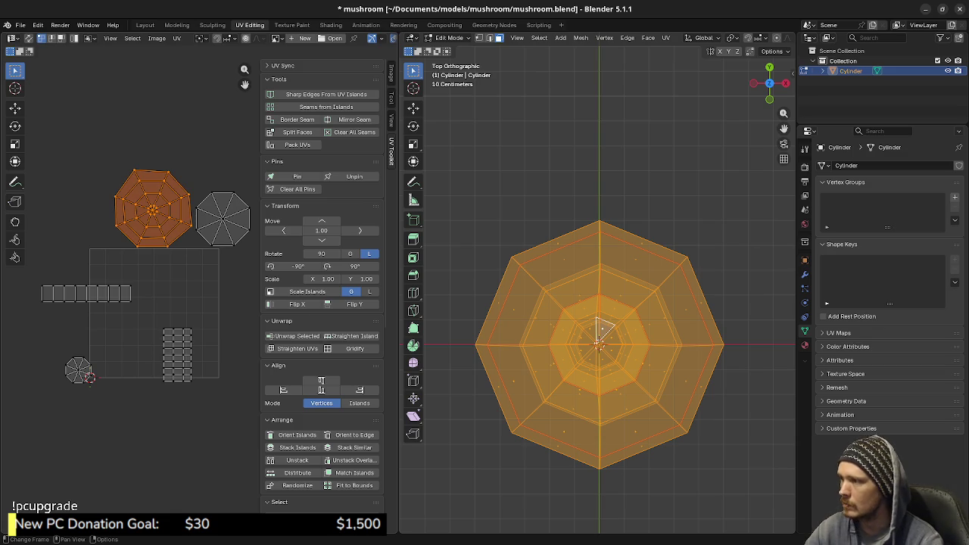
{"action": "left_click", "coordinate": [297, 348]}
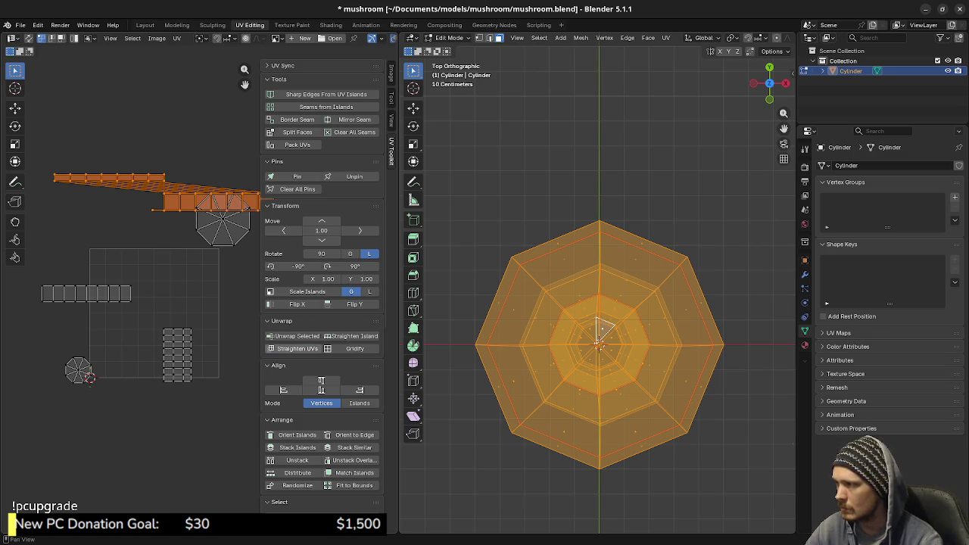
{"action": "key", "text": "ctrl+z"}
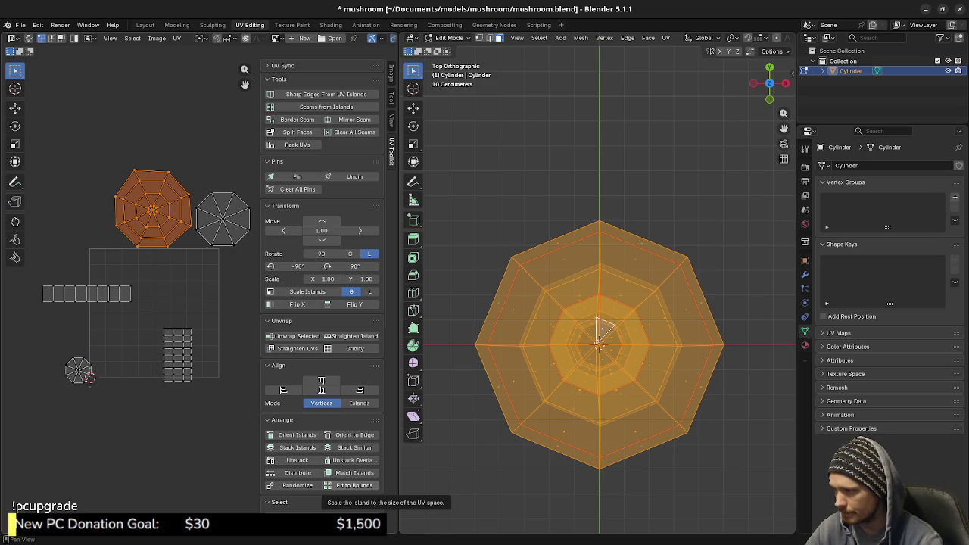
{"action": "scroll", "coordinate": [333, 484], "scroll_direction": "down", "scroll_amount": 1}
{"action": "scroll", "coordinate": [333, 485], "scroll_direction": "down", "scroll_amount": 1}
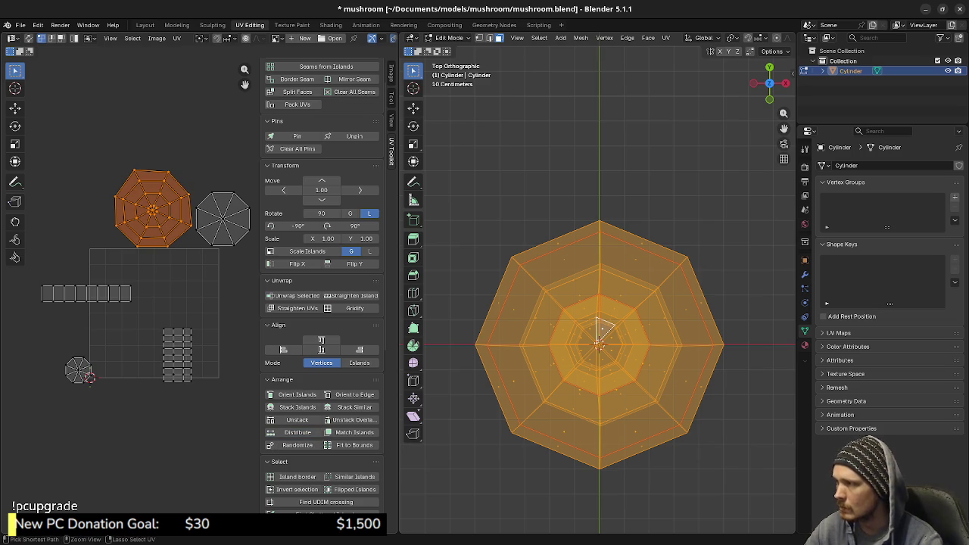
{"action": "scroll", "coordinate": [291, 435], "scroll_direction": "down", "scroll_amount": 1}
{"action": "scroll", "coordinate": [322, 341], "scroll_direction": "down", "scroll_amount": 3}
{"action": "scroll", "coordinate": [322, 341], "scroll_direction": "down", "scroll_amount": 3}
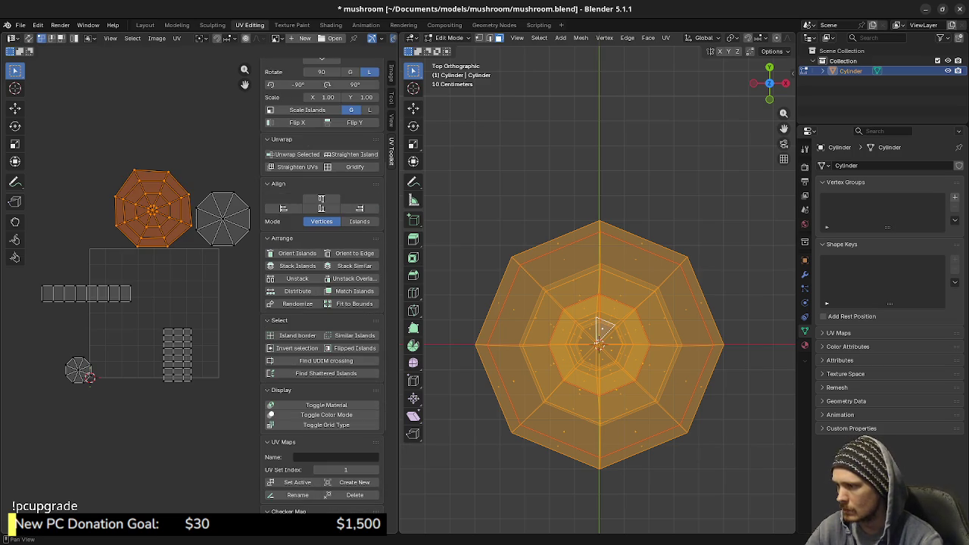
{"action": "scroll", "coordinate": [322, 287], "scroll_direction": "up", "scroll_amount": 3}
{"action": "scroll", "coordinate": [322, 287], "scroll_direction": "up", "scroll_amount": 3}
{"action": "scroll", "coordinate": [321, 288], "scroll_direction": "up", "scroll_amount": 3}
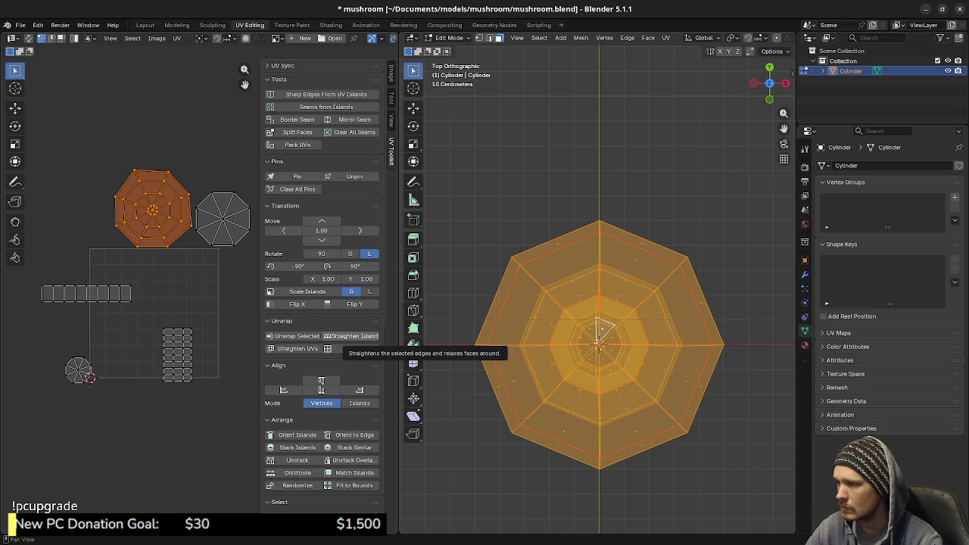
{"action": "left_click", "coordinate": [350, 336]}
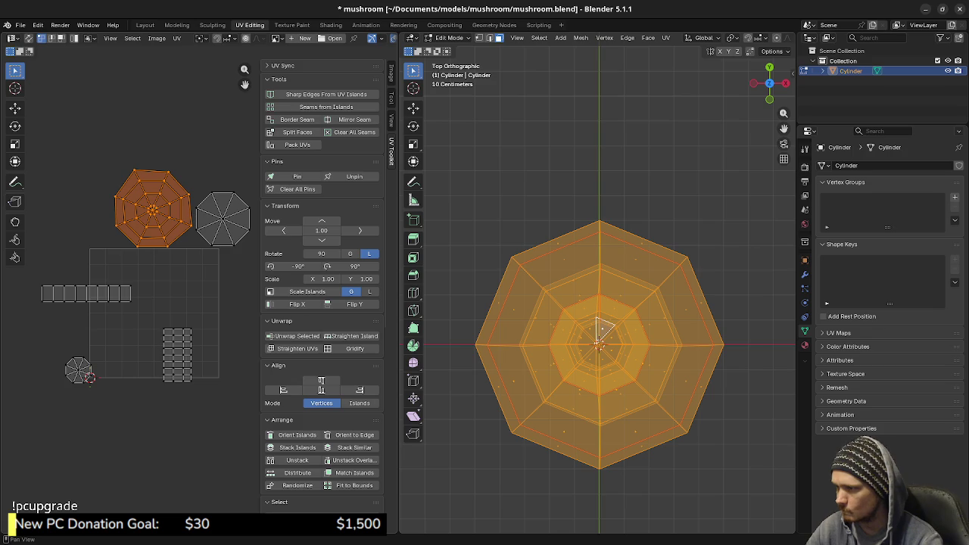
{"action": "scroll", "coordinate": [354, 424], "scroll_direction": "down", "scroll_amount": 2}
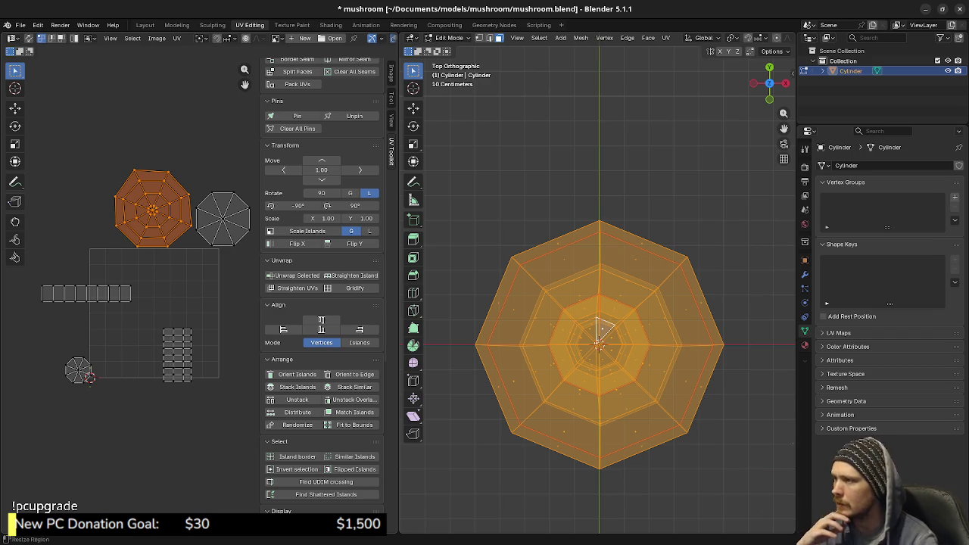
{"action": "scroll", "coordinate": [322, 303], "scroll_direction": "up", "scroll_amount": 1}
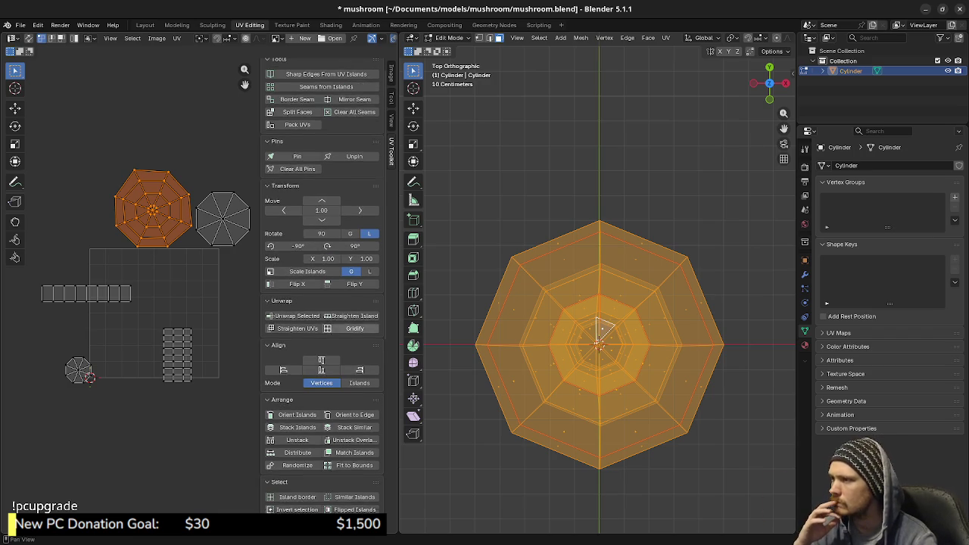
{"action": "scroll", "coordinate": [322, 302], "scroll_direction": "up", "scroll_amount": 1}
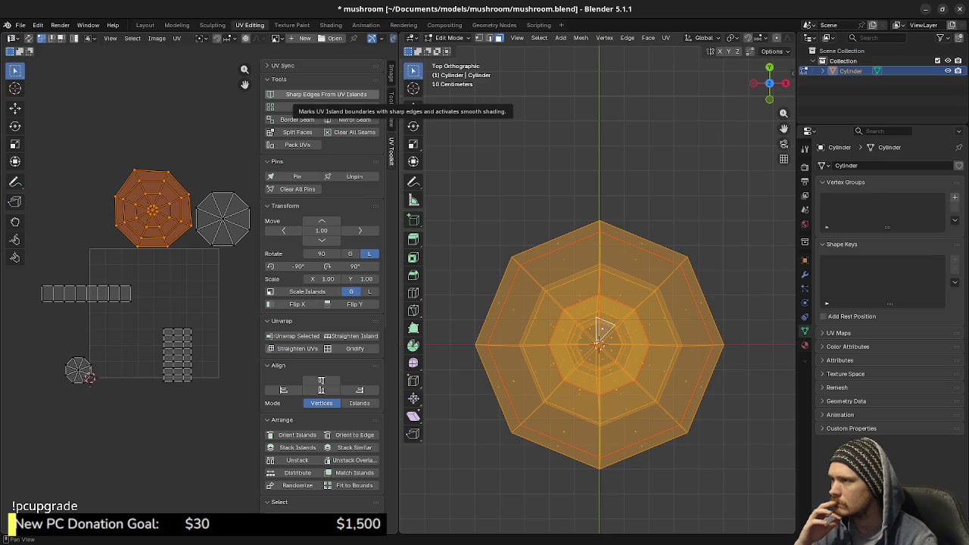
{"action": "scroll", "coordinate": [322, 227], "scroll_direction": "down", "scroll_amount": 2}
{"action": "scroll", "coordinate": [321, 227], "scroll_direction": "down", "scroll_amount": 2}
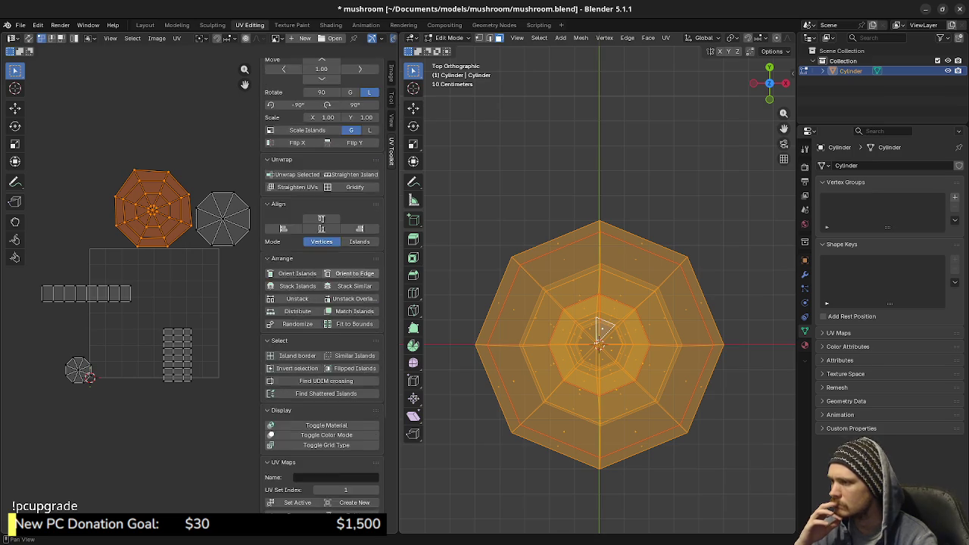
{"action": "scroll", "coordinate": [322, 227], "scroll_direction": "down", "scroll_amount": 4}
{"action": "scroll", "coordinate": [322, 288], "scroll_direction": "down", "scroll_amount": 3}
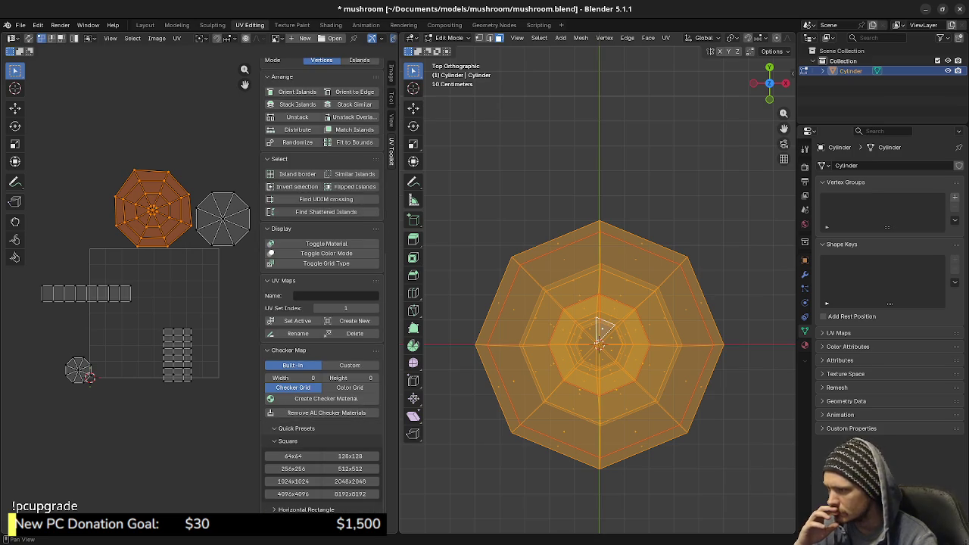
{"action": "scroll", "coordinate": [321, 288], "scroll_direction": "down", "scroll_amount": 1}
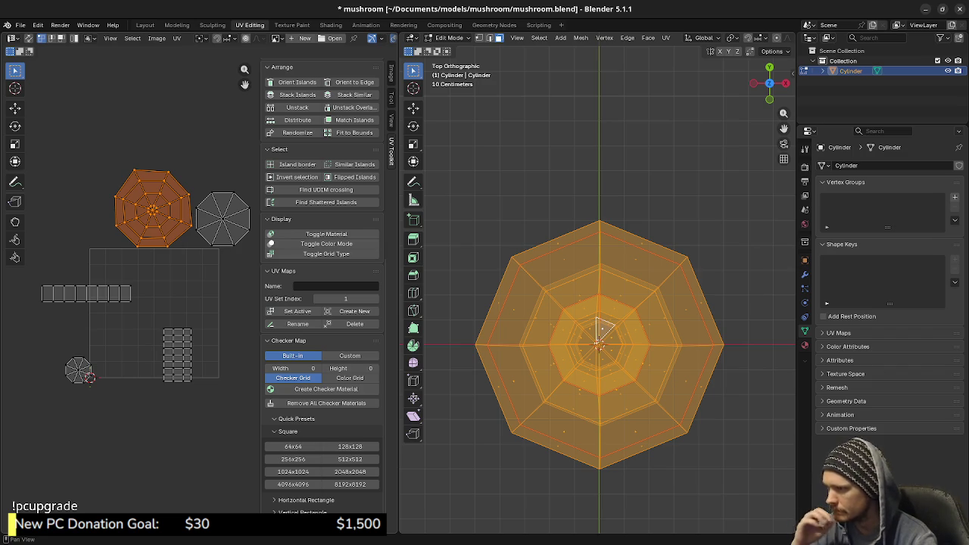
{"action": "scroll", "coordinate": [346, 299], "scroll_direction": "up", "scroll_amount": 2}
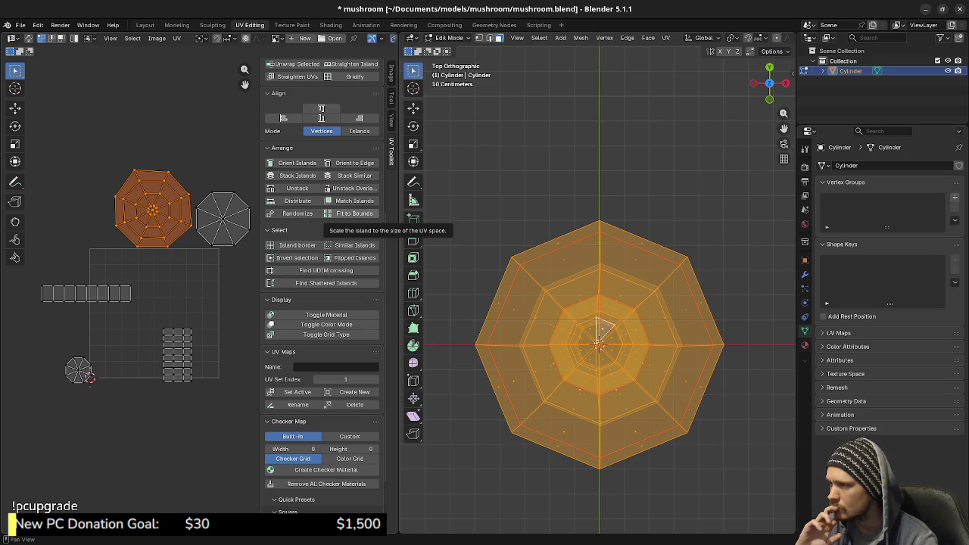
{"action": "scroll", "coordinate": [352, 162], "scroll_direction": "up", "scroll_amount": 2}
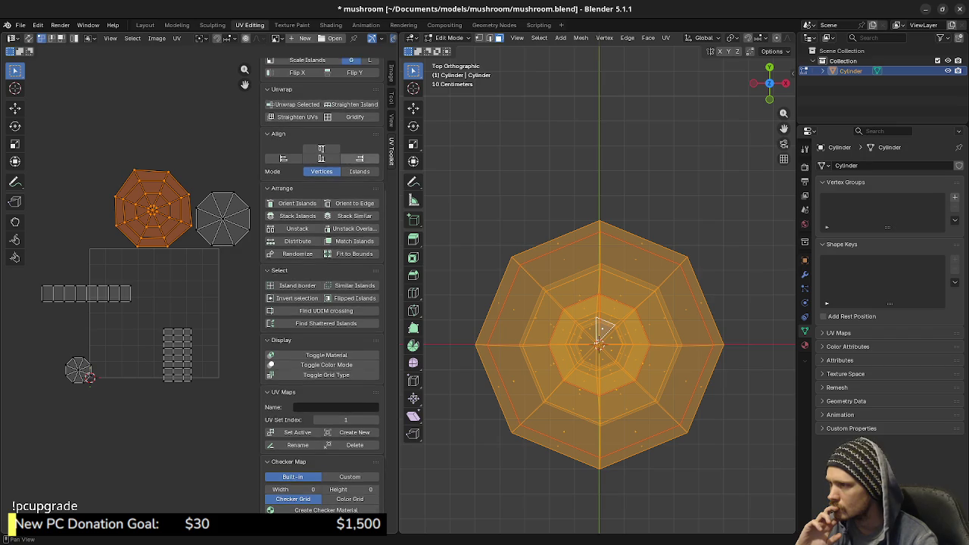
{"action": "scroll", "coordinate": [352, 163], "scroll_direction": "up", "scroll_amount": 2}
{"action": "scroll", "coordinate": [322, 288], "scroll_direction": "up", "scroll_amount": 2}
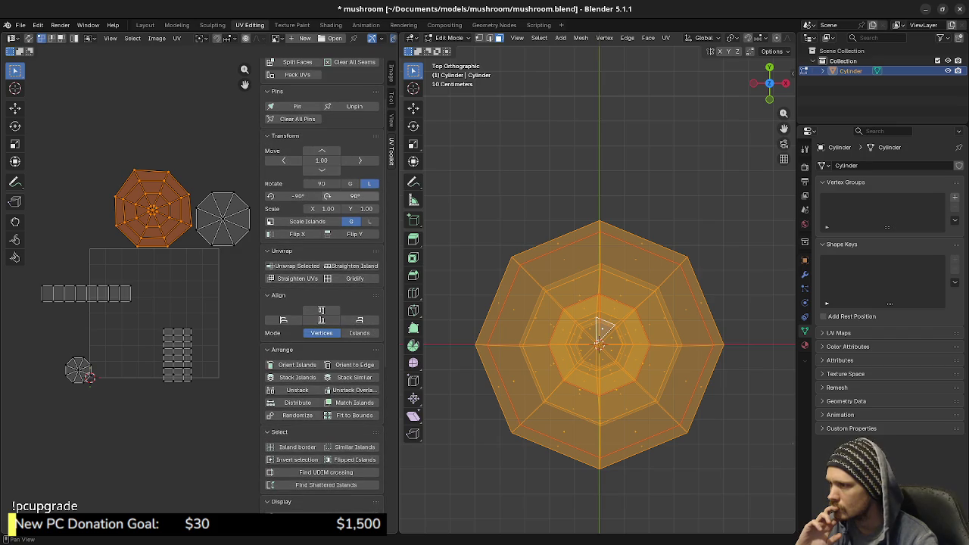
{"action": "scroll", "coordinate": [323, 288], "scroll_direction": "up", "scroll_amount": 1}
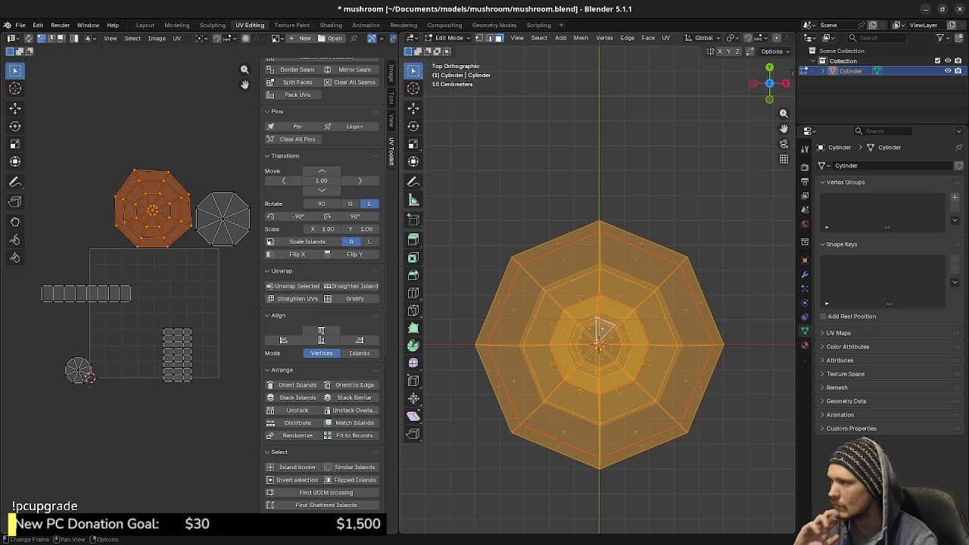
- Select the long rectangular strip UV island and switch the 3D view to solid shading
{"action": "middle_click_drag", "start_coordinate": [114, 340], "coordinate": [157, 344]}
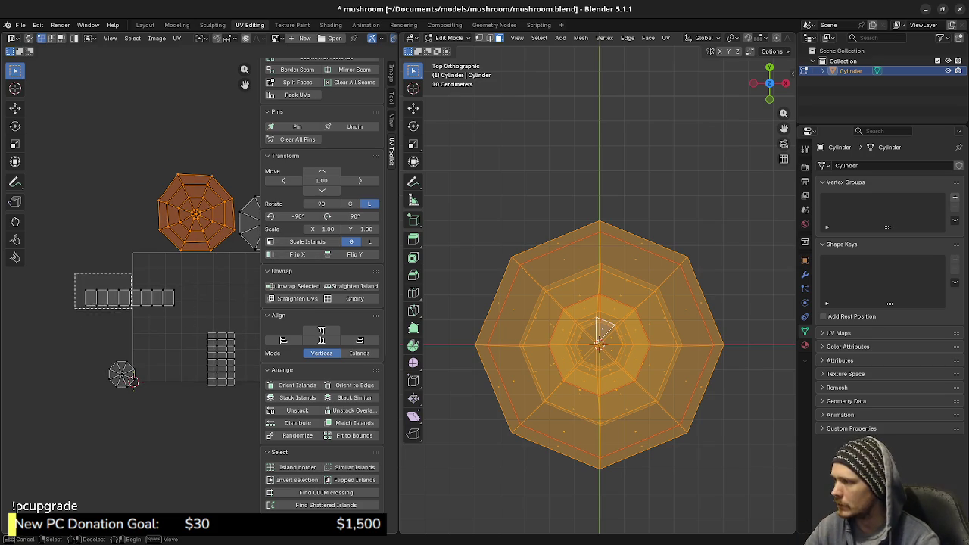
{"action": "left_click", "coordinate": [130, 298]}
{"action": "key", "text": "z"}
{"action": "left_click", "coordinate": [659, 324]}
- Orbit and zoom the 3D view to see the mushroom in perspective
{"action": "middle_click_drag", "start_coordinate": [659, 324], "coordinate": [606, 348]}
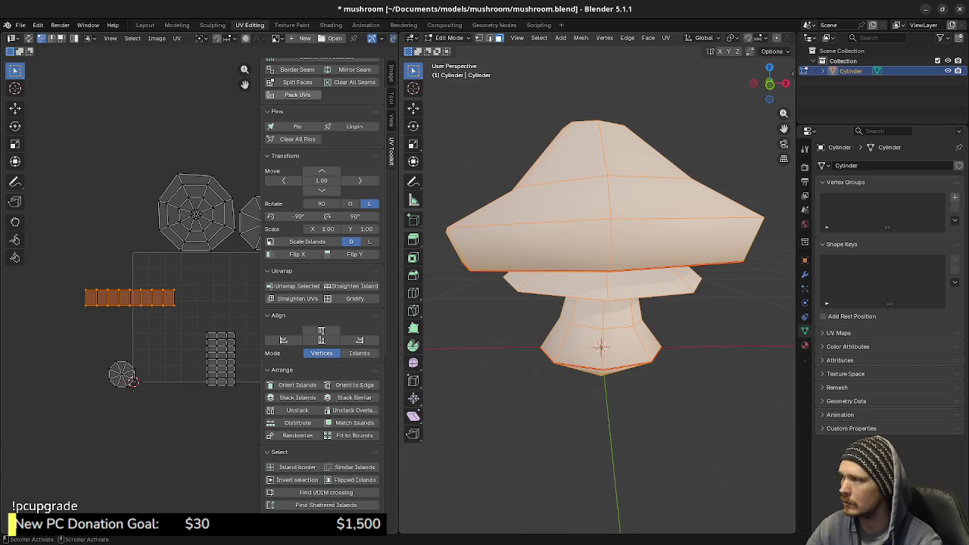
{"action": "middle_click_drag", "start_coordinate": [598, 303], "coordinate": [583, 311]}
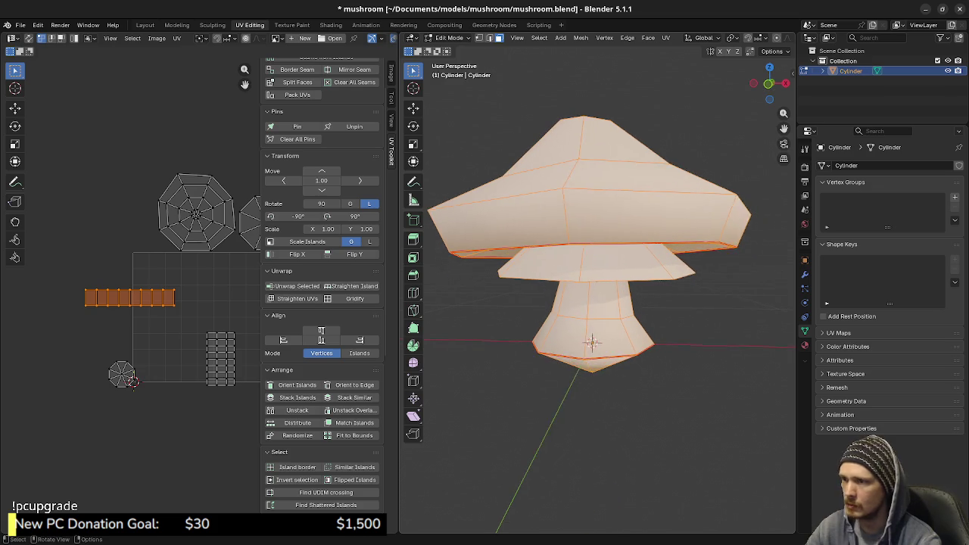
{"action": "scroll", "coordinate": [598, 265], "scroll_direction": "up", "scroll_amount": 2}
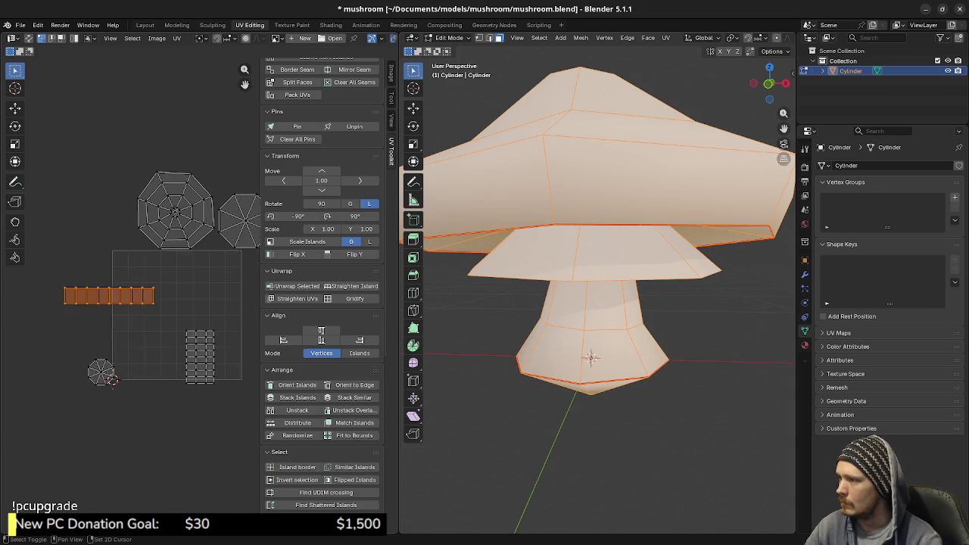
{"action": "middle_click_drag", "start_coordinate": [189, 303], "coordinate": [134, 302]}
{"action": "left_click", "coordinate": [276, 38]}
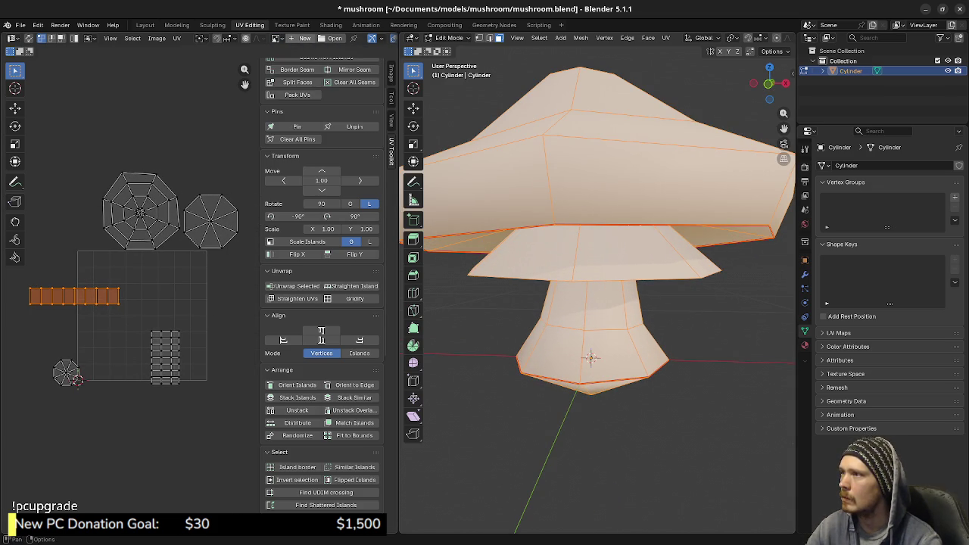
- Generate a new image named uv_grid, 256 by 256, with Generated Type UV Grid
{"action": "left_click", "coordinate": [303, 38]}
{"action": "type", "text": "uv"}
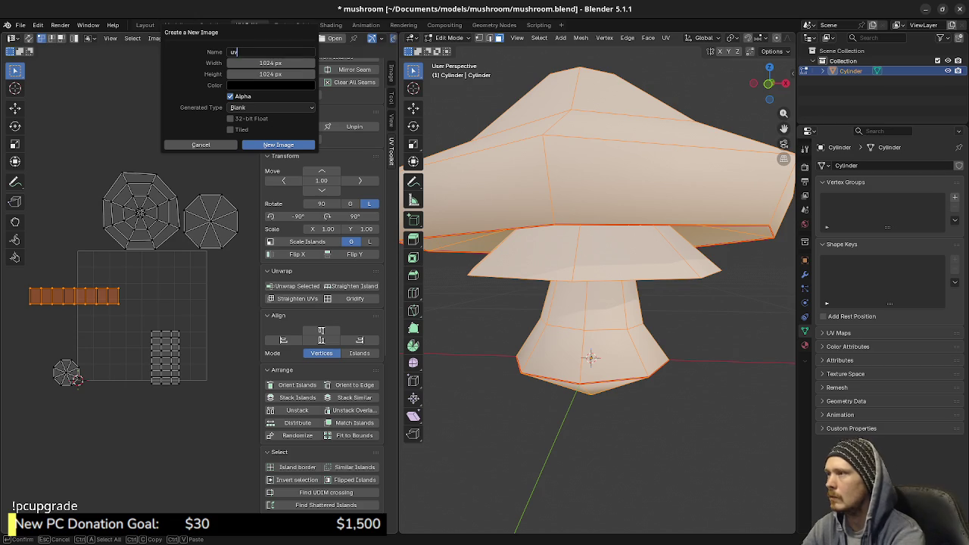
{"action": "type", "text": "_grid"}
{"action": "key", "text": "Tab"}
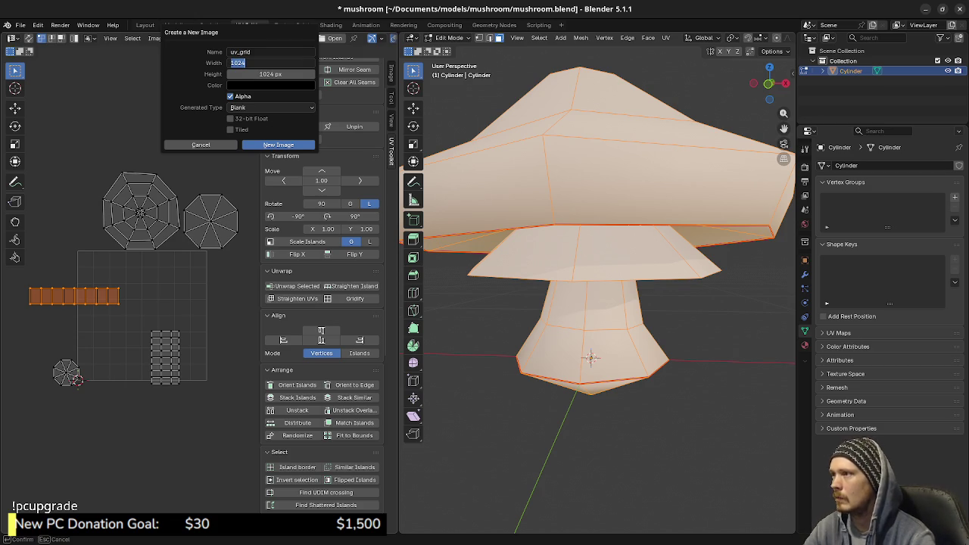
{"action": "type", "text": "20"}
{"action": "key", "text": "Tab"}
{"action": "type", "text": "256"}
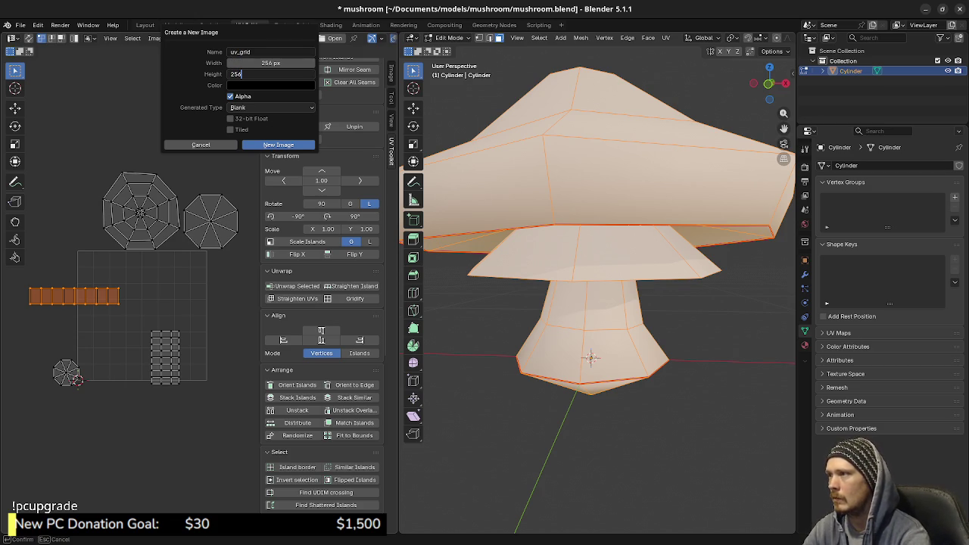
{"action": "key", "text": "Return"}
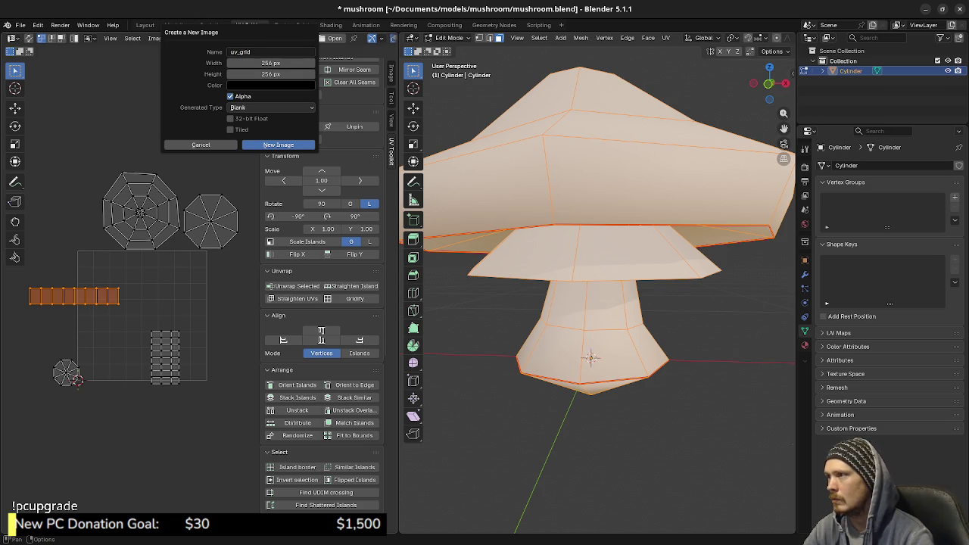
{"action": "left_click", "coordinate": [271, 107]}
{"action": "left_click", "coordinate": [271, 118]}
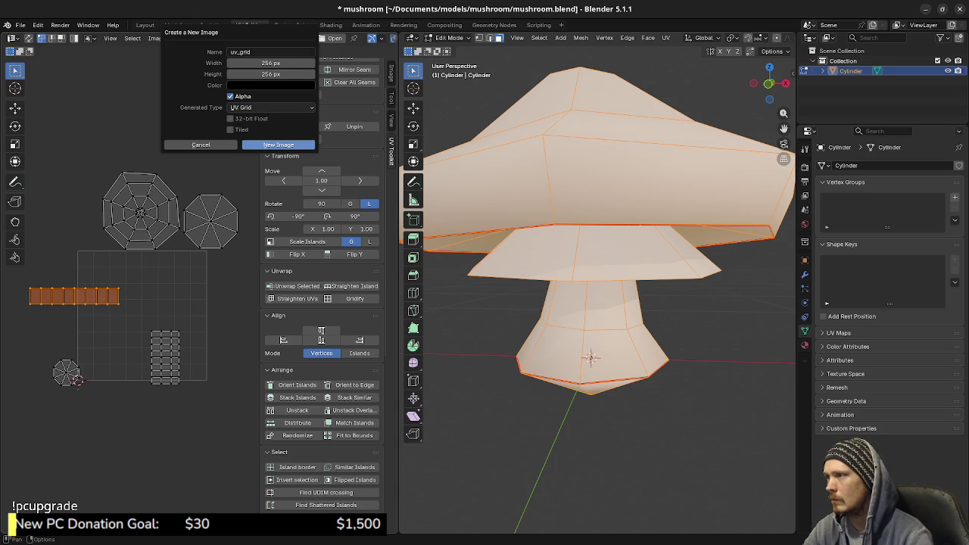
{"action": "left_click", "coordinate": [277, 144]}
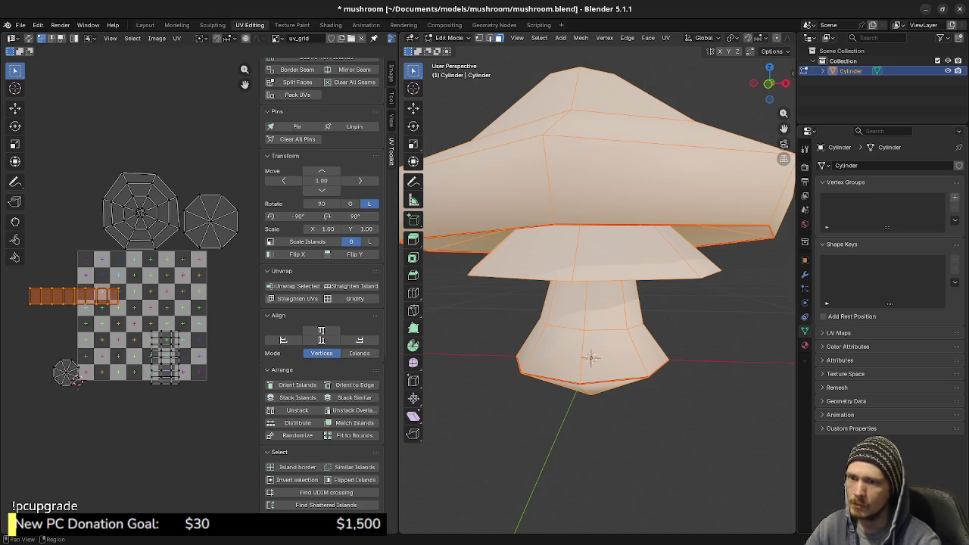
- Add a new mushroom material whose Base Color comes from an Image Texture
{"action": "left_click", "coordinate": [804, 344]}
{"action": "left_click", "coordinate": [901, 208]}
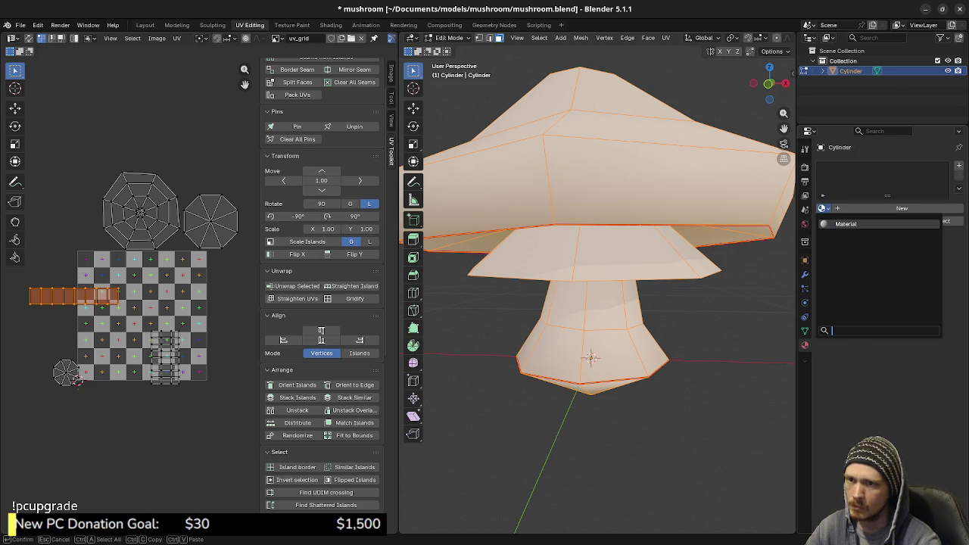
{"action": "left_click", "coordinate": [878, 284]}
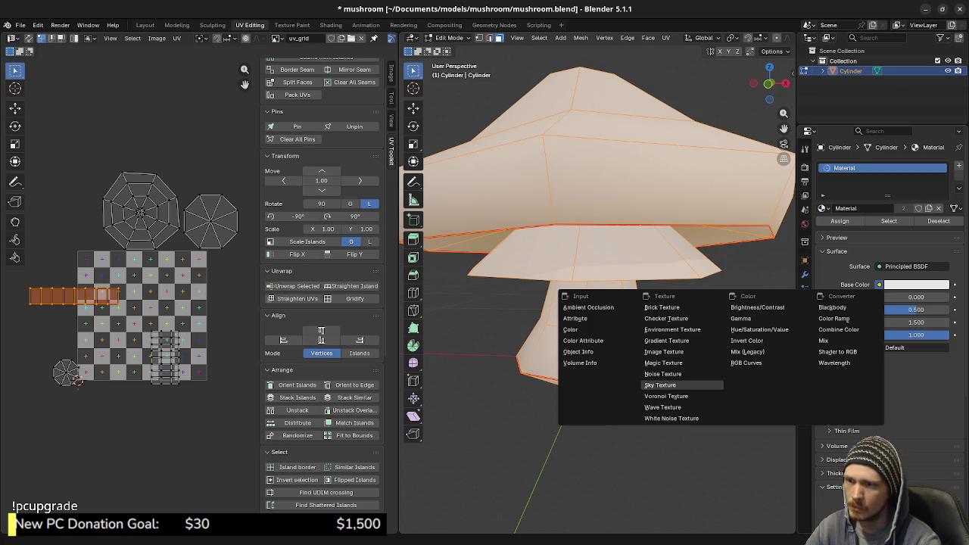
{"action": "left_click", "coordinate": [663, 351]}
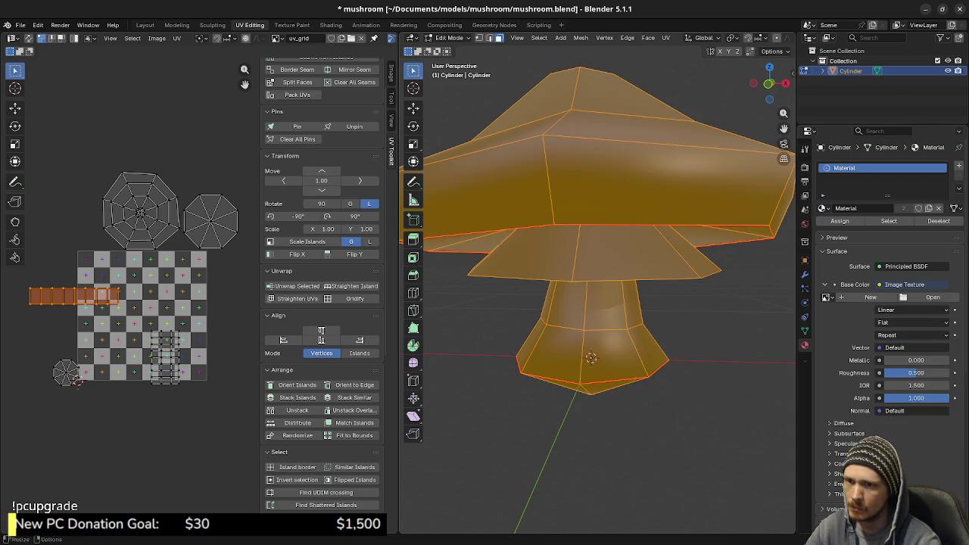
- Set the texture interpolation to Closest and raise roughness from 0.500 to 1.000
{"action": "scroll", "coordinate": [592, 348], "scroll_direction": "down", "scroll_amount": 3}
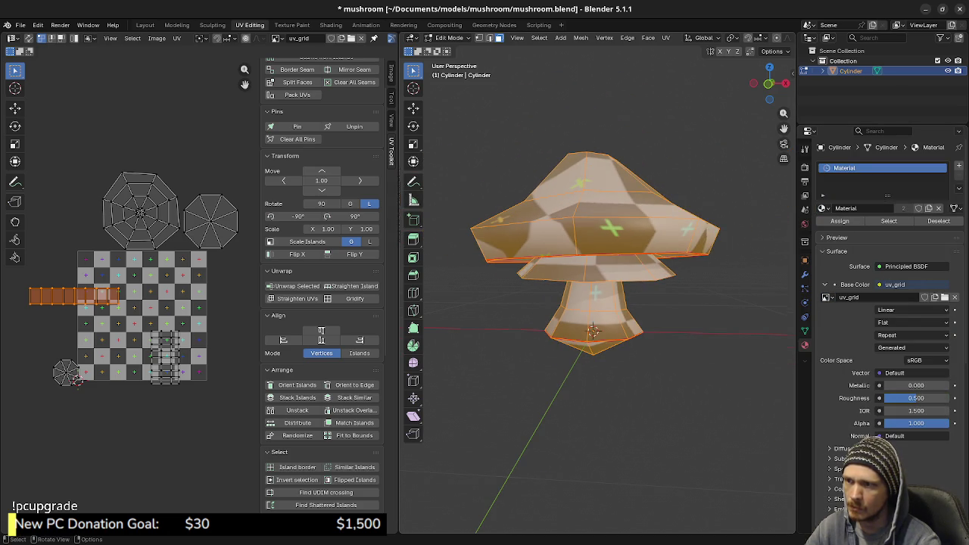
{"action": "left_click", "coordinate": [887, 310]}
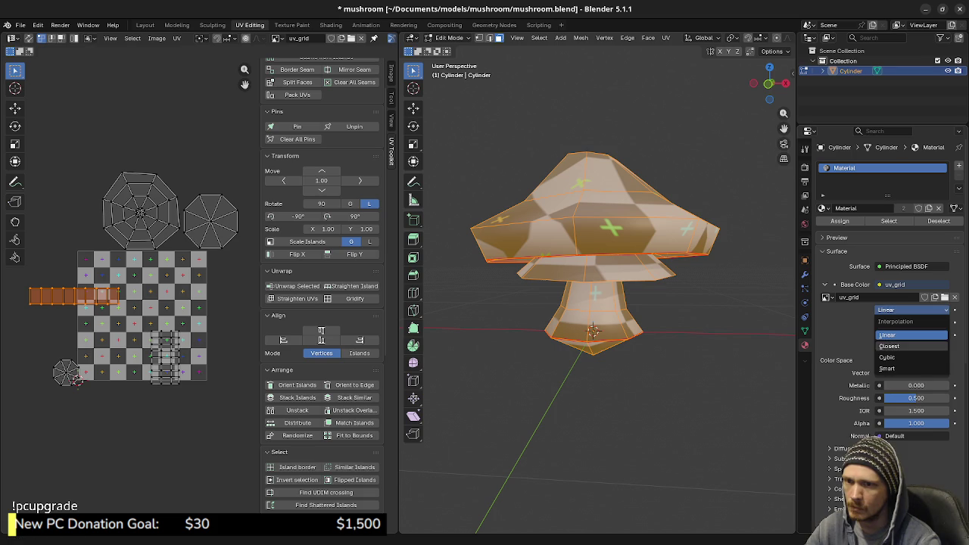
{"action": "left_click", "coordinate": [888, 346]}
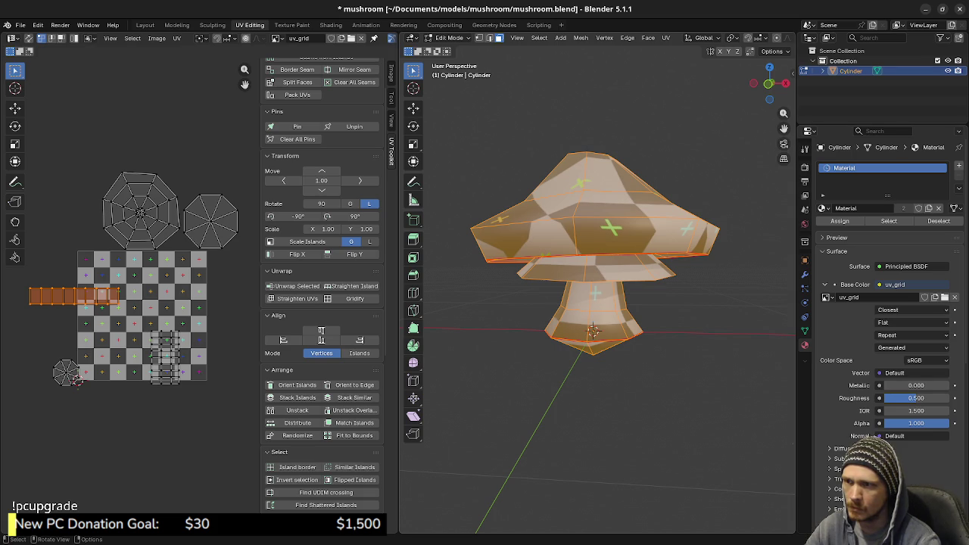
{"action": "mouse_move", "coordinate": [592, 331]}
{"action": "middle_mouse_down", "text": "ctrl"}
{"action": "mouse_move", "coordinate": [601, 448]}
{"action": "mouse_move", "coordinate": [600, 412]}
{"action": "middle_mouse_up", "text": "ctrl"}
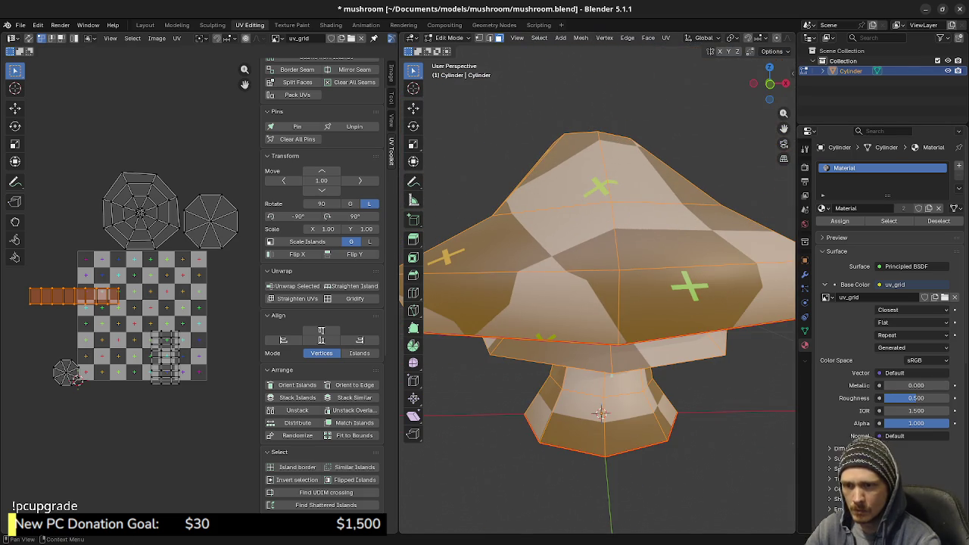
{"action": "left_click_drag", "start_coordinate": [915, 397], "coordinate": [949, 397]}
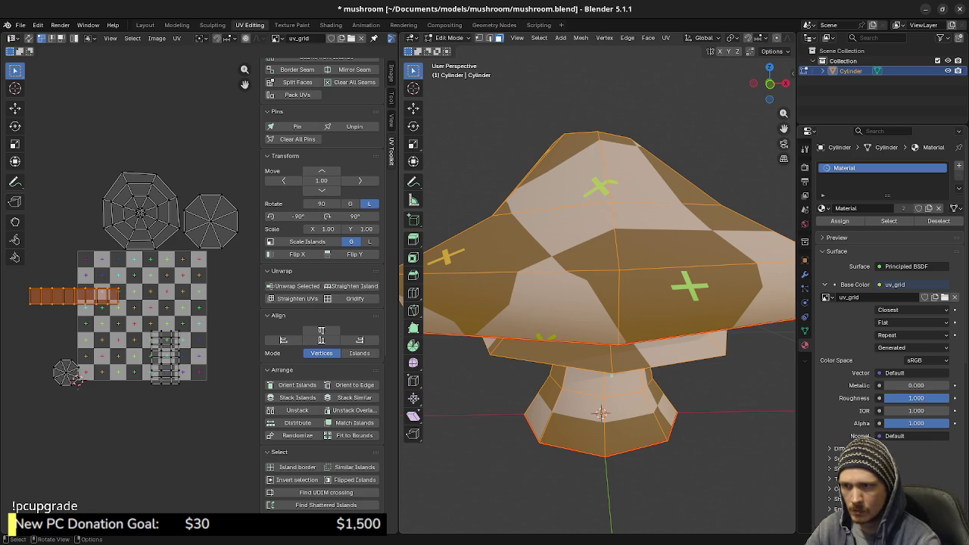
{"action": "scroll", "coordinate": [600, 413], "scroll_direction": "down", "scroll_amount": 2}
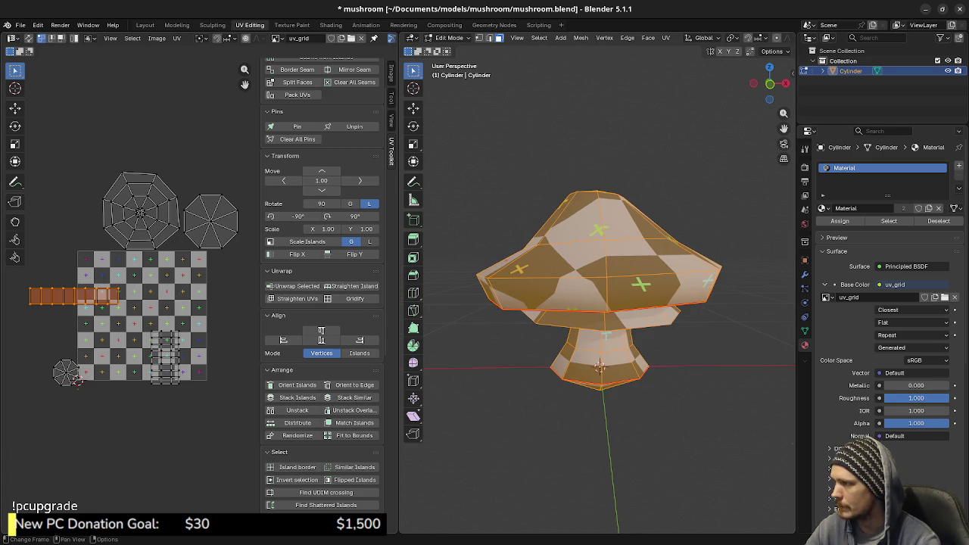
- Nudge the strip island to a new spot in the UV layout
{"action": "key", "text": "g"}
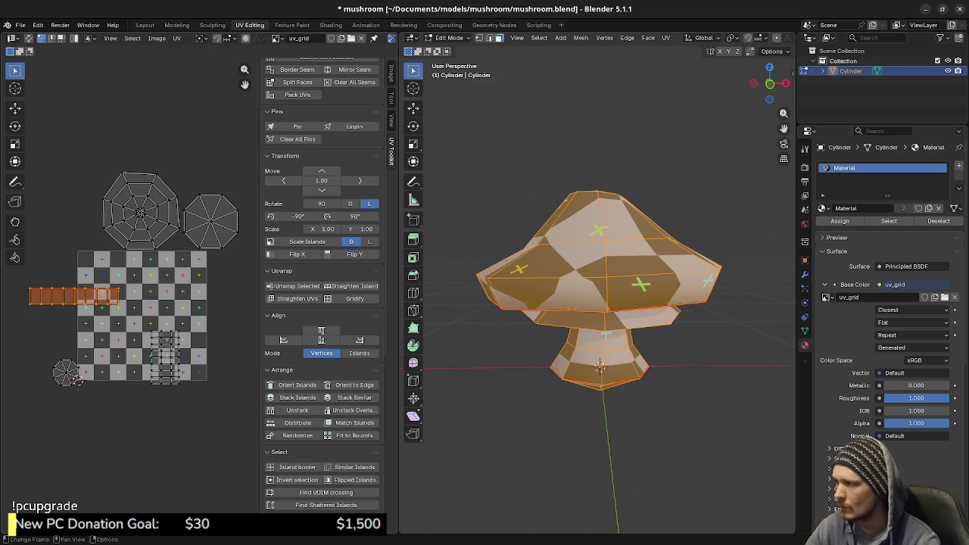
{"action": "key", "text": "Return"}
{"action": "scroll", "coordinate": [598, 295], "scroll_direction": "up", "scroll_amount": 3}
{"action": "middle_click_drag", "start_coordinate": [598, 295], "coordinate": [598, 257]}
- Rotate another UV island 180 degrees and reposition it slightly lower in the grid
{"action": "left_click", "coordinate": [165, 356]}
{"action": "key", "text": "g"}
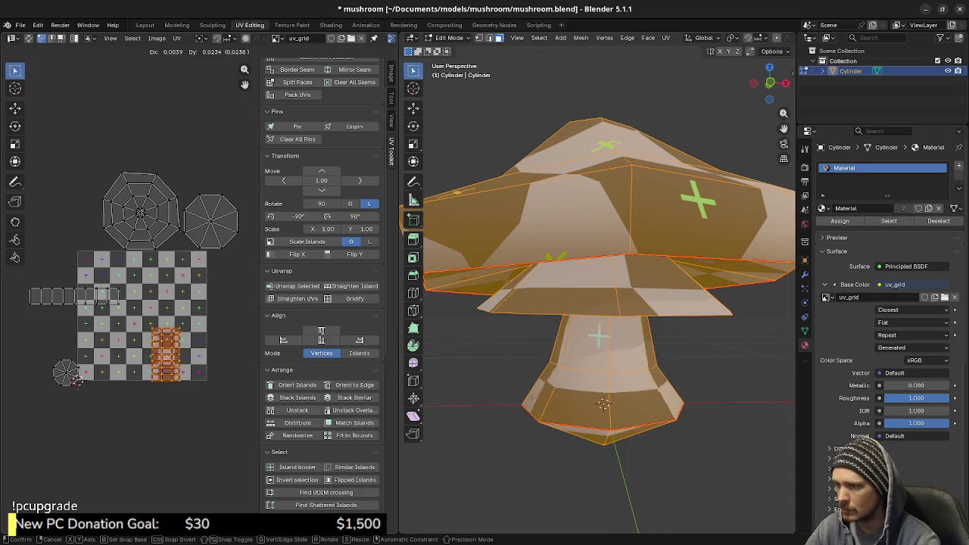
{"action": "key", "text": "r"}
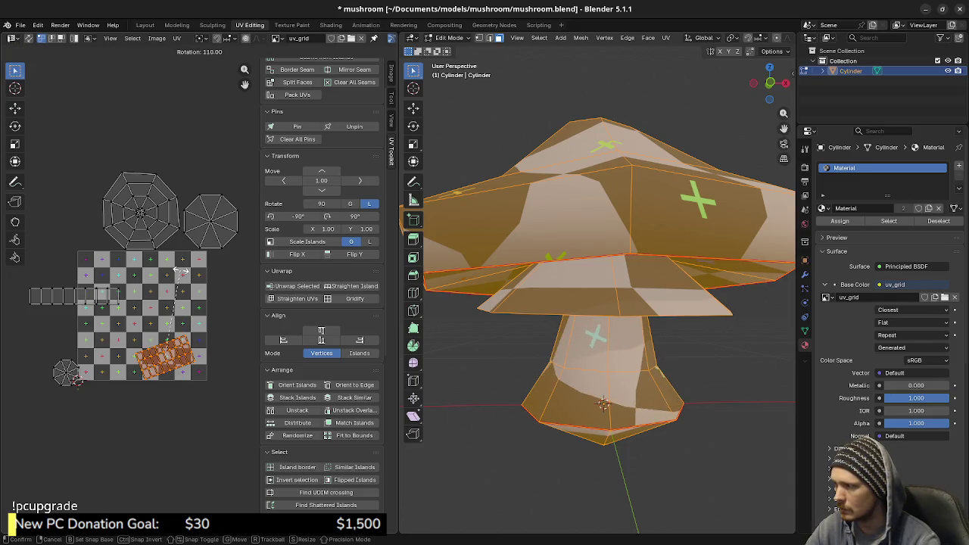
{"action": "left_click", "coordinate": [198, 290]}
{"action": "key", "text": "g"}
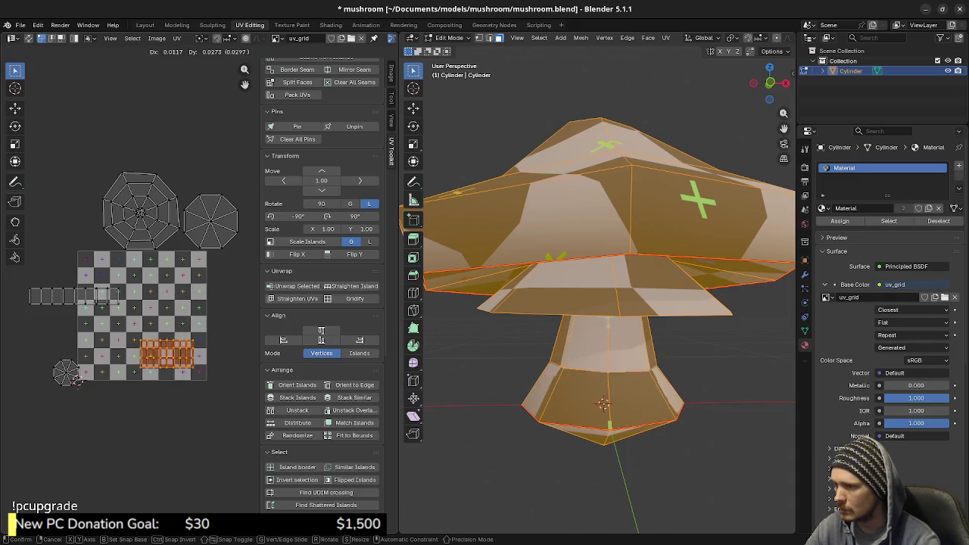
{"action": "key", "text": "r"}
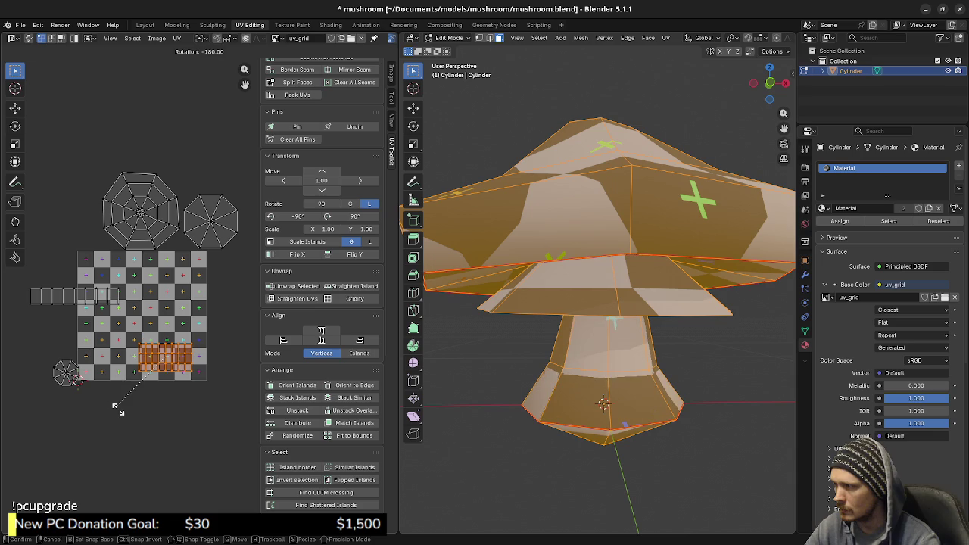
{"action": "left_click", "coordinate": [119, 409]}
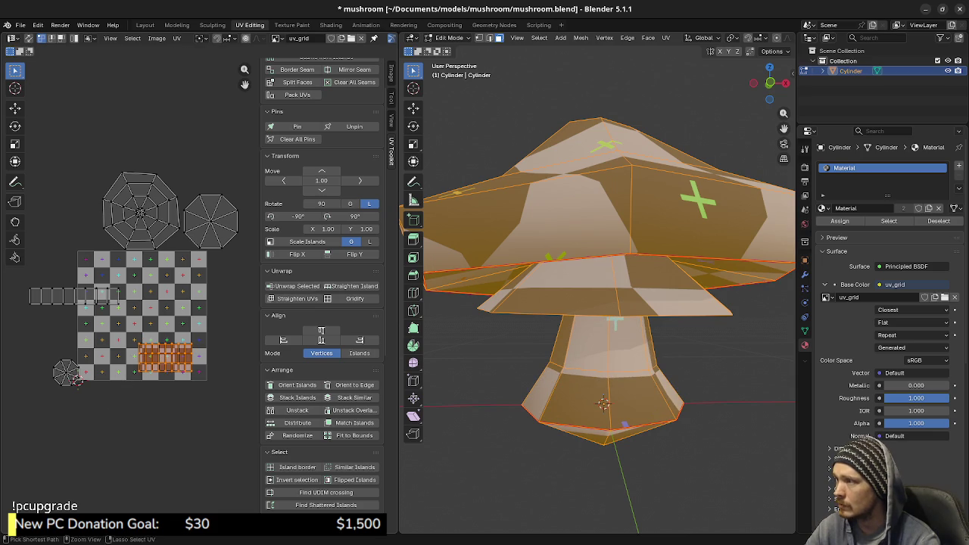
{"action": "key", "text": "g"}
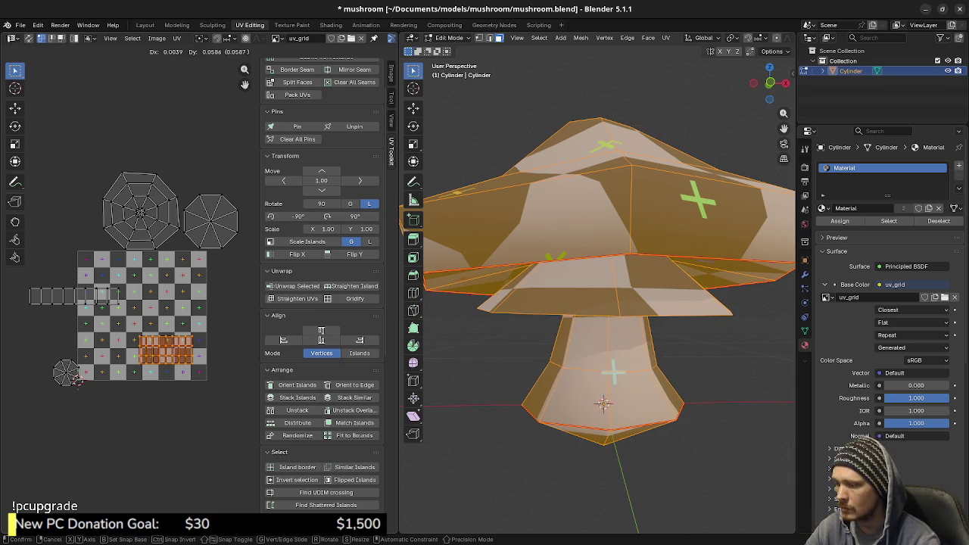
{"action": "left_click", "coordinate": [76, 380]}
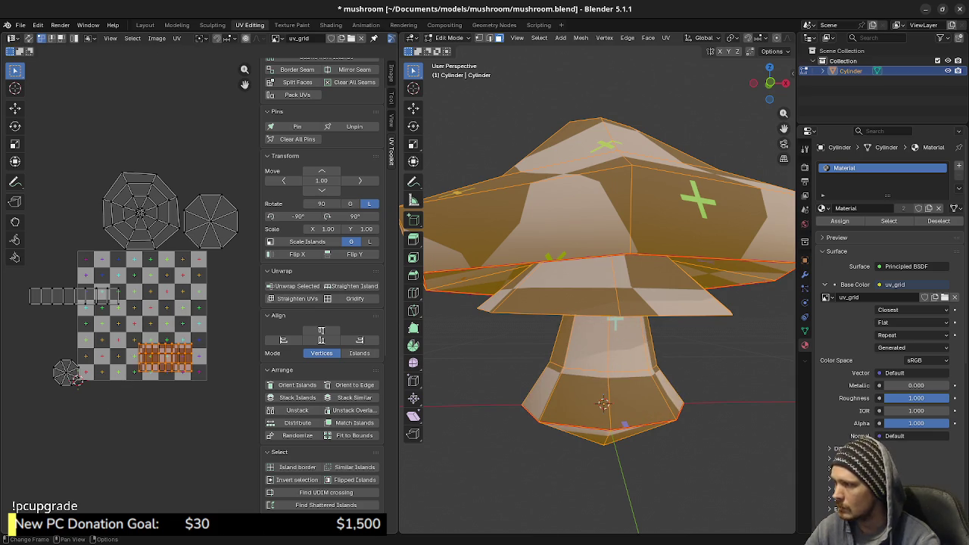
- Tuck the small octagon into the lower-left corner and move the long strip outside the square's left
{"action": "left_click", "coordinate": [76, 380]}
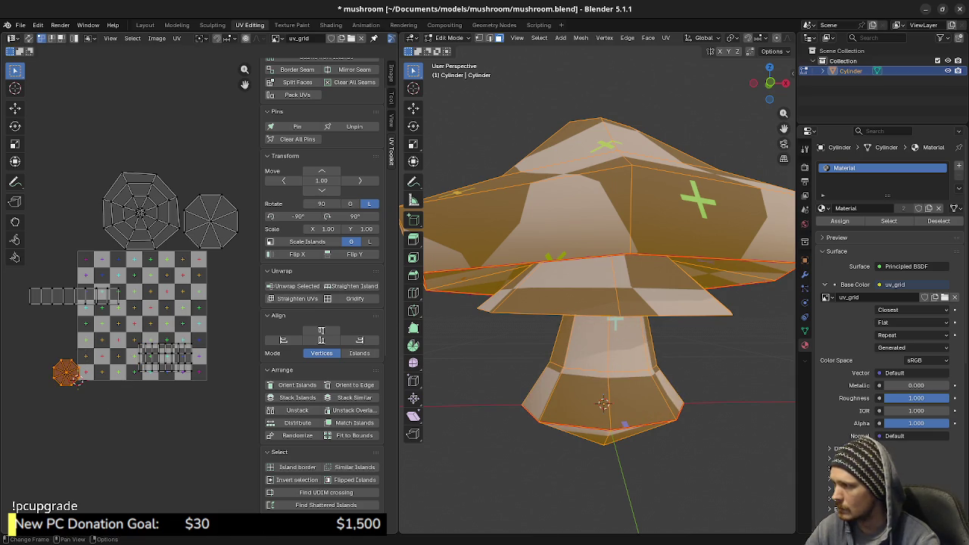
{"action": "key", "text": "g"}
{"action": "key", "text": "Return"}
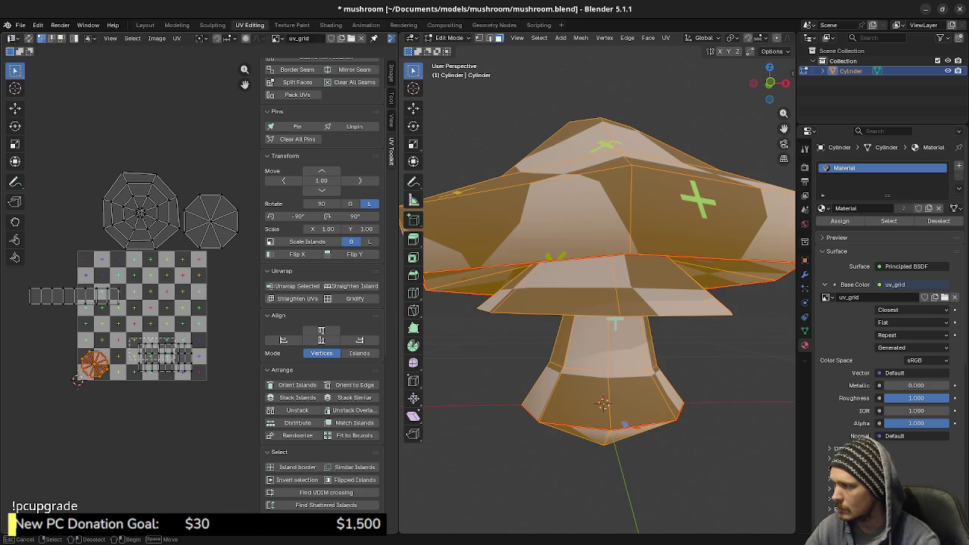
{"action": "left_click", "coordinate": [165, 357]}
{"action": "middle_click_drag", "start_coordinate": [165, 357], "coordinate": [191, 369]}
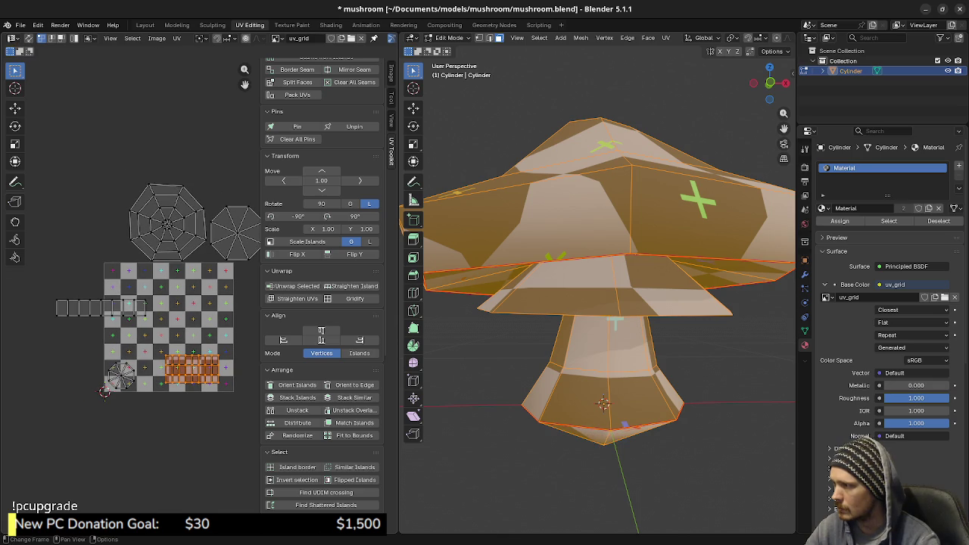
{"action": "left_click", "coordinate": [128, 306]}
{"action": "left_click_drag", "start_coordinate": [101, 307], "coordinate": [34, 340]}
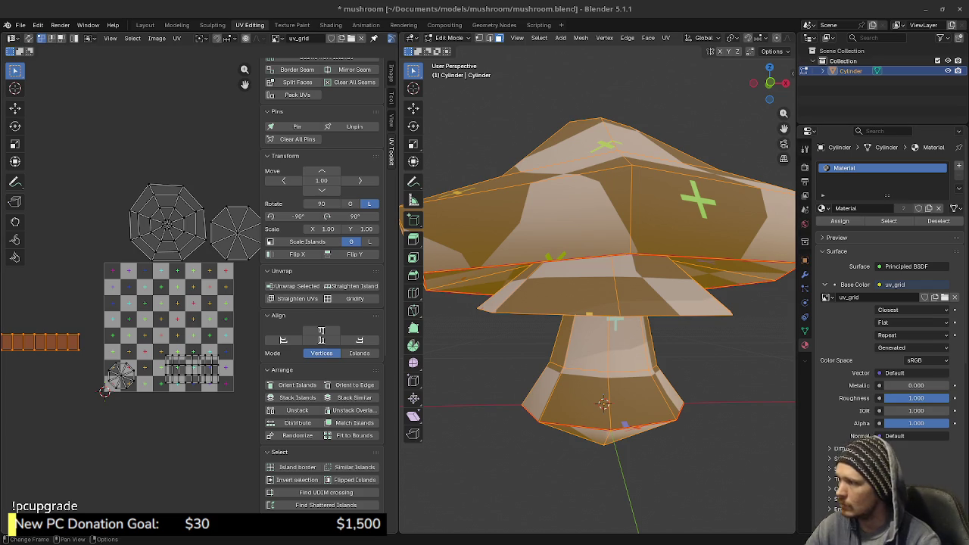
- Reposition the cap octagon island and park the plain octagon above the texture square
{"action": "middle_click_drag", "start_coordinate": [170, 303], "coordinate": [166, 295]}
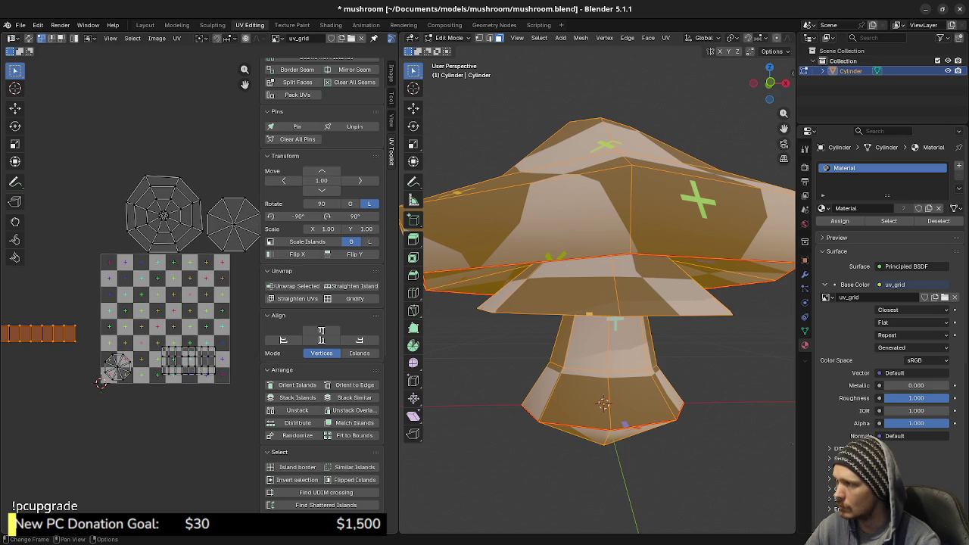
{"action": "left_click", "coordinate": [162, 216]}
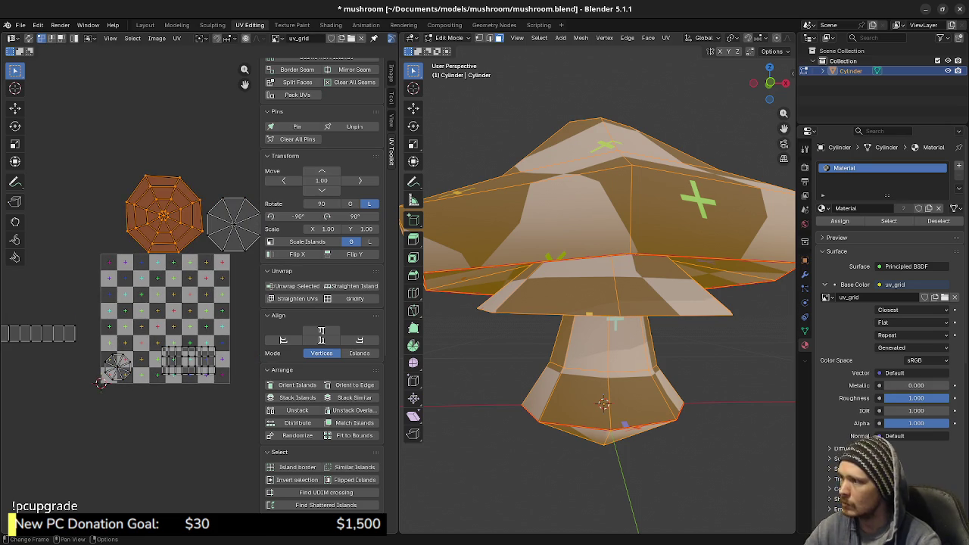
{"action": "key", "text": "g"}
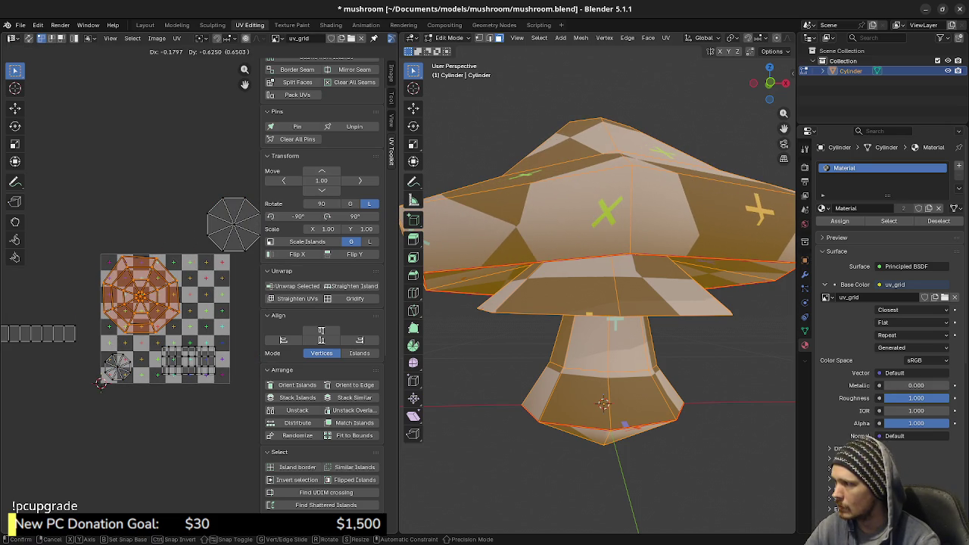
{"action": "left_click", "coordinate": [141, 295]}
{"action": "middle_click_drag", "start_coordinate": [197, 303], "coordinate": [143, 307]}
{"action": "left_click_drag", "start_coordinate": [135, 185], "coordinate": [215, 265]}
{"action": "key", "text": "g"}
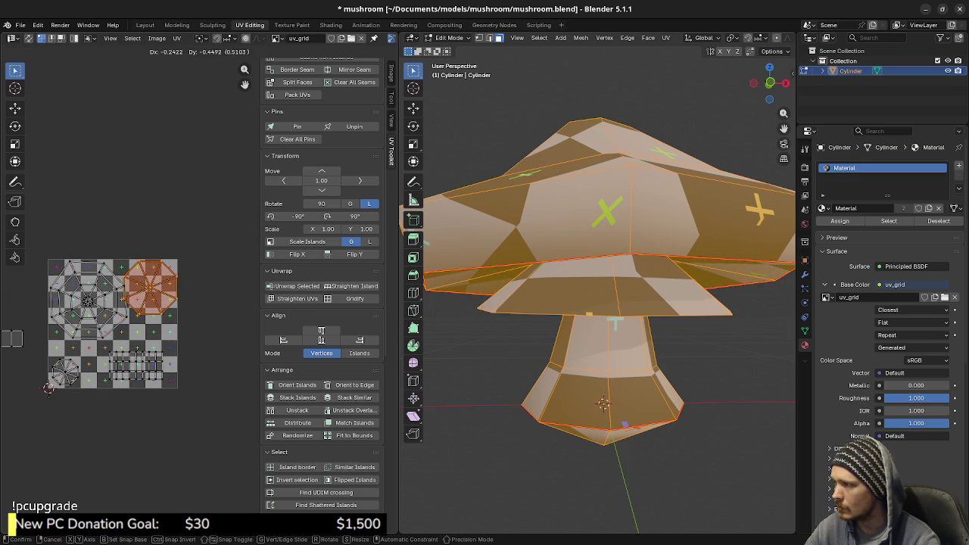
{"action": "key", "text": "Return"}
- Hide the UV editor side panel and widen the UV editing area around the islands
{"action": "scroll", "coordinate": [129, 318], "scroll_direction": "up", "scroll_amount": 4}
{"action": "middle_click_drag", "start_coordinate": [114, 318], "coordinate": [189, 356]}
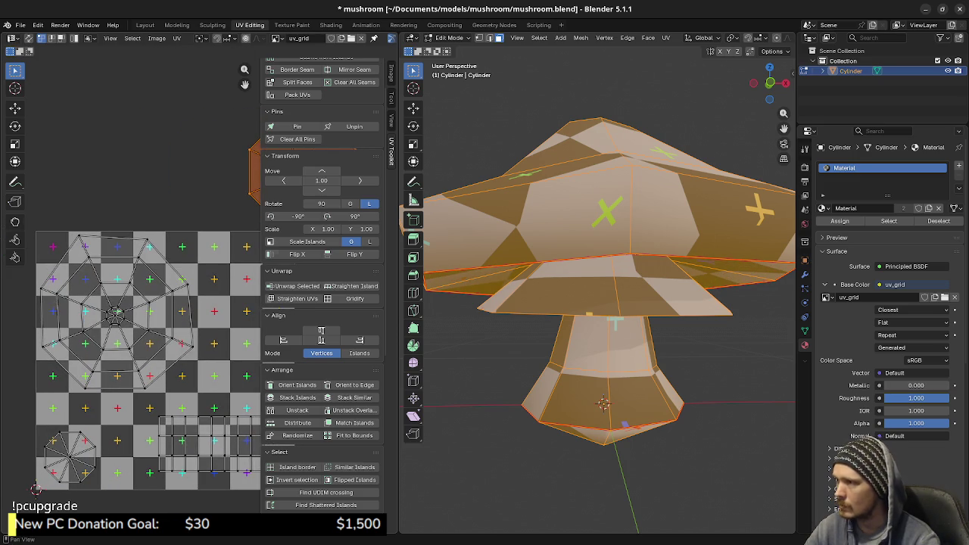
{"action": "key", "text": "n"}
{"action": "middle_click_drag", "start_coordinate": [36, 490], "coordinate": [79, 480]}
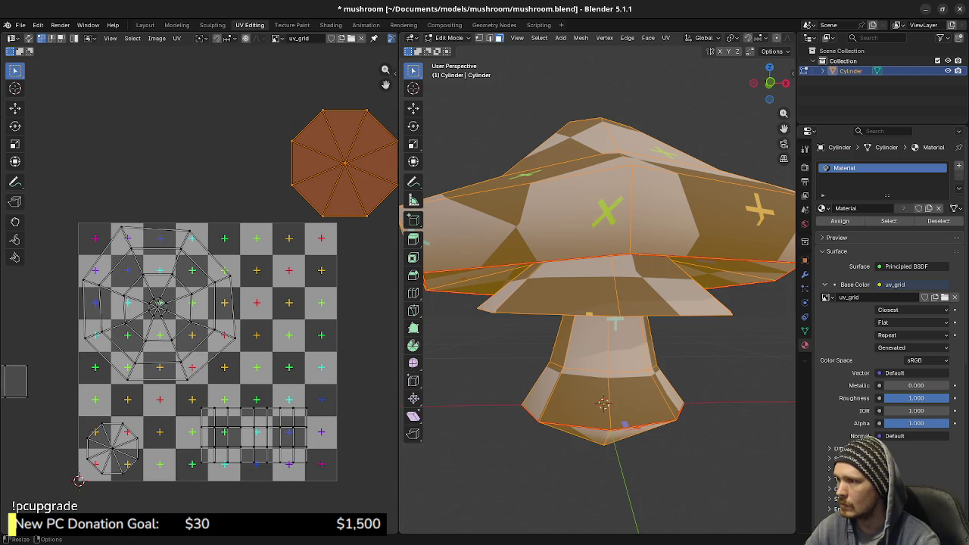
{"action": "left_click_drag", "start_coordinate": [399, 303], "coordinate": [546, 302]}
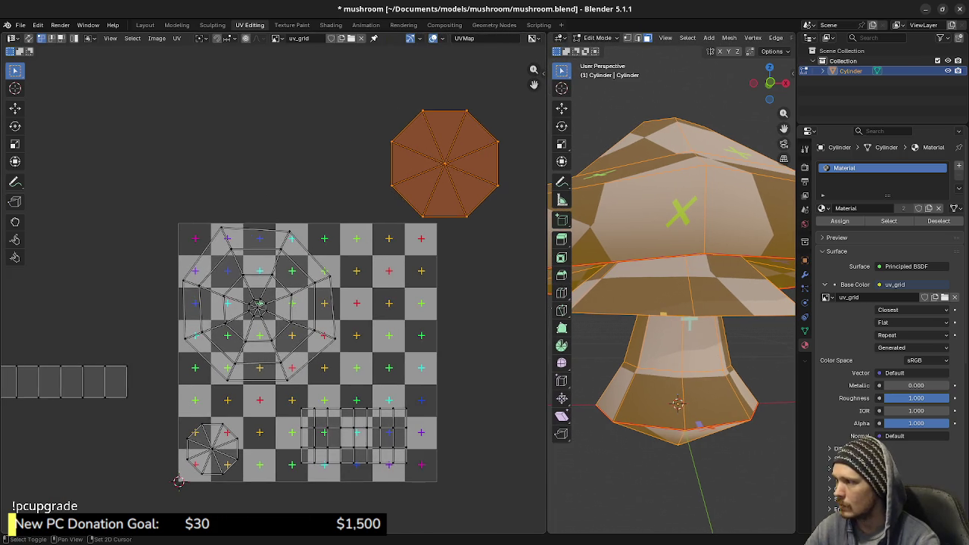
- Move the large cap octagon into the top-left using X and Y axis constraints
{"action": "key", "text": "a"}
{"action": "key", "text": "alt+a"}
{"action": "key", "text": "l"}
{"action": "key", "text": "g"}
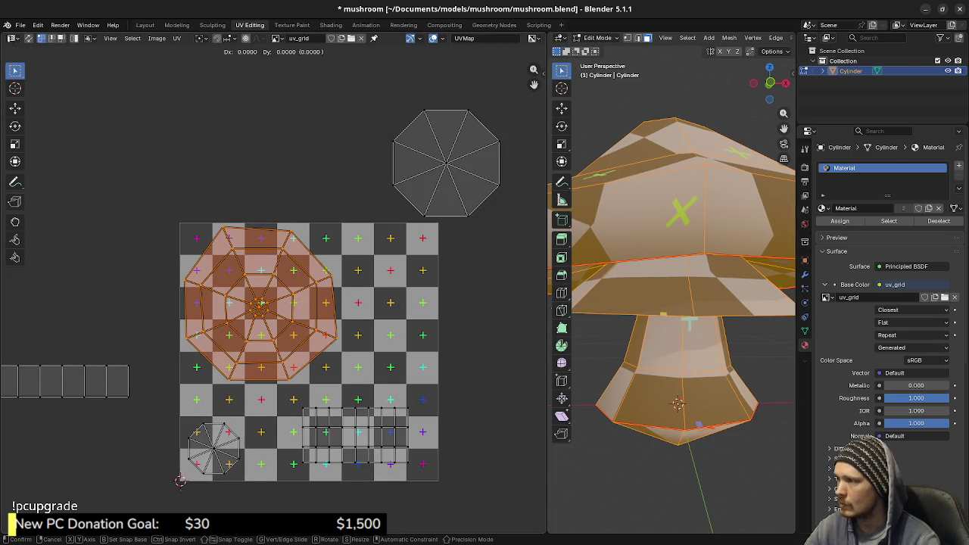
{"action": "key", "text": "x"}
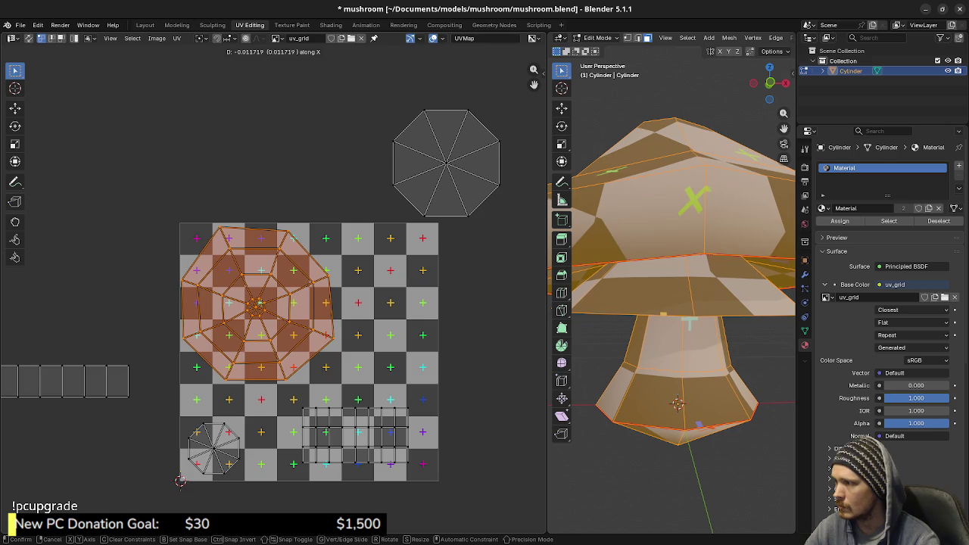
{"action": "key", "text": "y"}
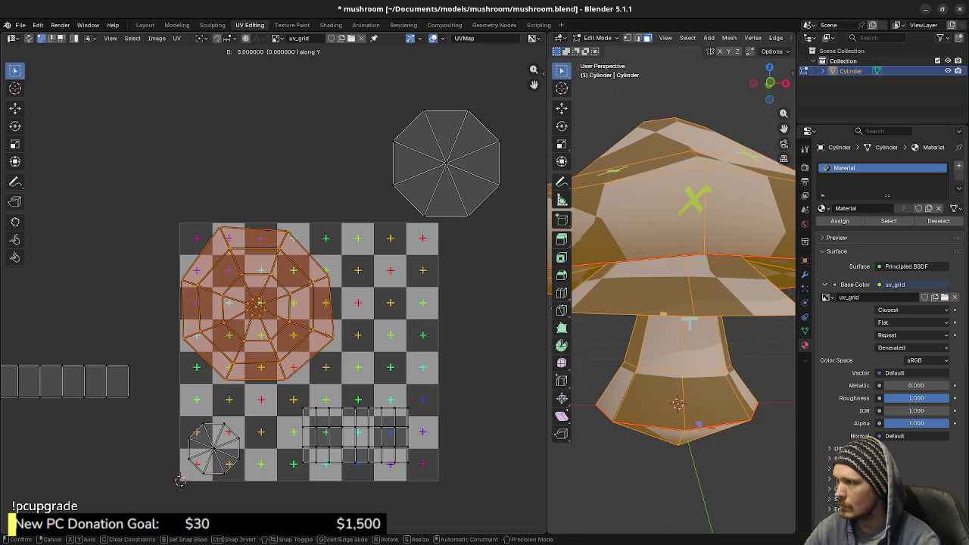
{"action": "key", "text": "Return"}
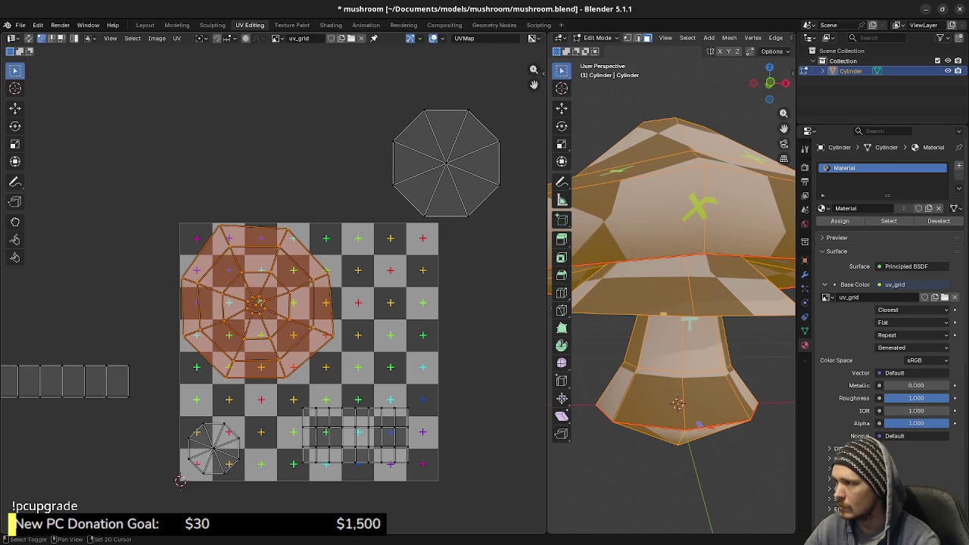
- Place the plain octagon in the top-right and shrink it slightly to fit
{"action": "key", "text": "a"}
{"action": "key", "text": "alt+a"}
{"action": "key", "text": "l"}
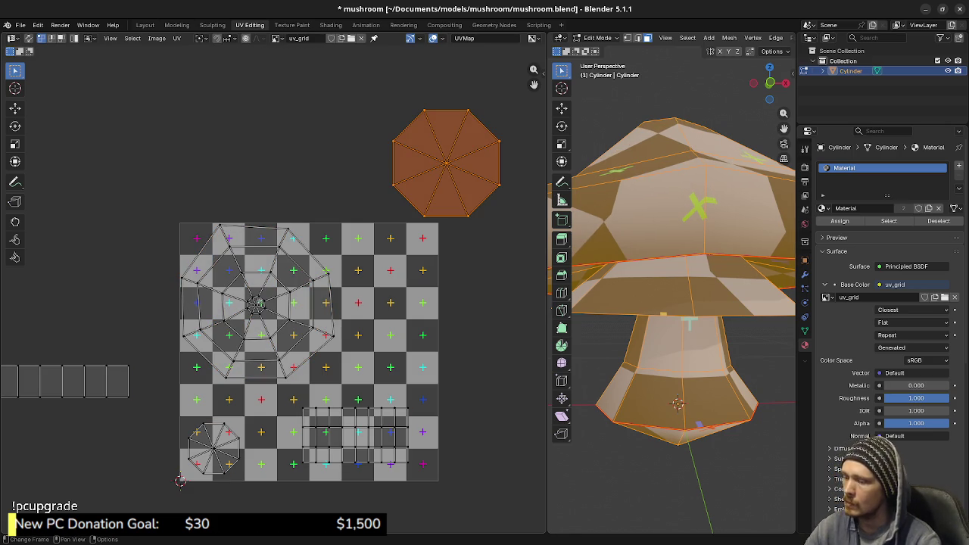
{"action": "key", "text": "g"}
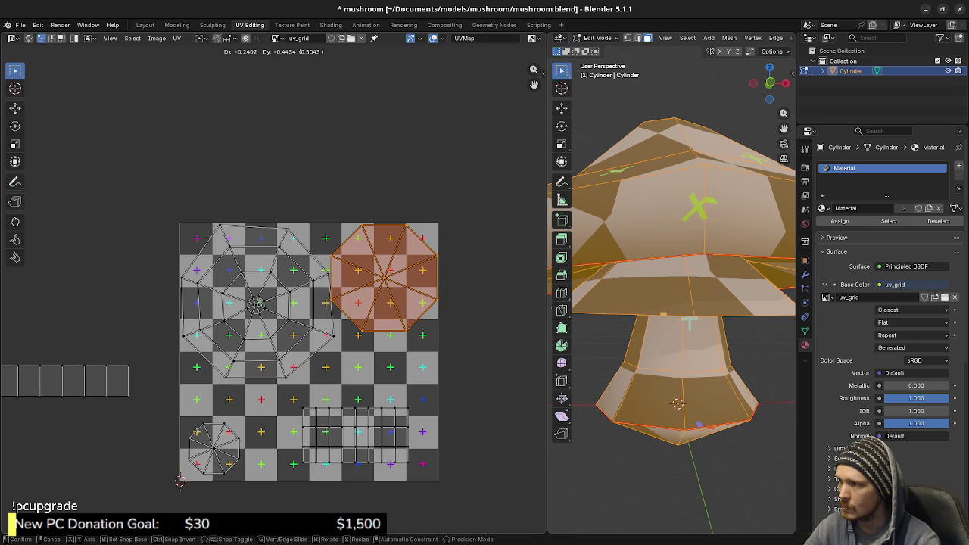
{"action": "key", "text": "Return"}
{"action": "key", "text": "s"}
{"action": "key", "text": "Return"}
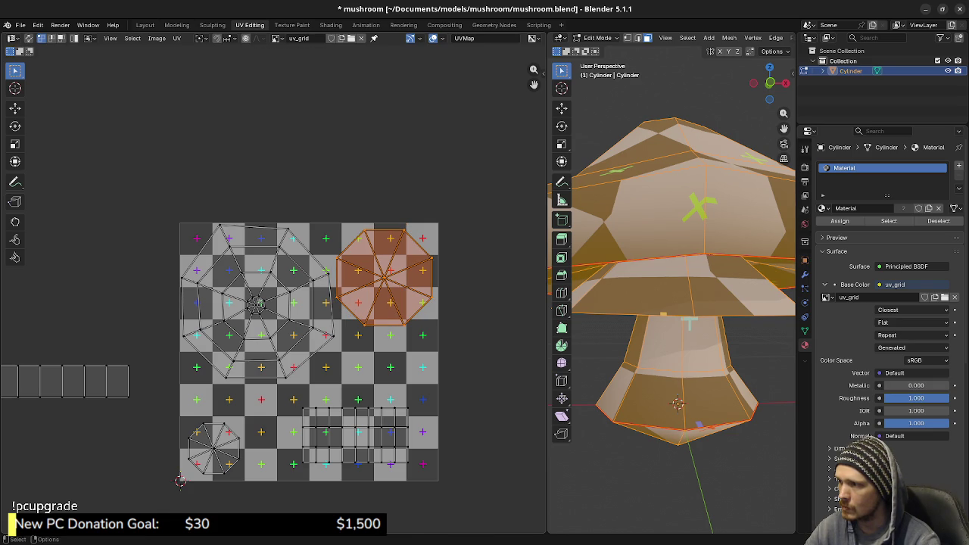
{"action": "key", "text": "g"}
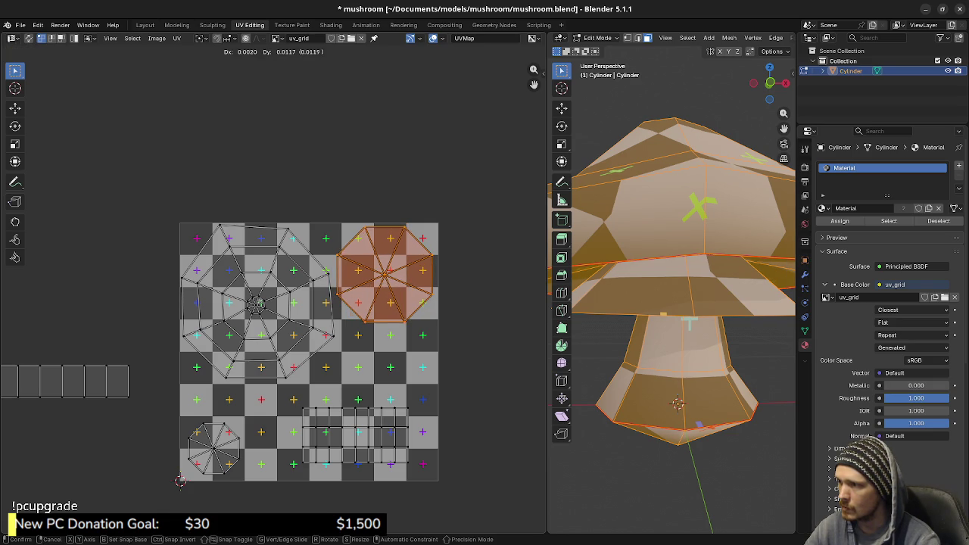
{"action": "key", "text": "Return"}
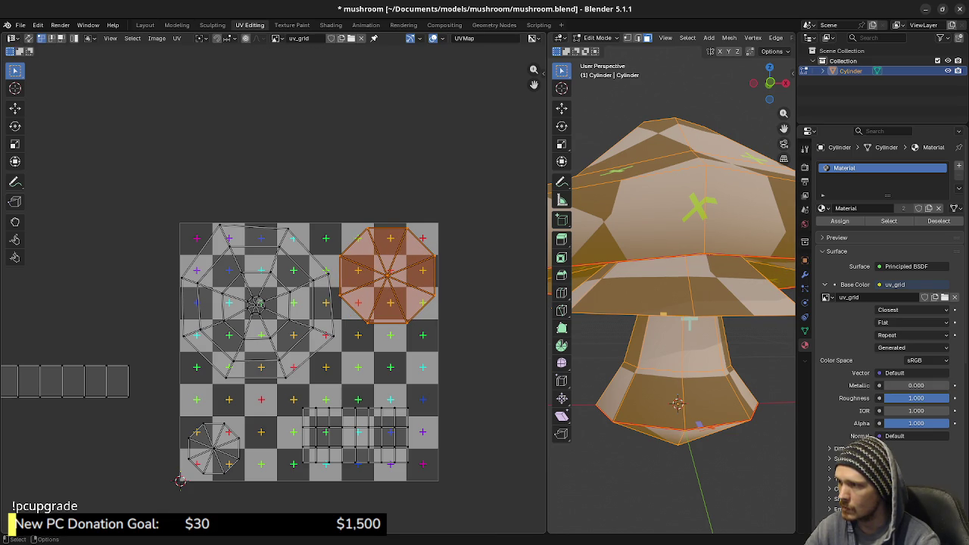
- Try re-moving the large octagon but leave it in place, then deselect all
{"action": "key", "text": "alt+a"}
{"action": "key", "text": "l"}
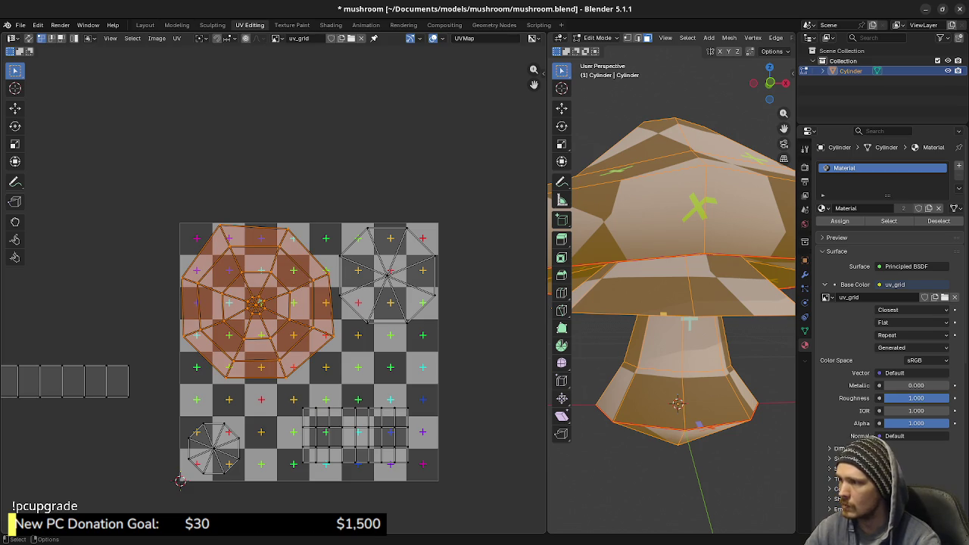
{"action": "key", "text": "g"}
{"action": "key", "text": "x"}
{"action": "key", "text": "Escape"}
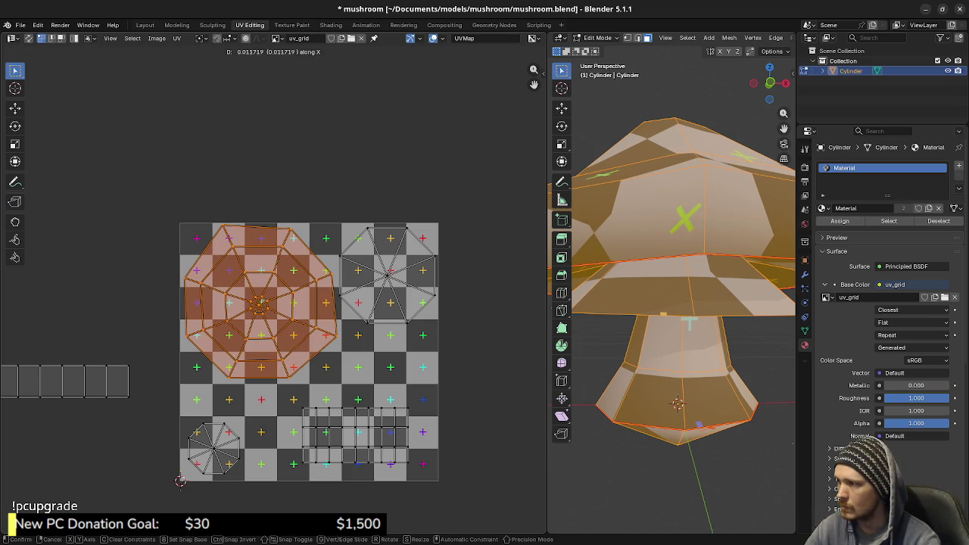
{"action": "key", "text": "g"}
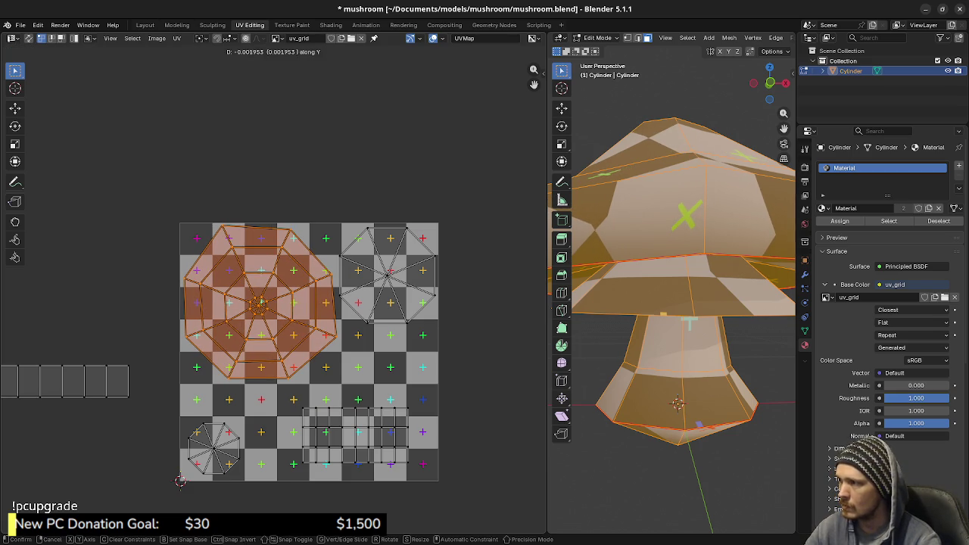
{"action": "key", "text": "Escape"}
{"action": "key", "text": "alt+a"}
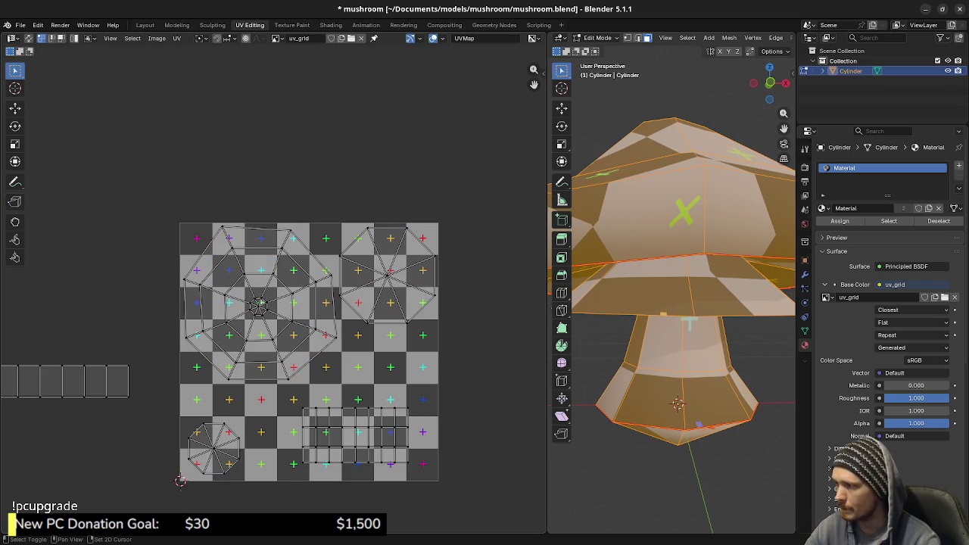
{"action": "middle_click_drag", "start_coordinate": [303, 378], "coordinate": [334, 316]}
- Shift the small octagon island, then select and reposition the rectangular grid island
{"action": "left_click", "coordinate": [243, 386]}
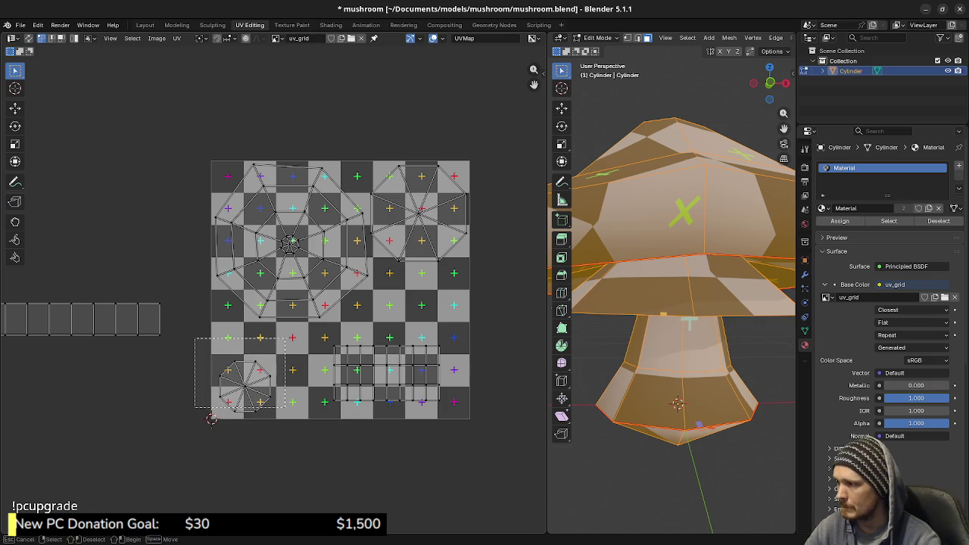
{"action": "key", "text": "g"}
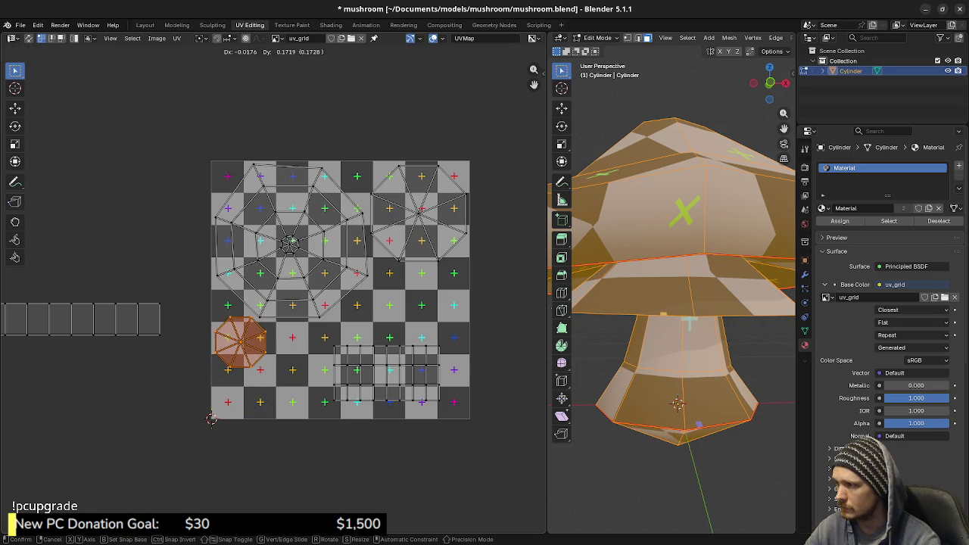
{"action": "key", "text": "Return"}
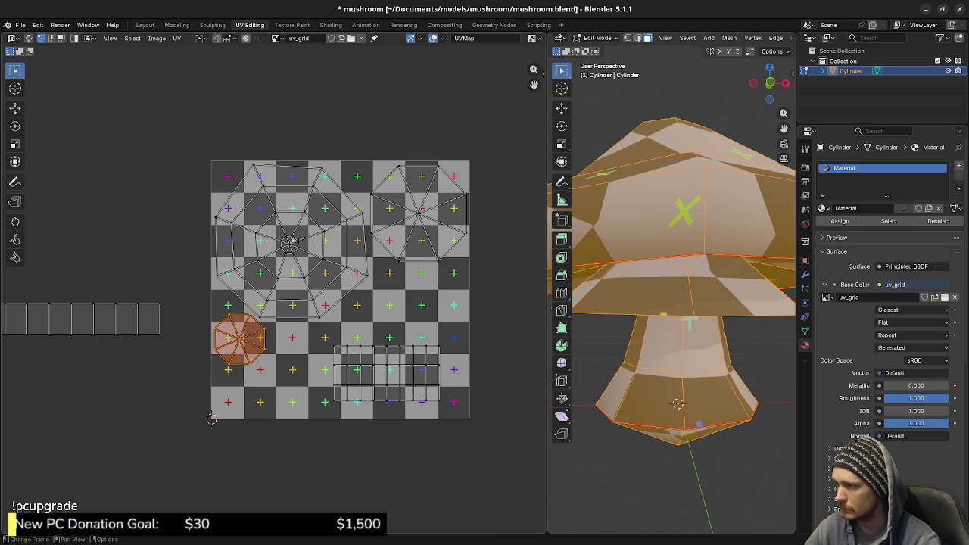
{"action": "left_click_drag", "start_coordinate": [324, 432], "coordinate": [452, 340]}
{"action": "key", "text": "g"}
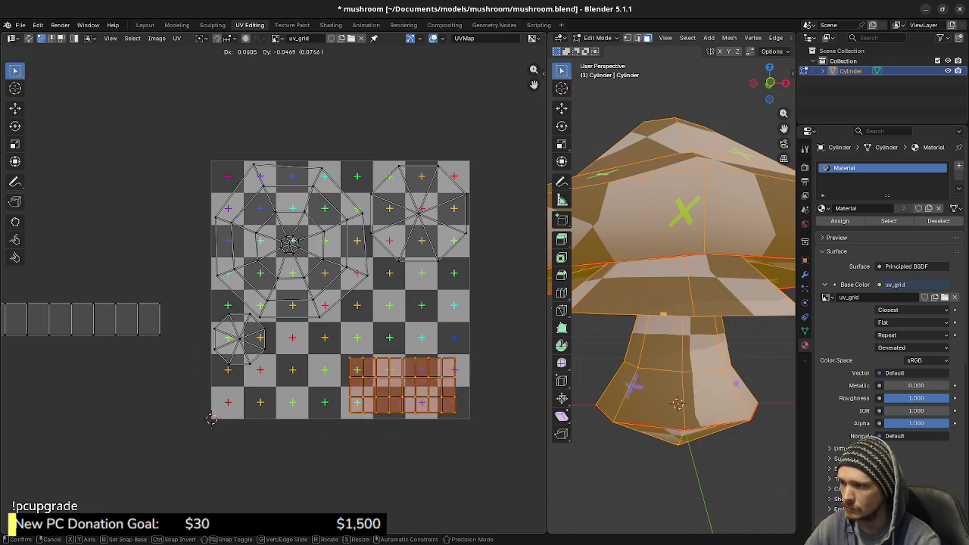
{"action": "key", "text": "s"}
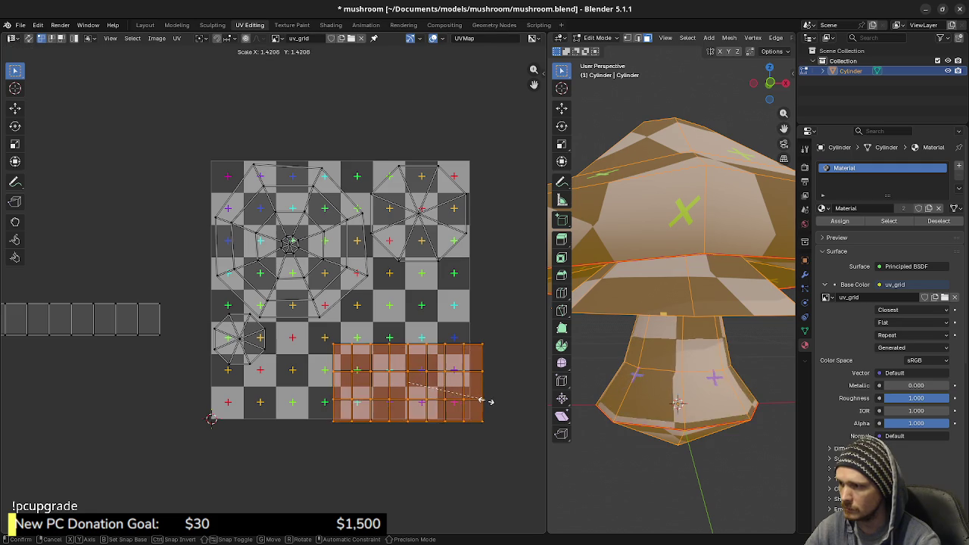
{"action": "key", "text": "g"}
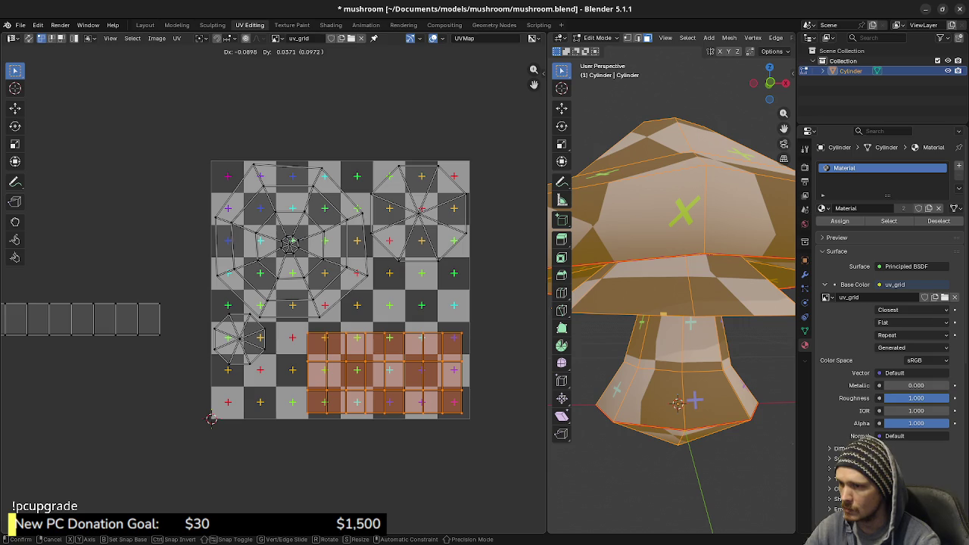
{"action": "key", "text": "Return"}
- Narrow the stem island along X and set it below the texture square
{"action": "key", "text": "s"}
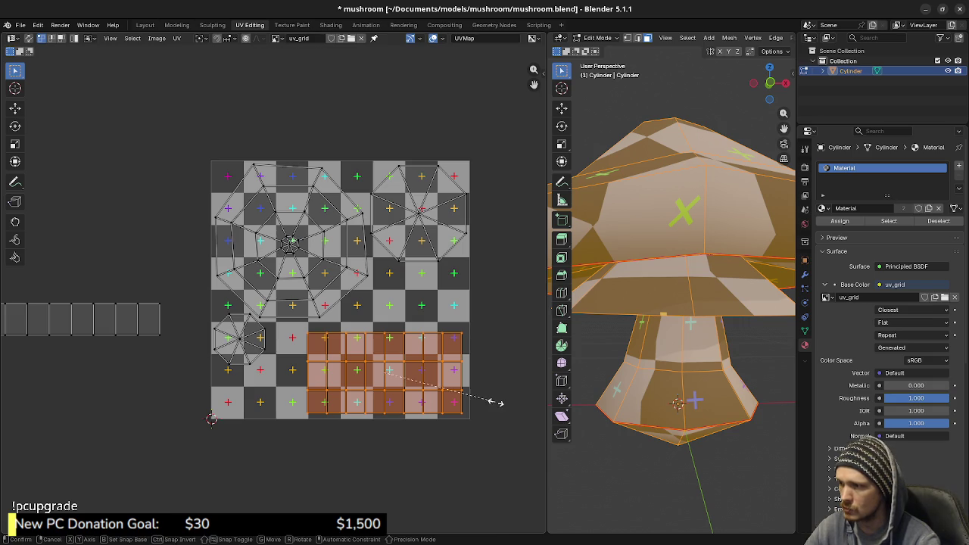
{"action": "key", "text": "x"}
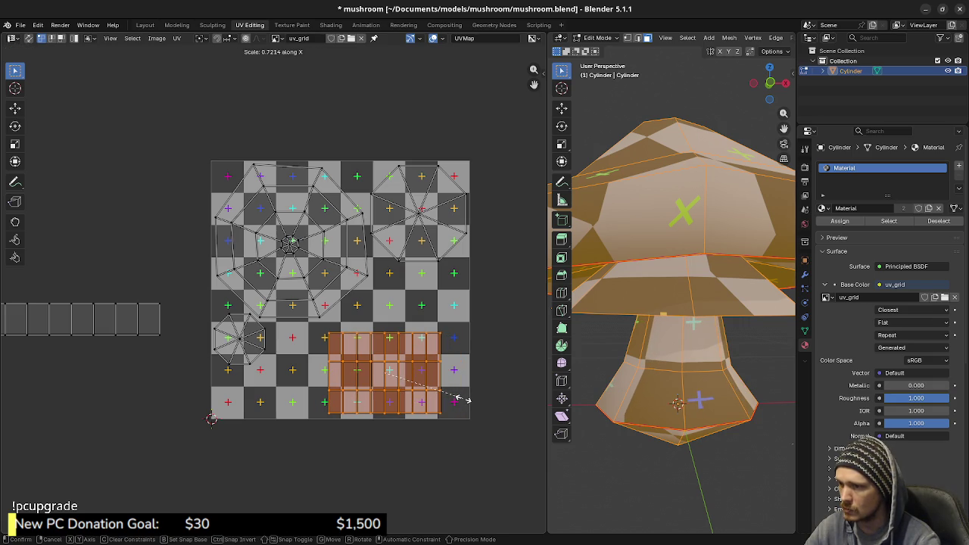
{"action": "key", "text": "Return"}
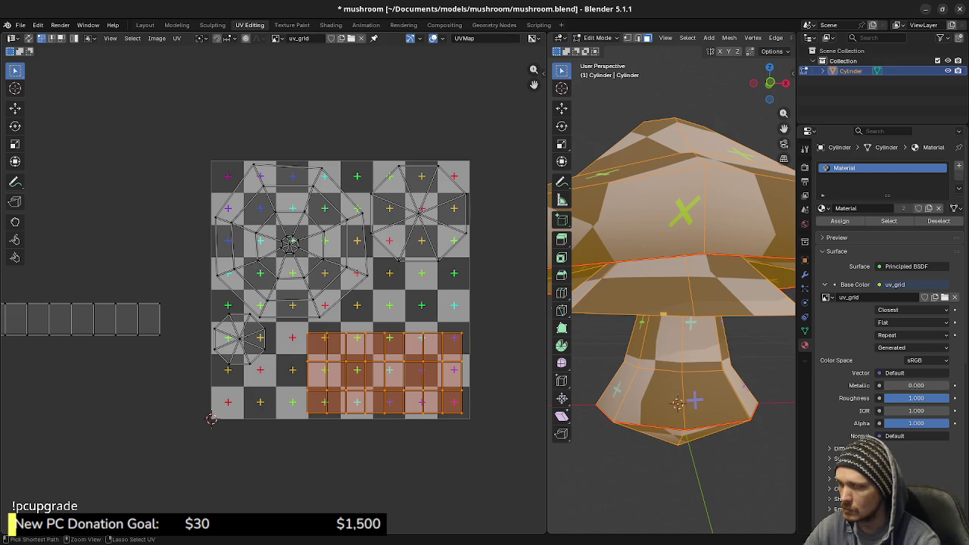
{"action": "key", "text": "ctrl+z"}
{"action": "key", "text": "ctrl+shift+z"}
{"action": "key", "text": "g"}
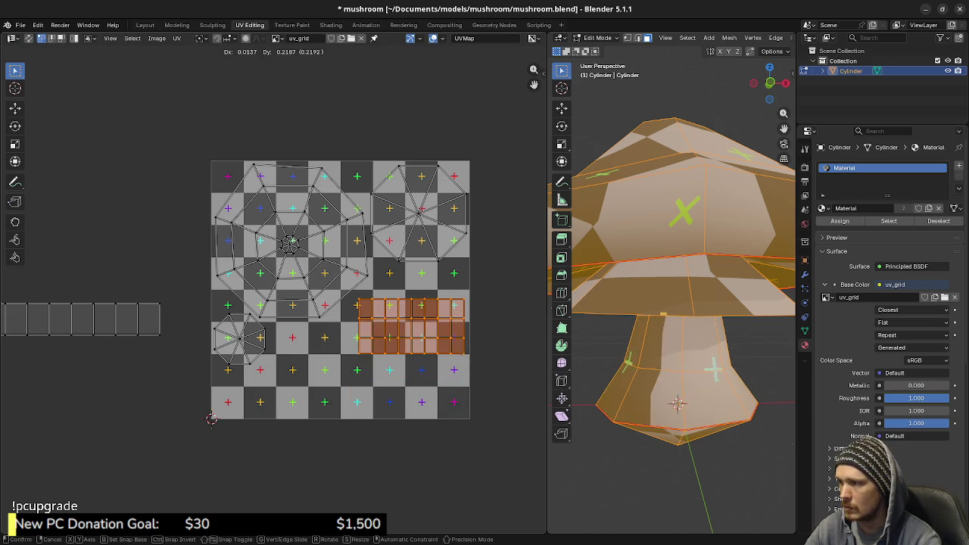
{"action": "key", "text": "Return"}
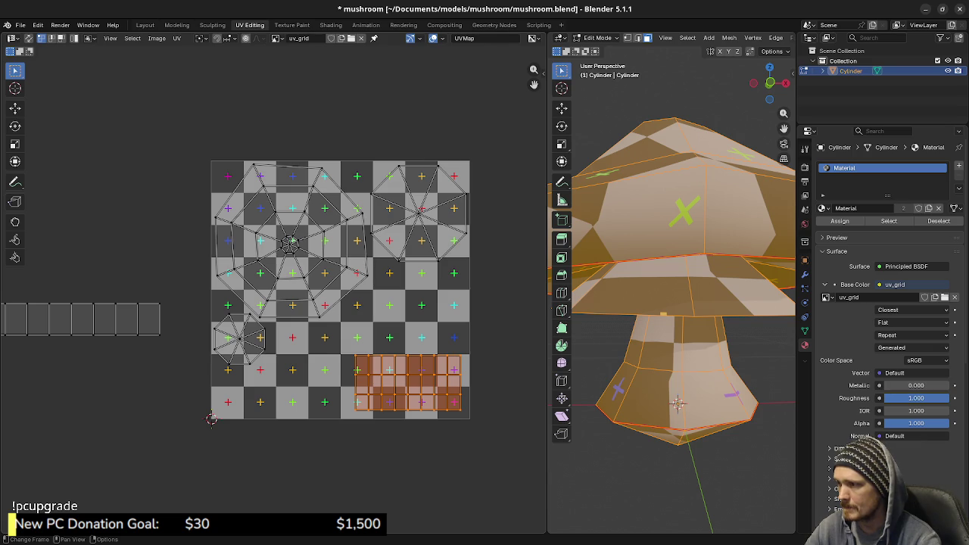
{"action": "key", "text": "ctrl+z"}
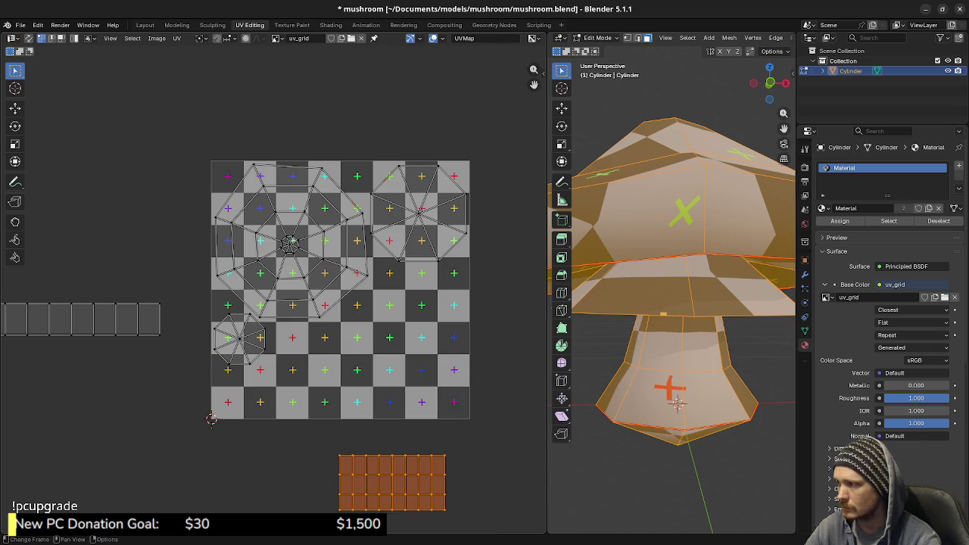
{"action": "key", "text": "ctrl+z"}
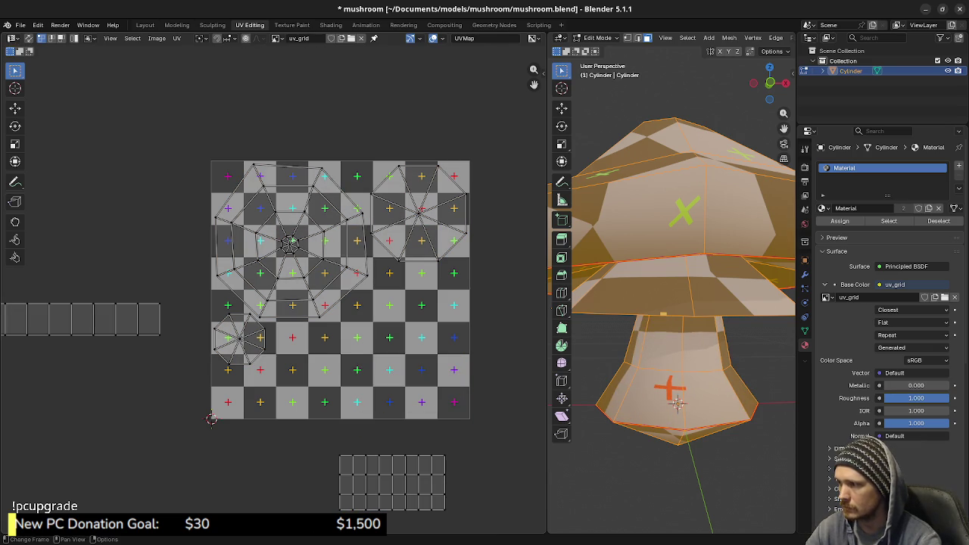
- Scale the long strip island to span the texture width along the bottom row
{"action": "left_click_drag", "start_coordinate": [239, 336], "coordinate": [162, 440]}
{"action": "key", "text": "alt+a"}
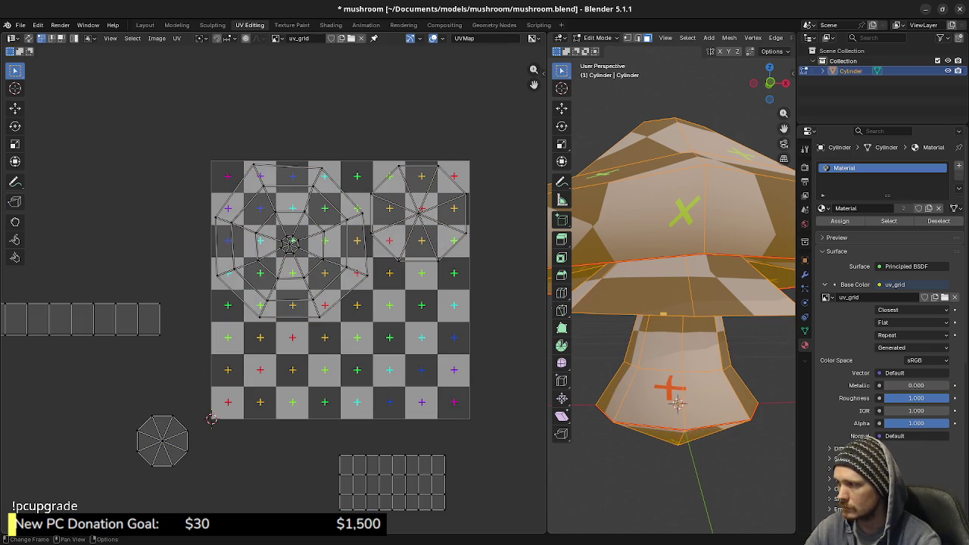
{"action": "mouse_move", "coordinate": [83, 320]}
{"action": "left_mouse_down"}
{"action": "mouse_move", "coordinate": [311, 340]}
{"action": "mouse_move", "coordinate": [348, 384]}
{"action": "left_mouse_up"}
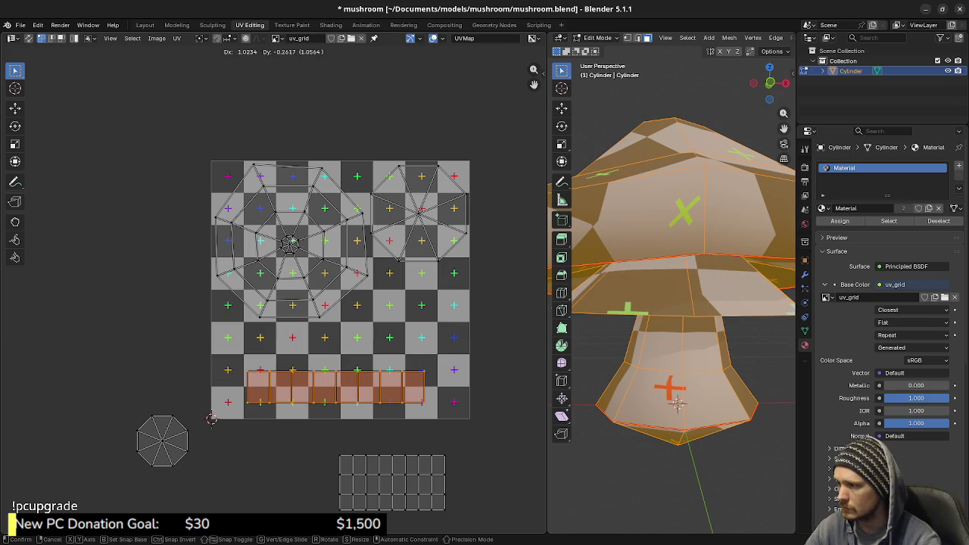
{"action": "key", "text": "s"}
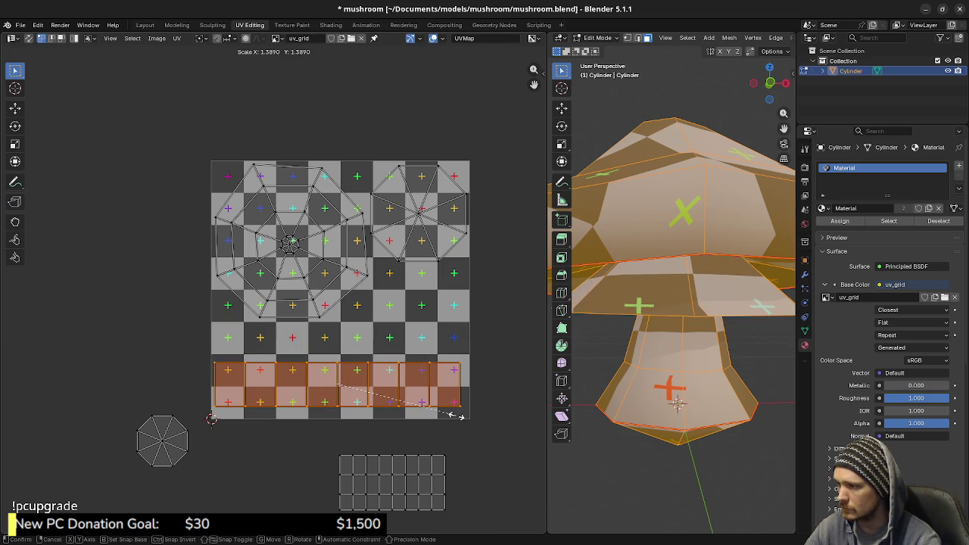
{"action": "left_click", "coordinate": [458, 415]}
{"action": "key", "text": "g"}
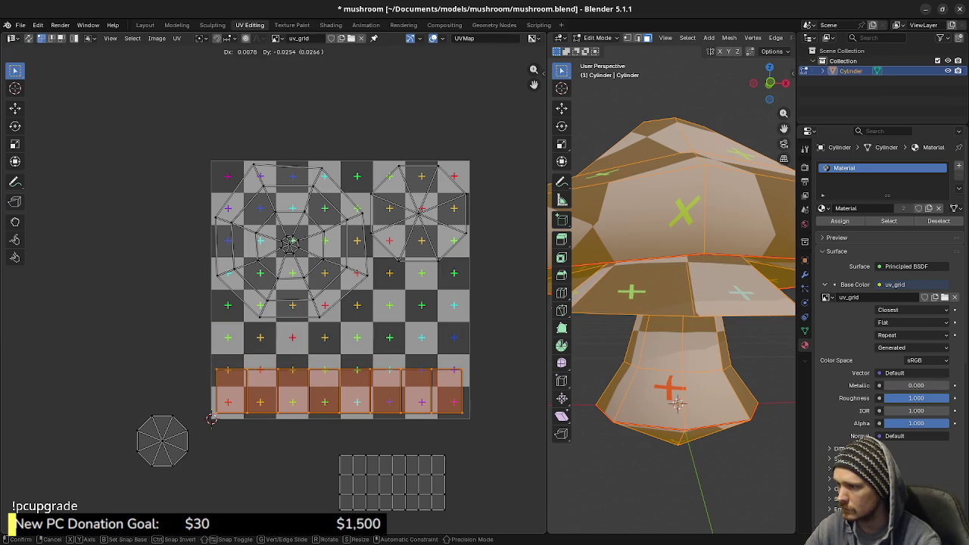
{"action": "left_click", "coordinate": [464, 422]}
{"action": "key", "text": "s"}
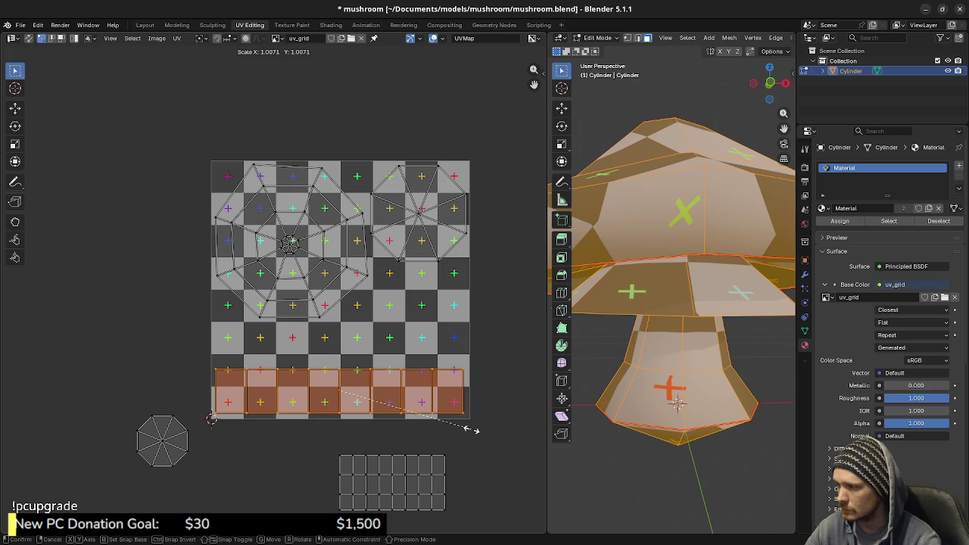
{"action": "left_click", "coordinate": [474, 429]}
{"action": "key", "text": "g"}
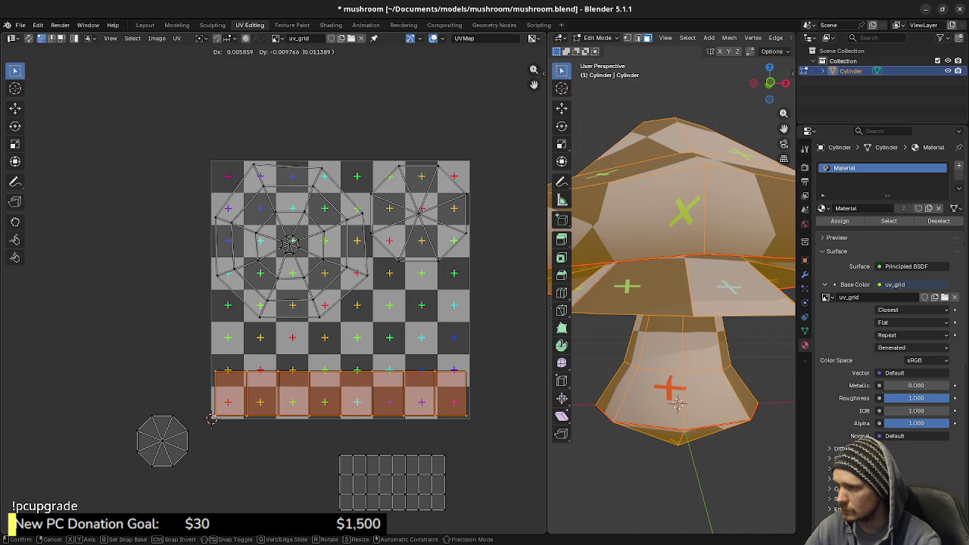
{"action": "left_click", "coordinate": [211, 419]}
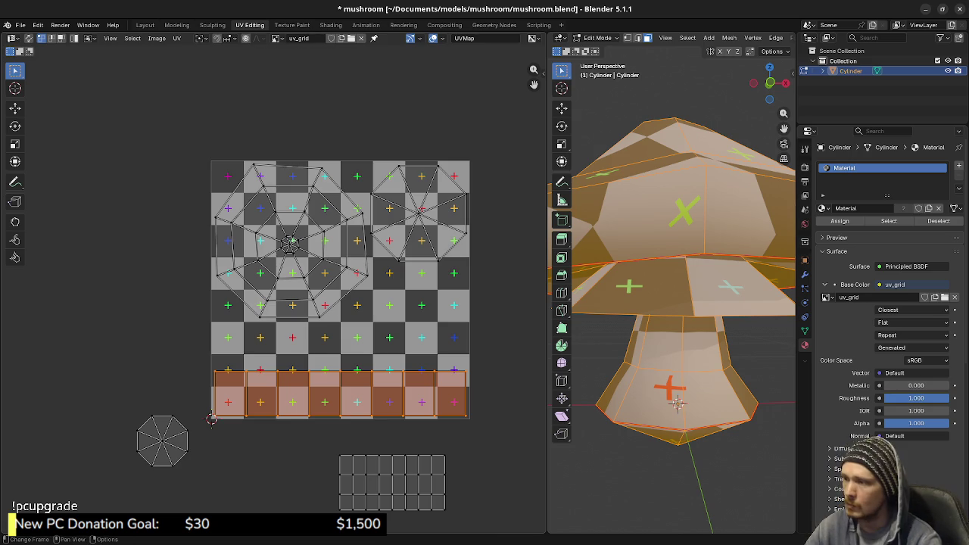
- Move the small octagon island onto the texture square's left edge
{"action": "key", "text": "a"}
{"action": "key", "text": "alt+a"}
{"action": "key", "text": "b"}
{"action": "left_click_drag", "start_coordinate": [227, 400], "coordinate": [144, 471]}
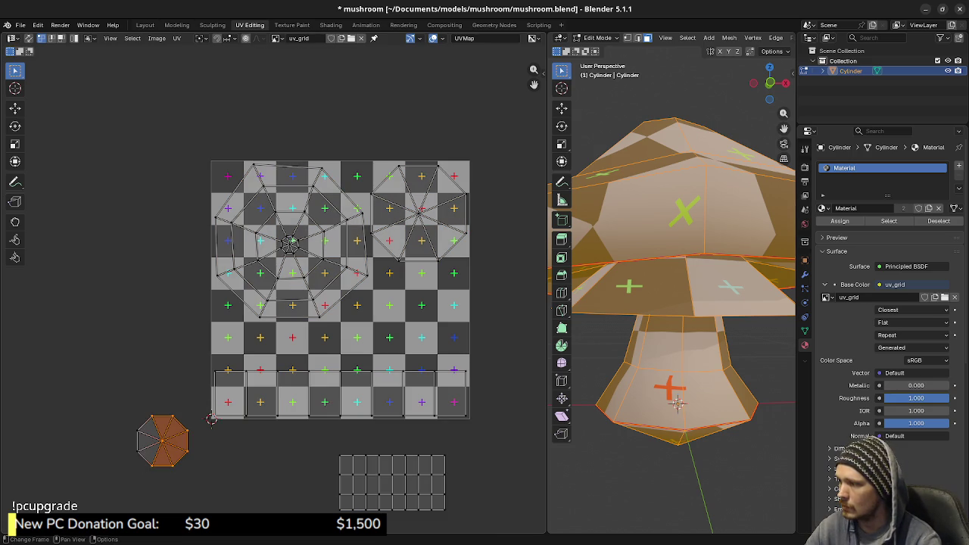
{"action": "left_click_drag", "start_coordinate": [209, 389], "coordinate": [115, 474]}
{"action": "key", "text": "g"}
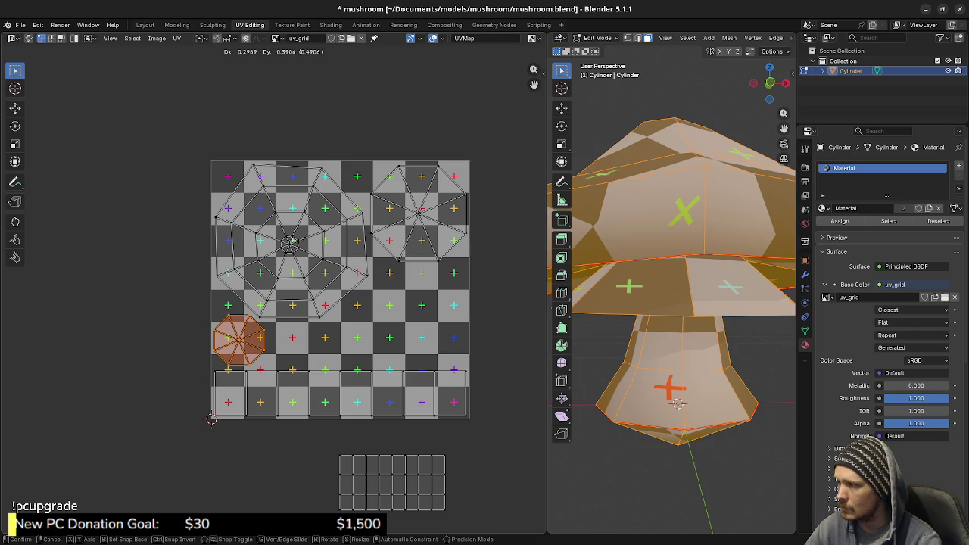
{"action": "key", "text": "Return"}
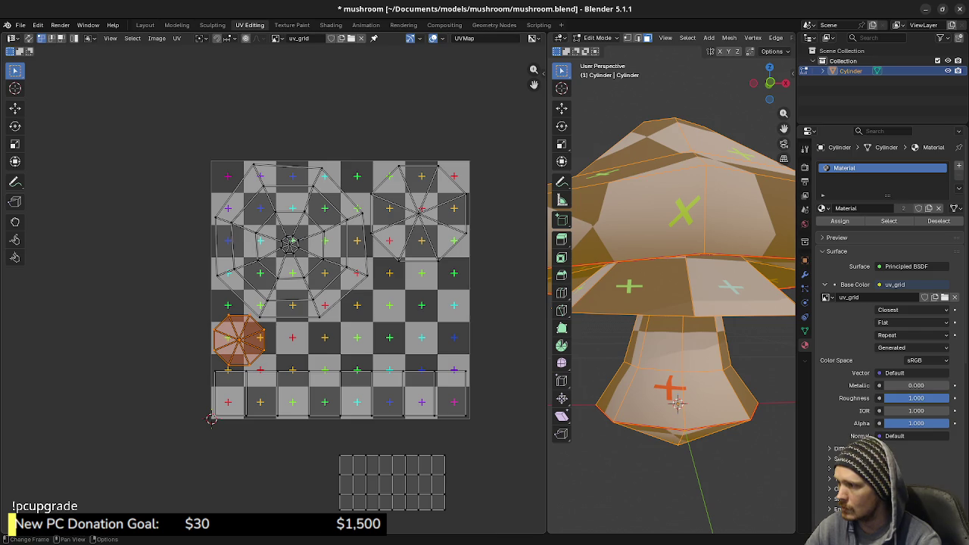
- Bring the rectangular stem island up onto the grid, slightly enlarged, at right
{"action": "left_click_drag", "start_coordinate": [302, 441], "coordinate": [489, 528]}
{"action": "key", "text": "g"}
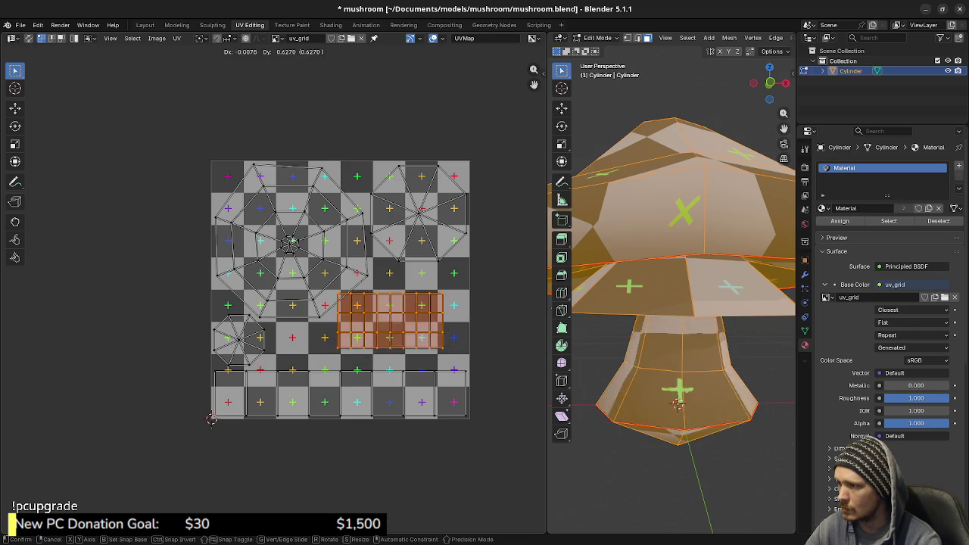
{"action": "key", "text": "s"}
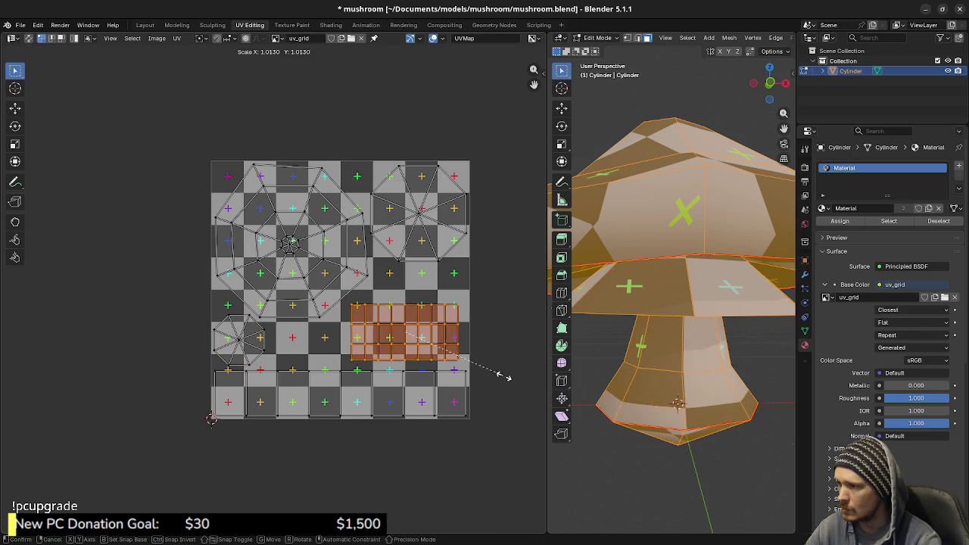
{"action": "left_click", "coordinate": [519, 380]}
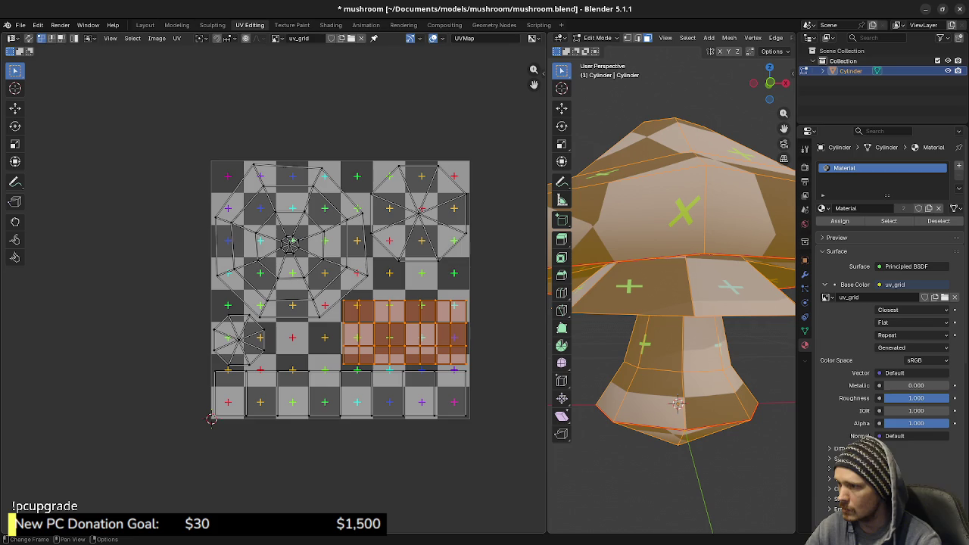
{"action": "key", "text": "g"}
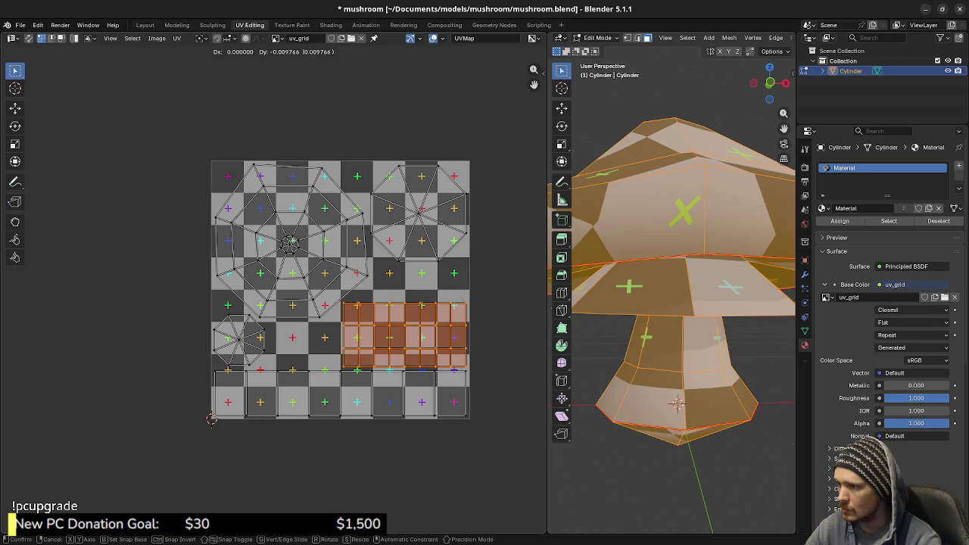
{"action": "key", "text": "Return"}
- Select all UVs to check the packed layout and save mushroom.blend
{"action": "key", "text": "a"}
{"action": "key", "text": "alt+a"}
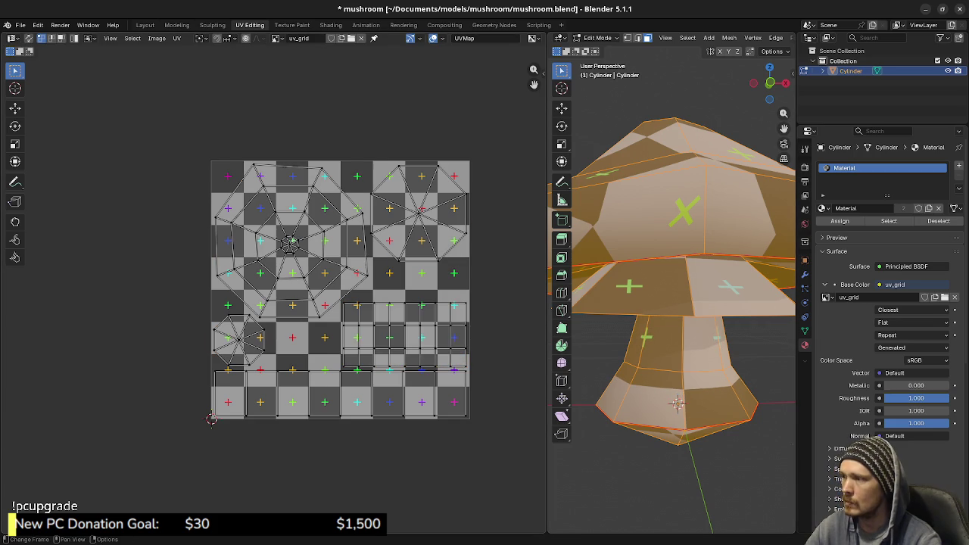
{"action": "scroll", "coordinate": [274, 295], "scroll_direction": "down", "scroll_amount": 2}
{"action": "key", "text": "a"}
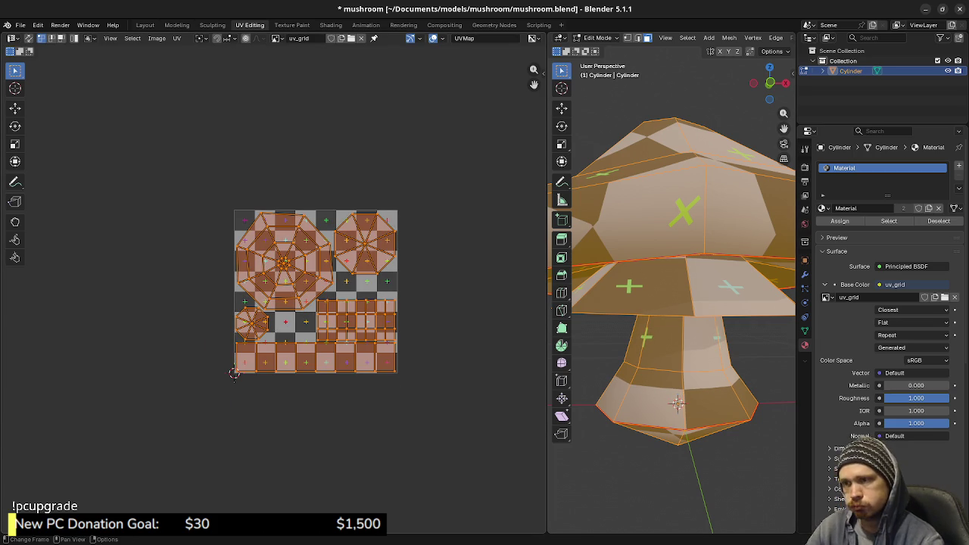
{"action": "middle_click_drag", "start_coordinate": [318, 295], "coordinate": [311, 307]}
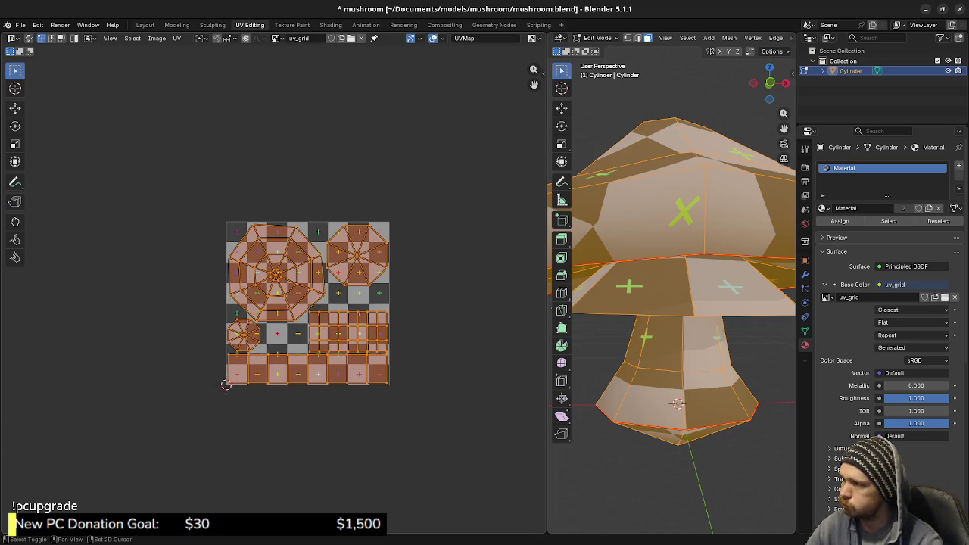
{"action": "scroll", "coordinate": [358, 303], "scroll_direction": "up", "scroll_amount": 2}
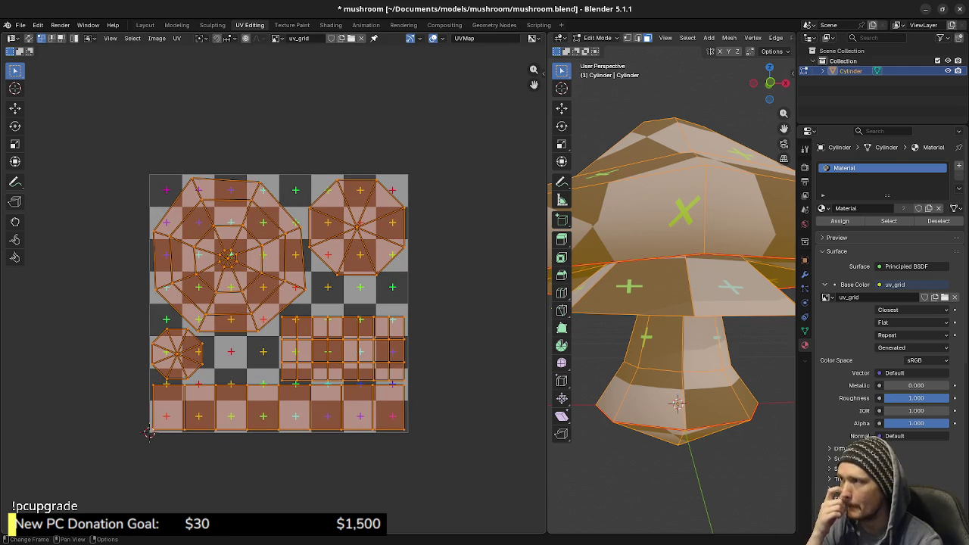
{"action": "key", "text": "ctrl+s"}
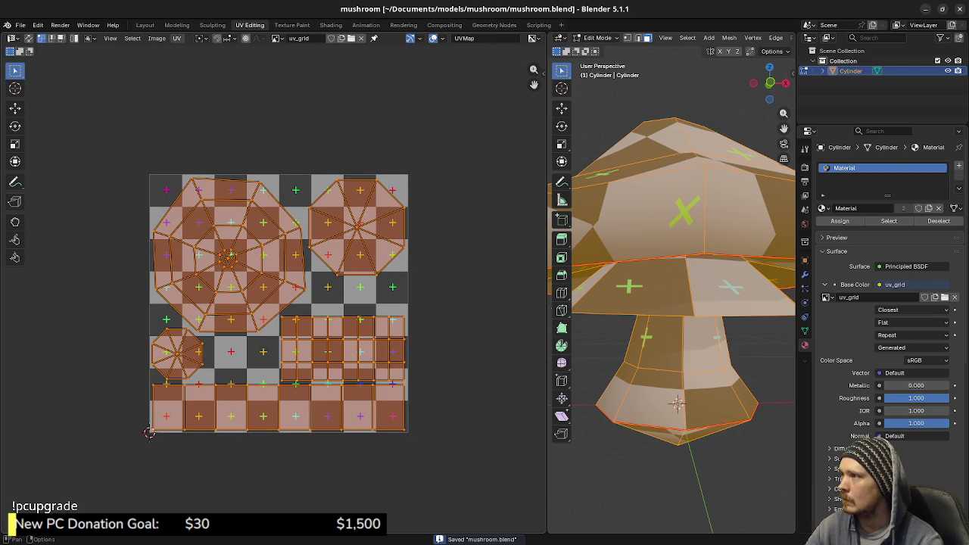
{"action": "left_click", "coordinate": [177, 38]}
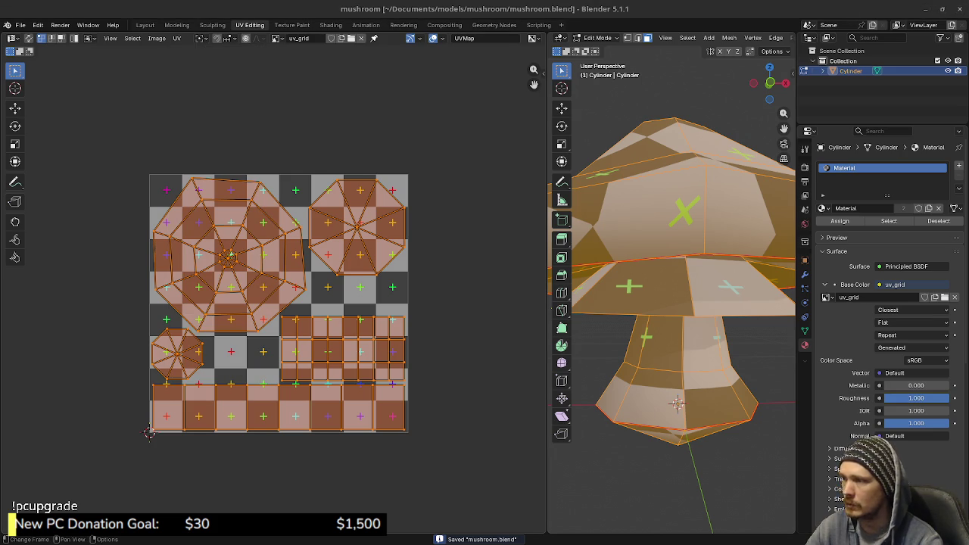
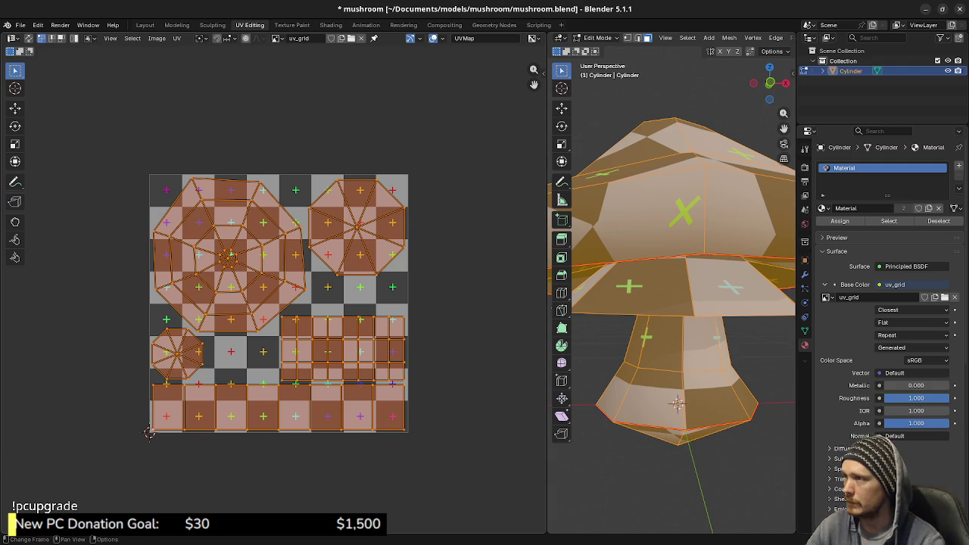
- Save mushroom.blend and switch to Krita, which shows herb.kra
{"action": "key", "text": "ctrl+s"}
{"action": "key", "text": "alt+Tab"}
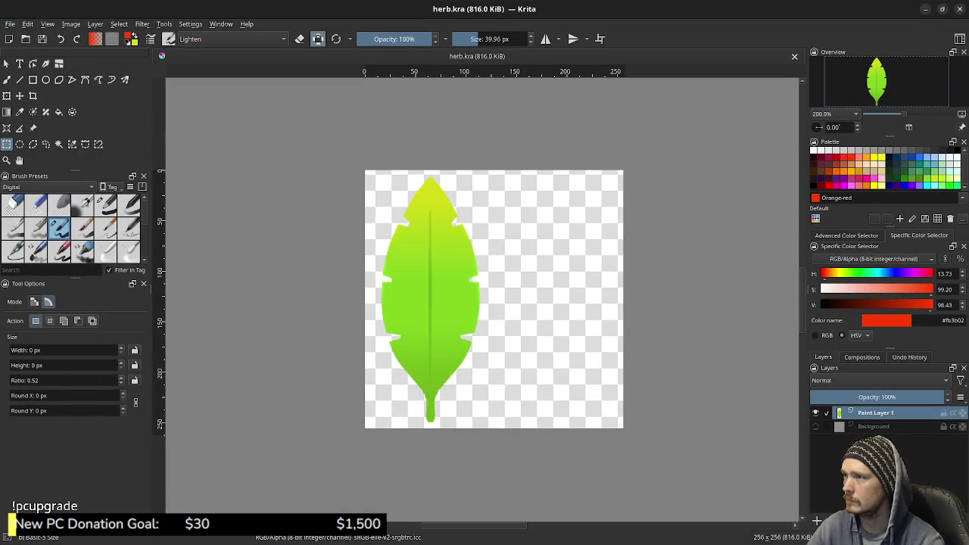
- Open mushroom_uv_layout.png from Documents > models > mushroom in a new tab
{"action": "key", "text": "alt+f"}
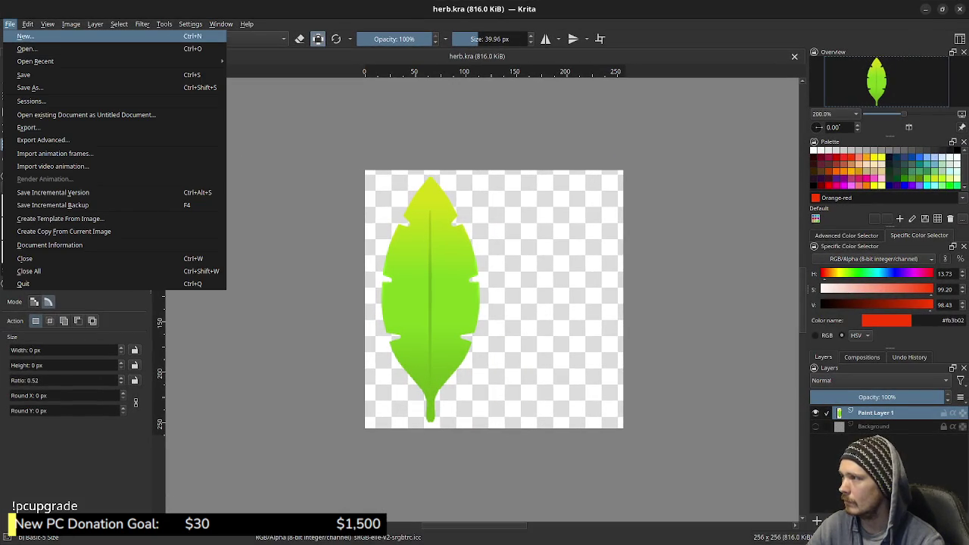
{"action": "key", "text": "Escape"}
{"action": "key", "text": "ctrl+o"}
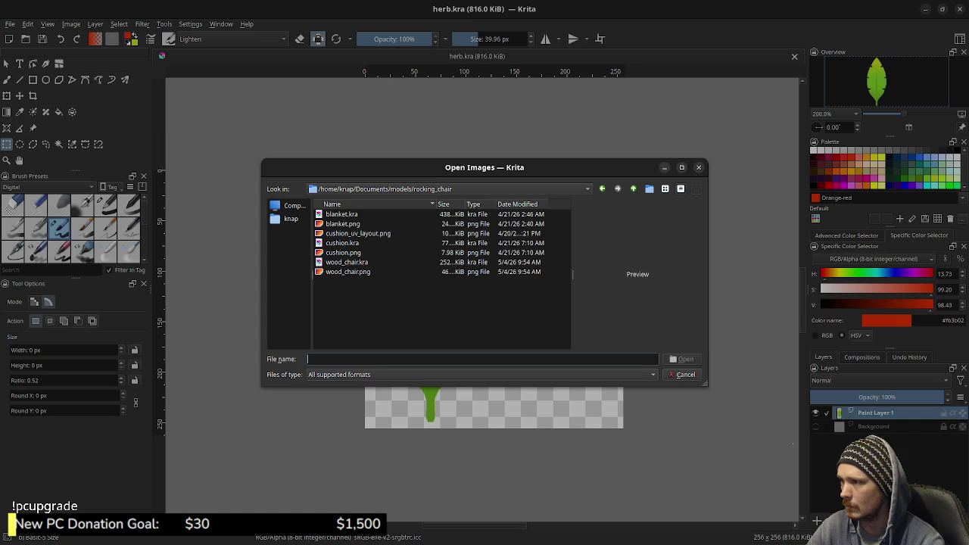
{"action": "key", "text": "BackSpace"}
{"action": "key", "text": "BackSpace"}
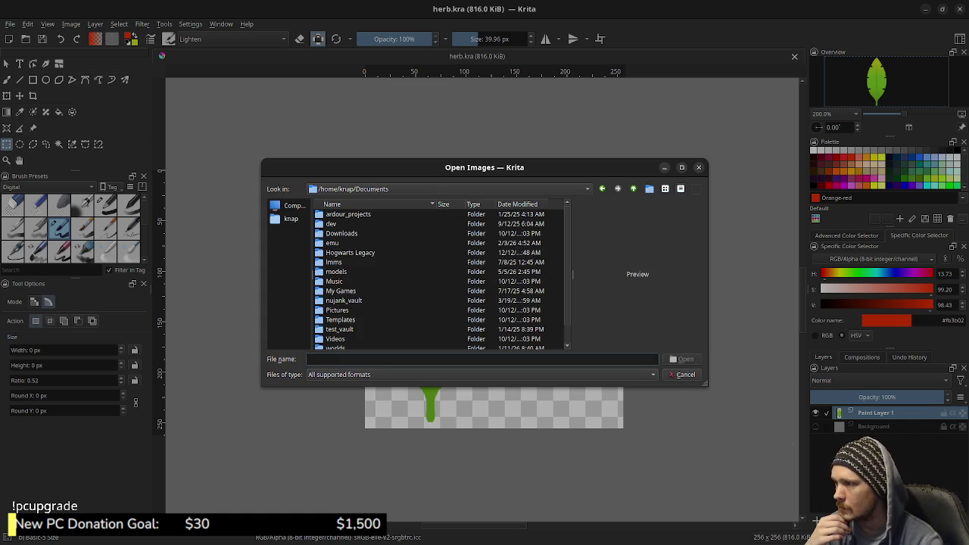
{"action": "scroll", "coordinate": [439, 277], "scroll_direction": "down", "scroll_amount": 1}
{"action": "scroll", "coordinate": [439, 276], "scroll_direction": "up", "scroll_amount": 1}
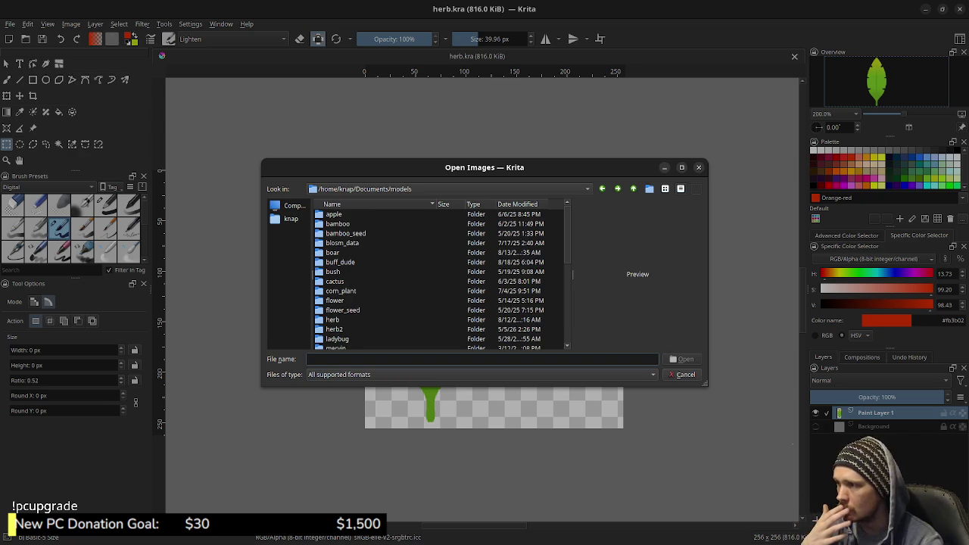
{"action": "scroll", "coordinate": [439, 276], "scroll_direction": "down", "scroll_amount": 1}
{"action": "scroll", "coordinate": [439, 276], "scroll_direction": "down", "scroll_amount": 2}
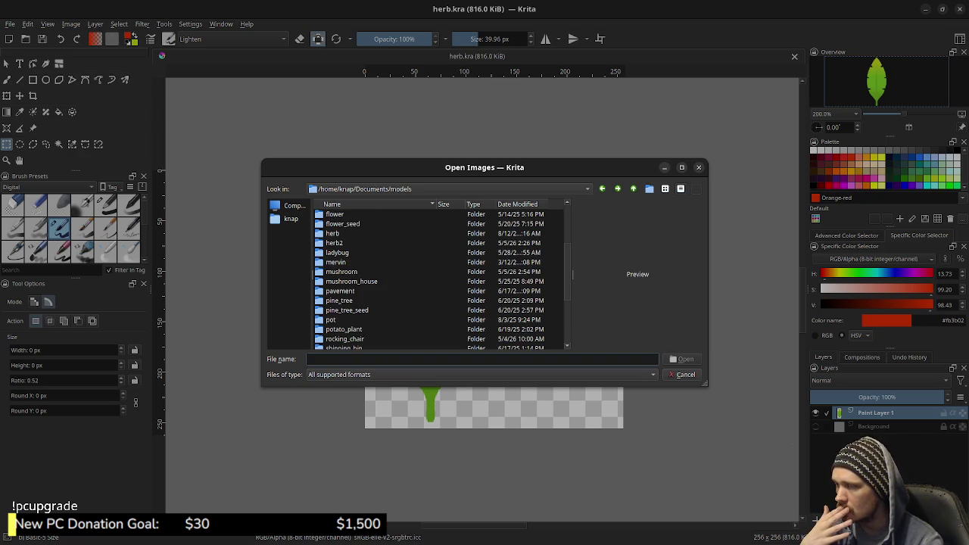
{"action": "double_click", "coordinate": [342, 271]}
{"action": "left_click", "coordinate": [361, 214]}
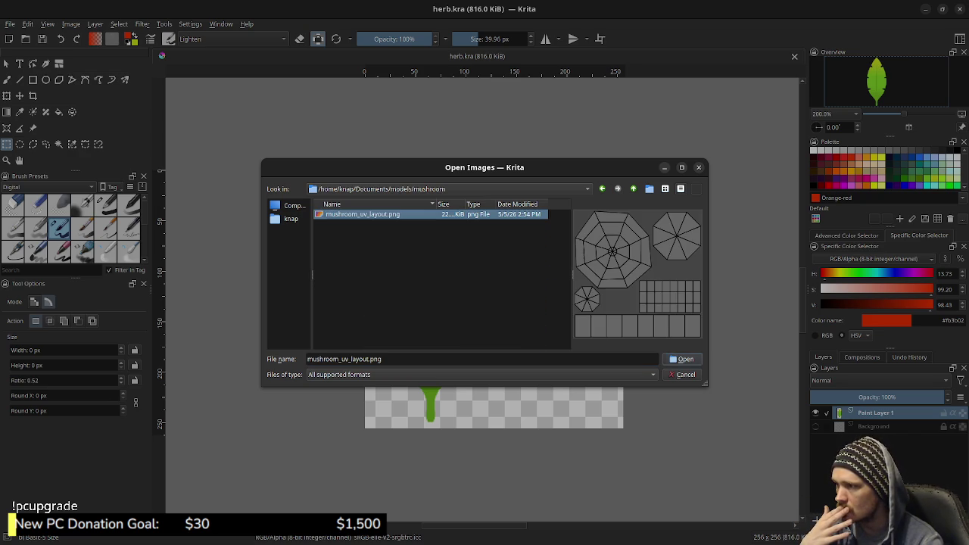
{"action": "left_click", "coordinate": [681, 359]}
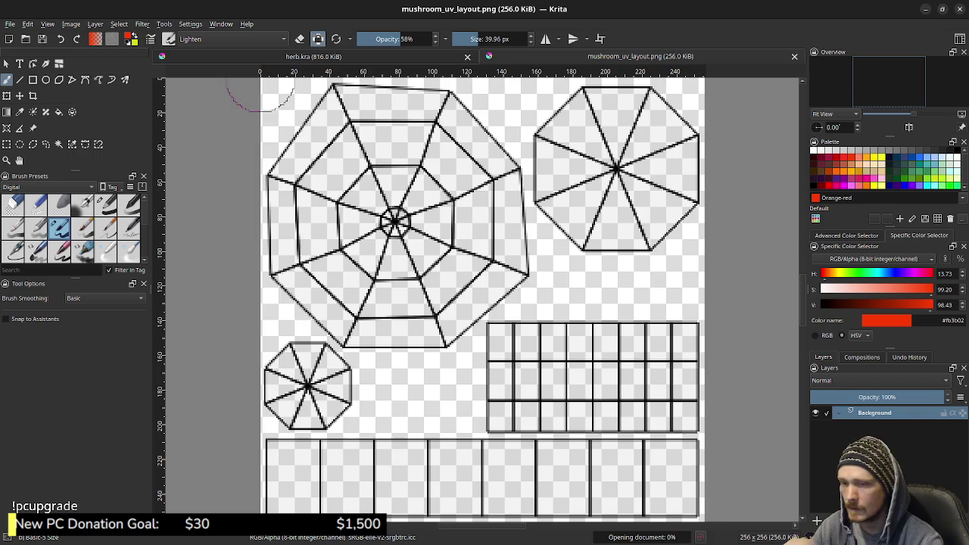
- Add Paint Layer 1 above the Background UV layout
{"action": "key", "text": "Insert"}
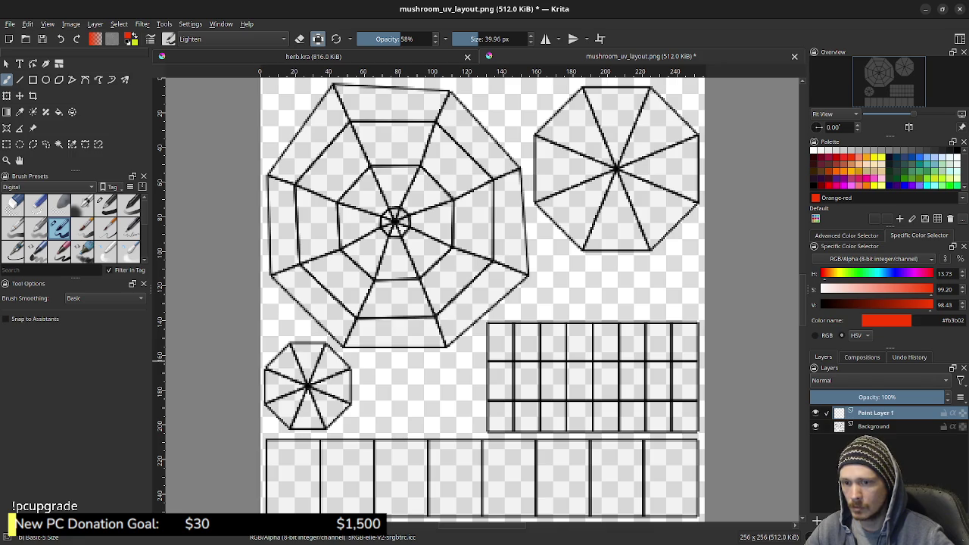
{"action": "key", "text": "ctrl+z"}
{"action": "key", "text": "ctrl+shift+z"}
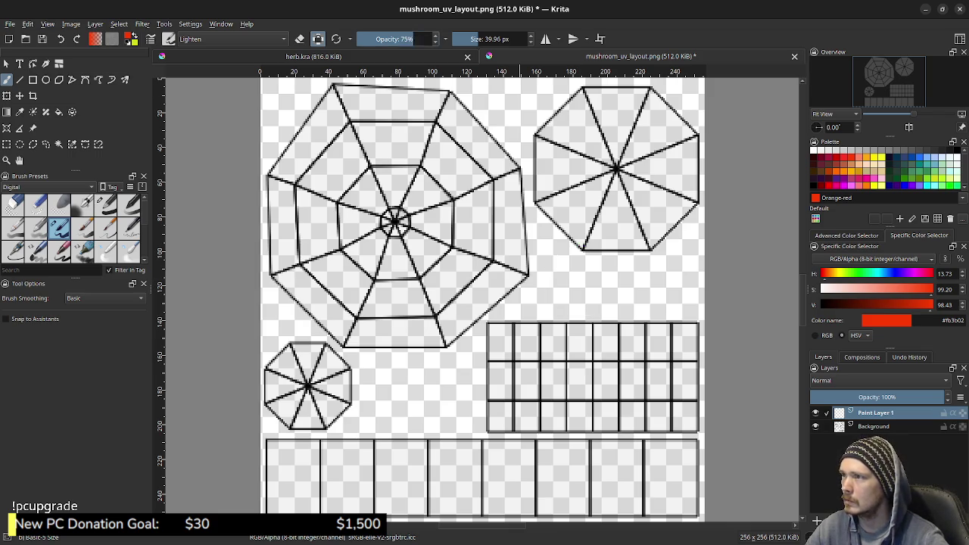
- Set the brush to 100% opacity with Normal blending instead of Lighten
{"action": "left_click_drag", "start_coordinate": [409, 39], "coordinate": [443, 39]}
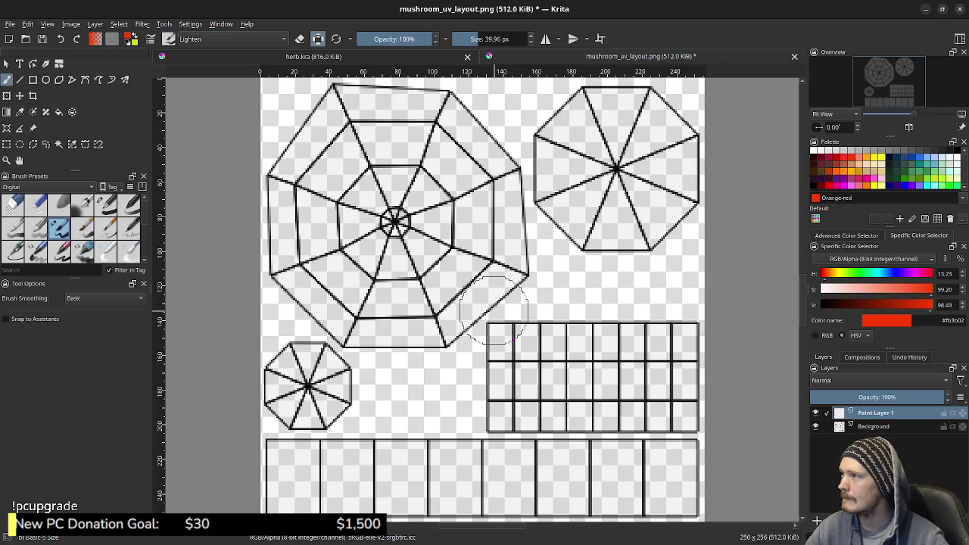
{"action": "left_click", "coordinate": [227, 39]}
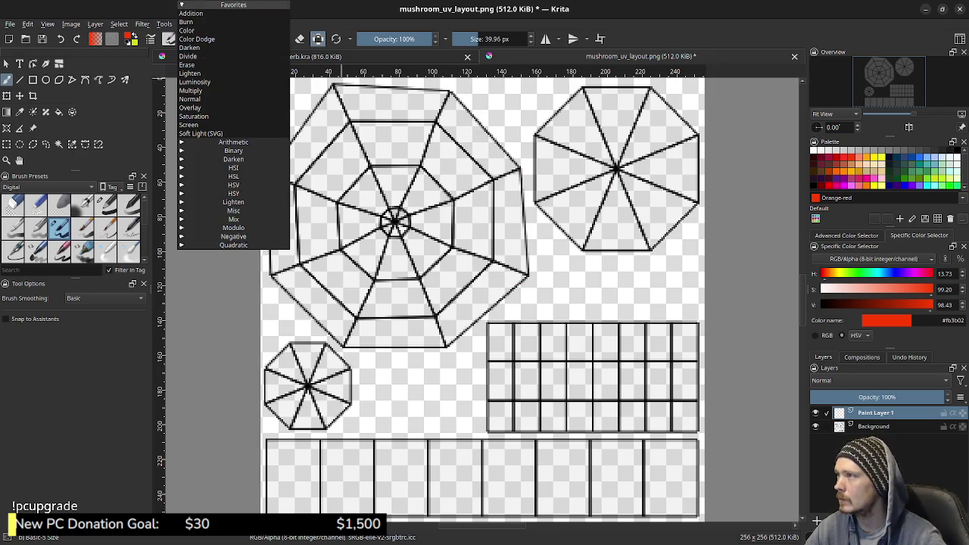
{"action": "left_click", "coordinate": [189, 98]}
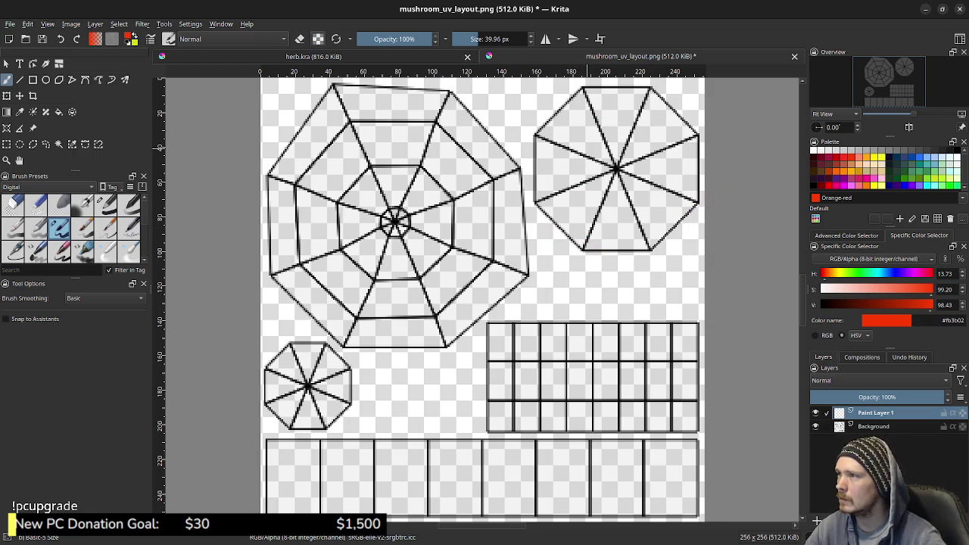
- Paint a violet test stroke on the large octagon, discarding red, pink and salmon tries
{"action": "left_click_drag", "start_coordinate": [515, 273], "coordinate": [541, 281]}
{"action": "key", "text": "ctrl+z"}
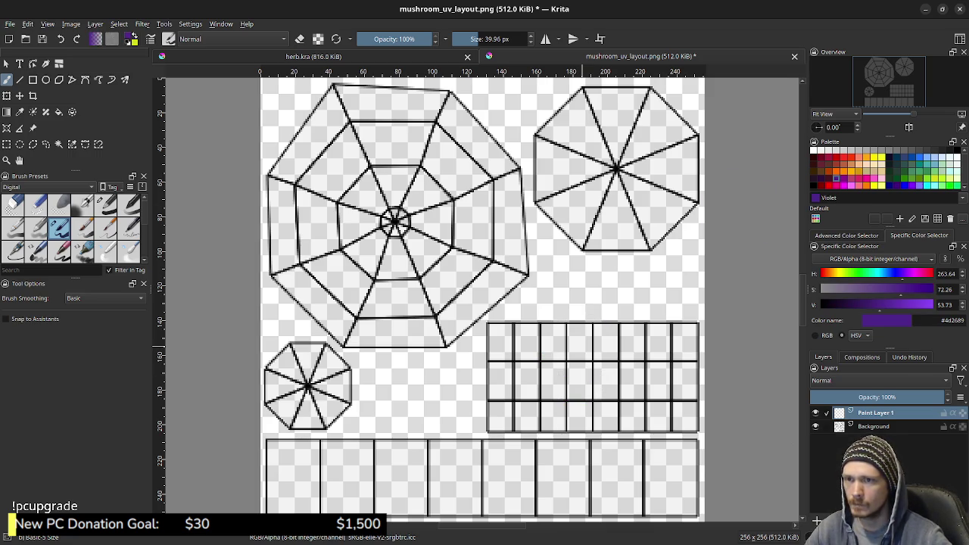
{"action": "left_click_drag", "start_coordinate": [474, 214], "coordinate": [466, 269]}
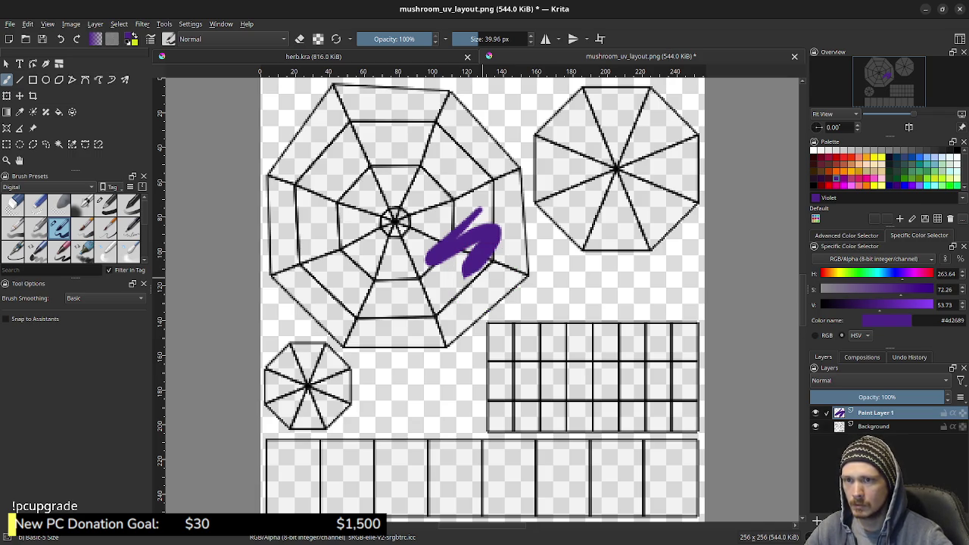
{"action": "key", "text": "x"}
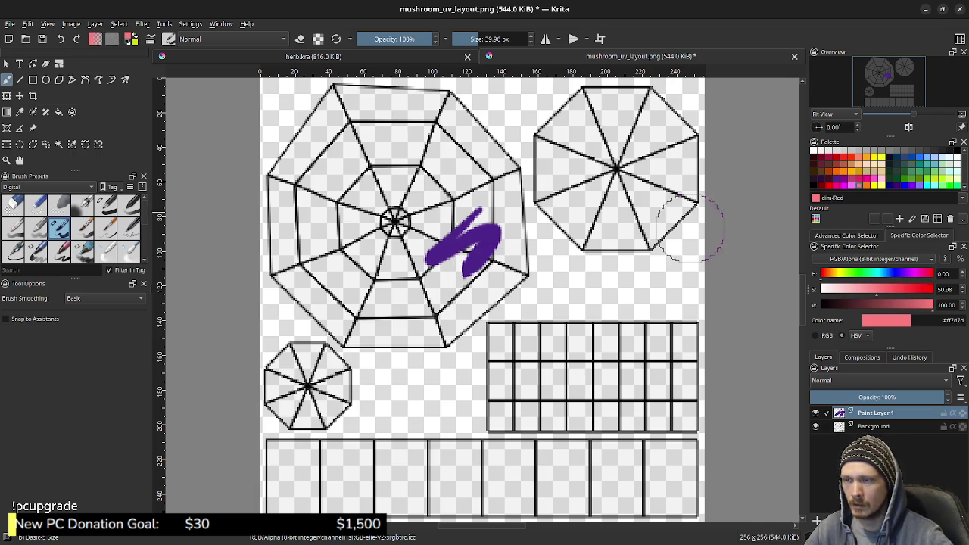
{"action": "left_click_drag", "start_coordinate": [617, 253], "coordinate": [598, 277]}
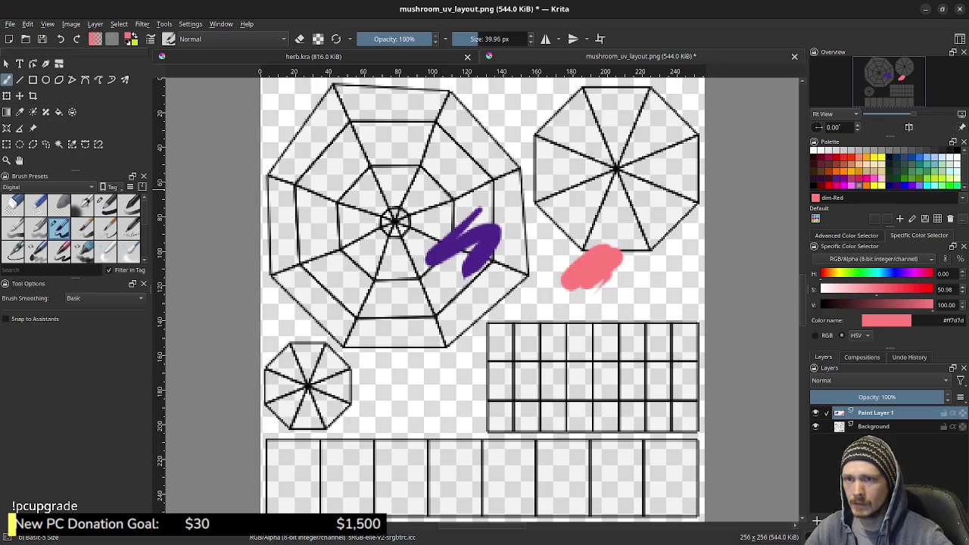
{"action": "key", "text": "ctrl+z"}
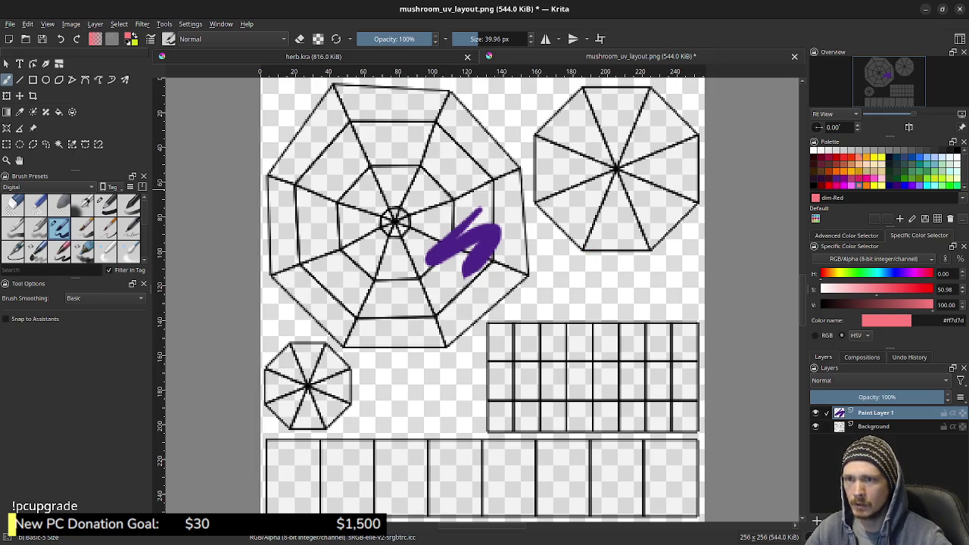
{"action": "left_click_drag", "start_coordinate": [628, 231], "coordinate": [609, 287]}
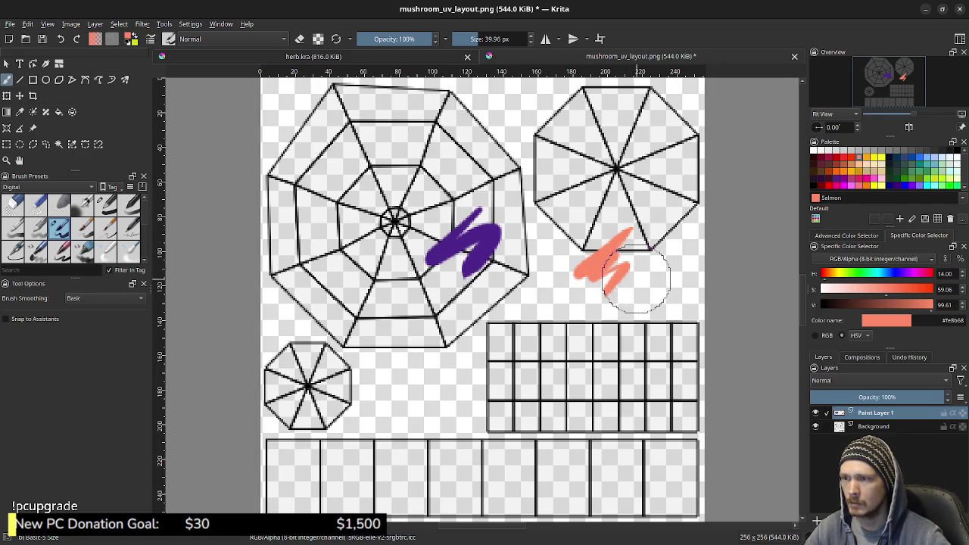
{"action": "key", "text": "ctrl+z"}
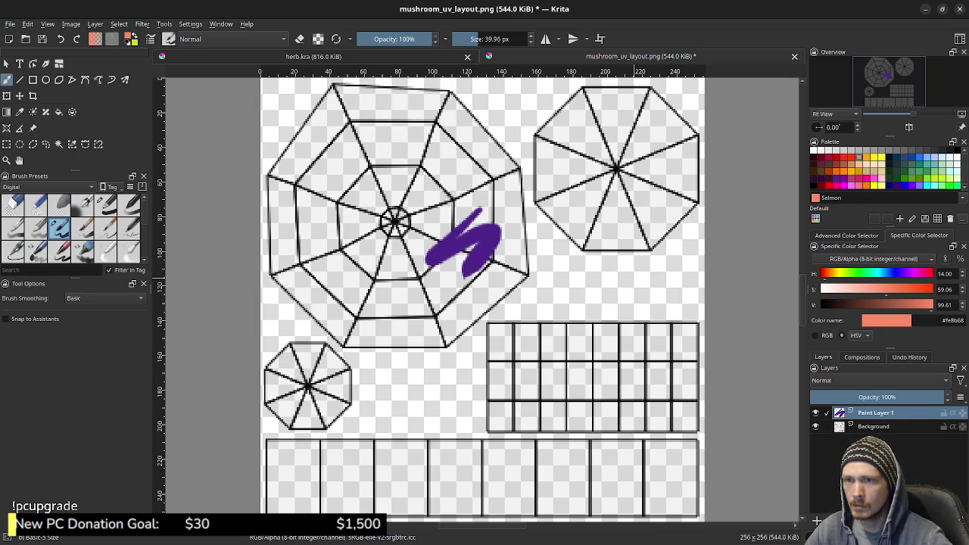
- Add test strokes in tan #c98f5d (darkened Apricot) and Orange #fe8b00
{"action": "left_click", "coordinate": [866, 158]}
{"action": "left_click_drag", "start_coordinate": [586, 241], "coordinate": [584, 270]}
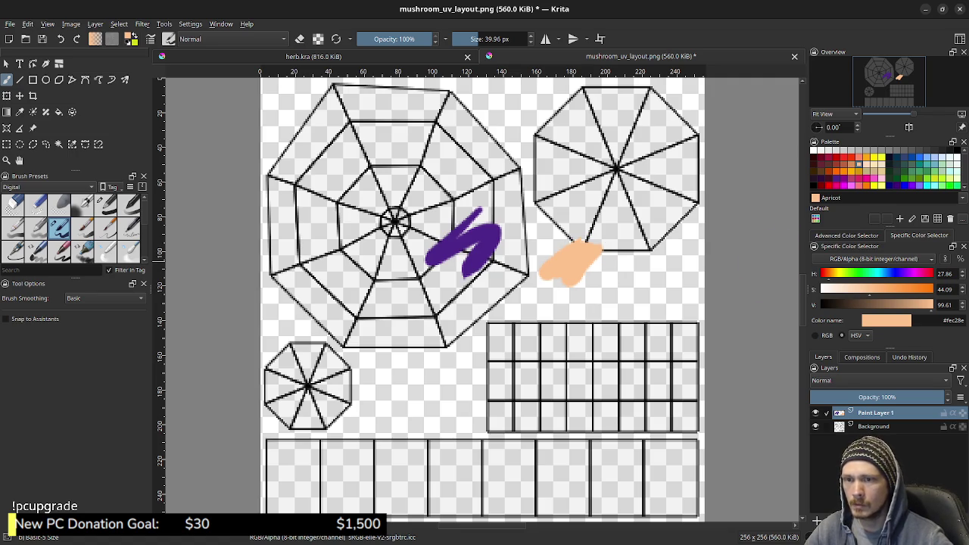
{"action": "left_click_drag", "start_coordinate": [932, 304], "coordinate": [880, 288]}
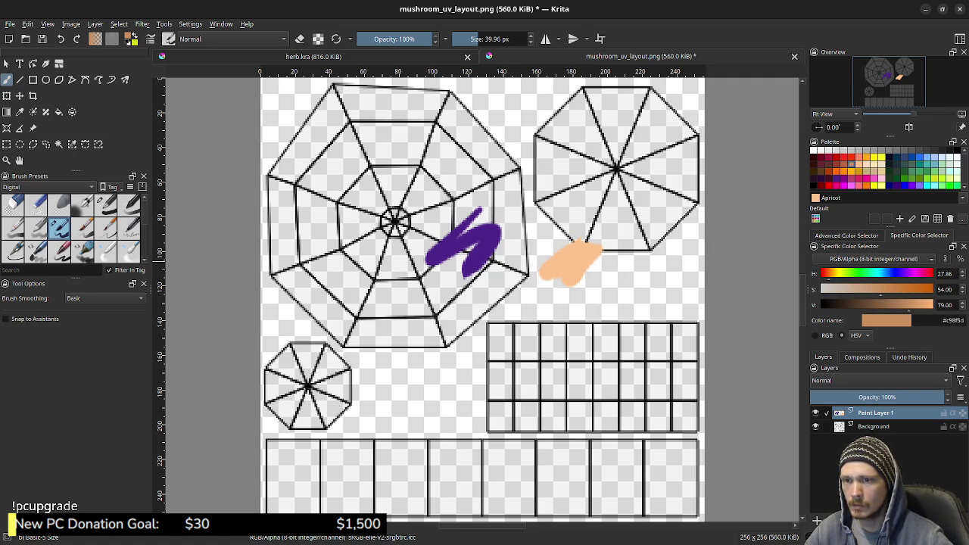
{"action": "mouse_move", "coordinate": [549, 246]}
{"action": "left_mouse_down"}
{"action": "mouse_move", "coordinate": [579, 254]}
{"action": "mouse_move", "coordinate": [556, 261]}
{"action": "mouse_move", "coordinate": [562, 270]}
{"action": "mouse_move", "coordinate": [582, 261]}
{"action": "left_mouse_up"}
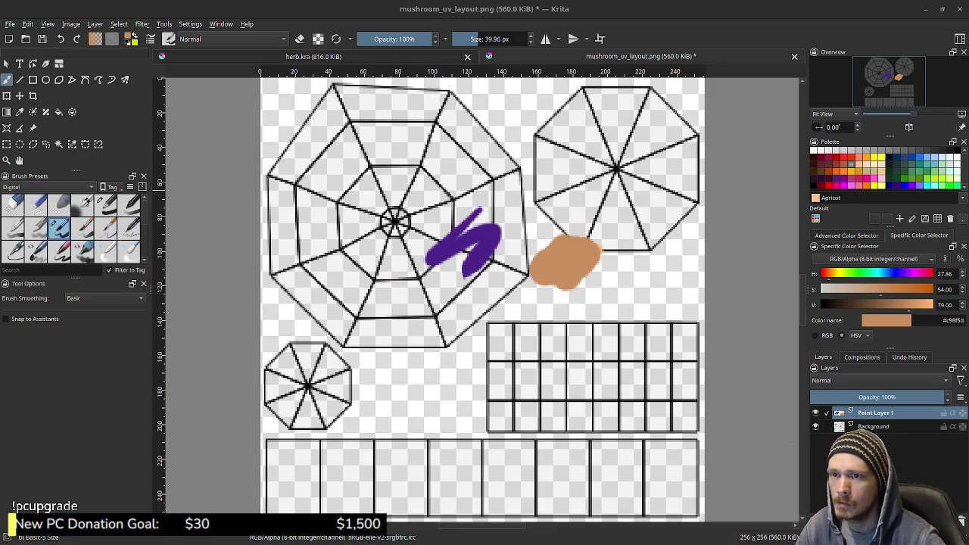
{"action": "left_click", "coordinate": [847, 171]}
{"action": "left_click_drag", "start_coordinate": [523, 168], "coordinate": [579, 181]}
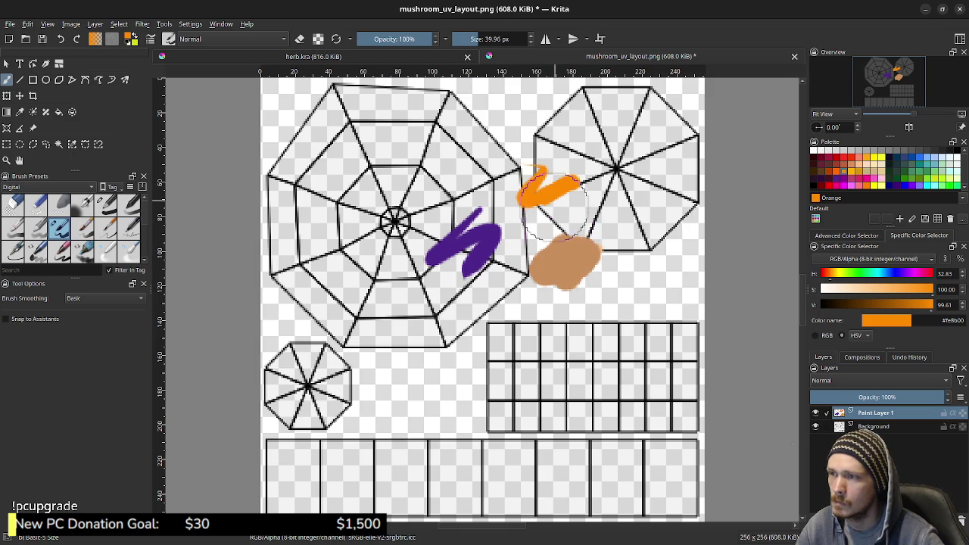
- On a new Paint Layer 2, sample the purple and paint a blob over the cap centre
{"action": "key", "text": "Insert"}
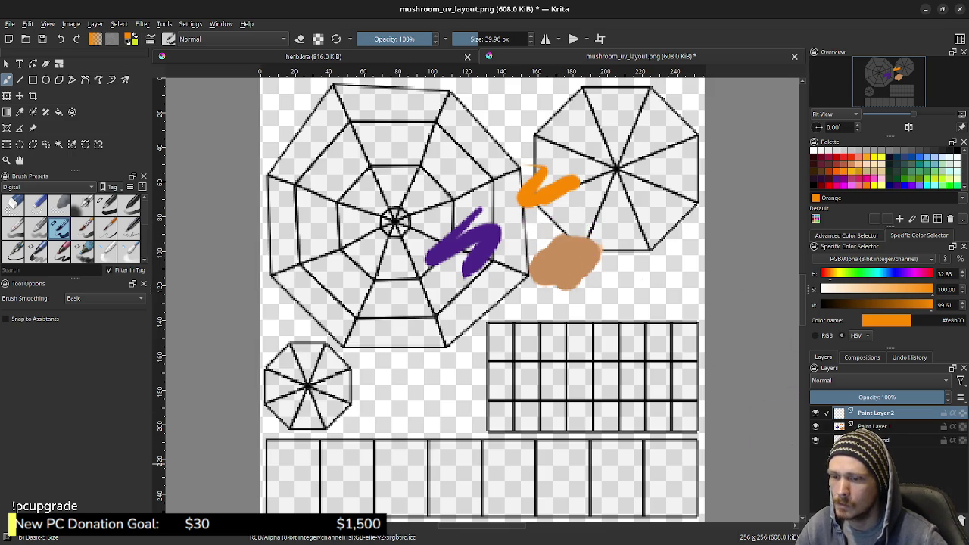
{"action": "left_click", "coordinate": [483, 242], "text": "ctrl"}
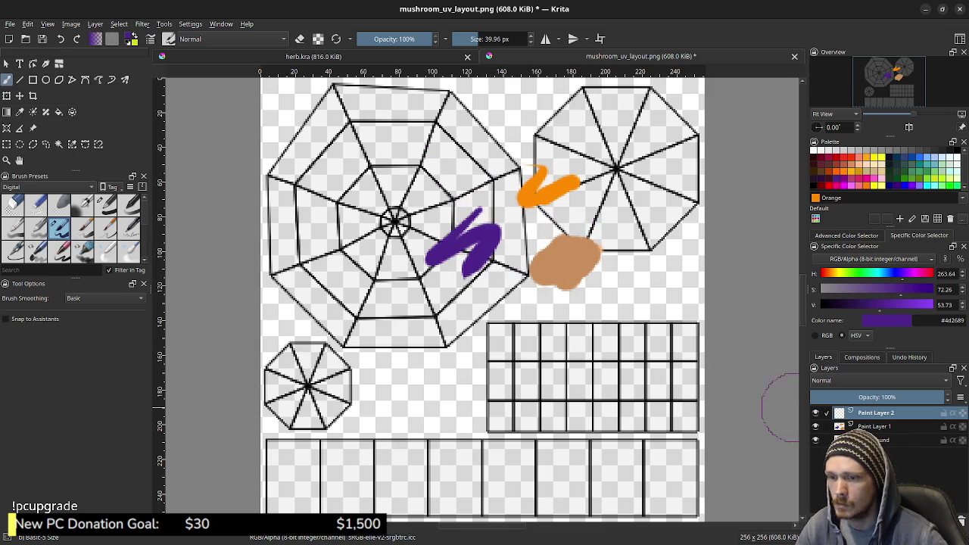
{"action": "left_click", "coordinate": [815, 427]}
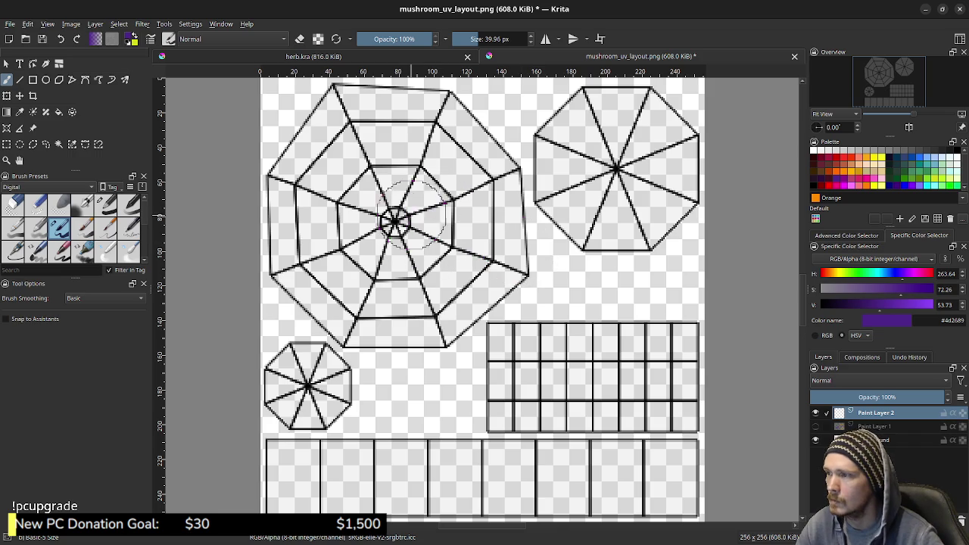
{"action": "mouse_move", "coordinate": [382, 227]}
{"action": "left_mouse_down"}
{"action": "mouse_move", "coordinate": [447, 221]}
{"action": "mouse_move", "coordinate": [458, 191]}
{"action": "left_mouse_up"}
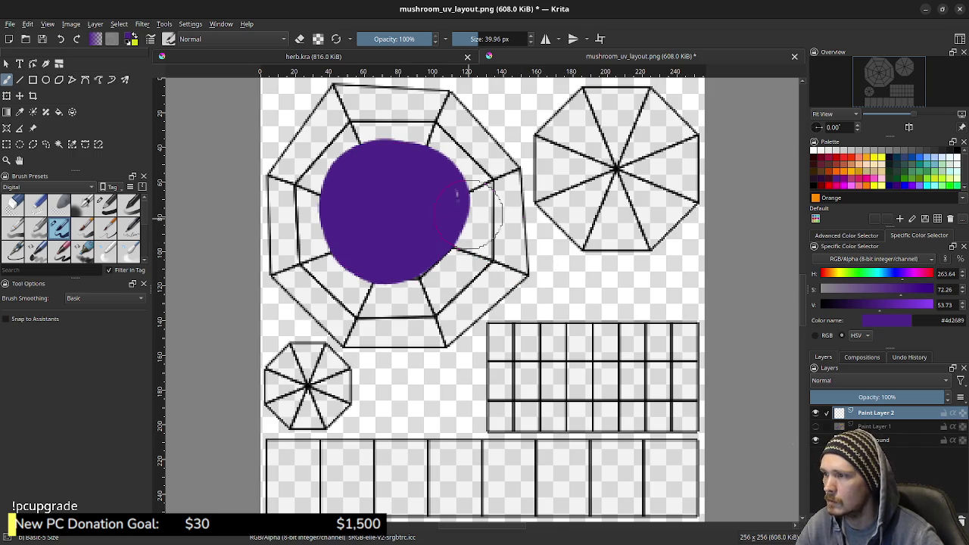
- Set the brush to 100% opacity and Normal blending mode
{"action": "left_click", "coordinate": [106, 204]}
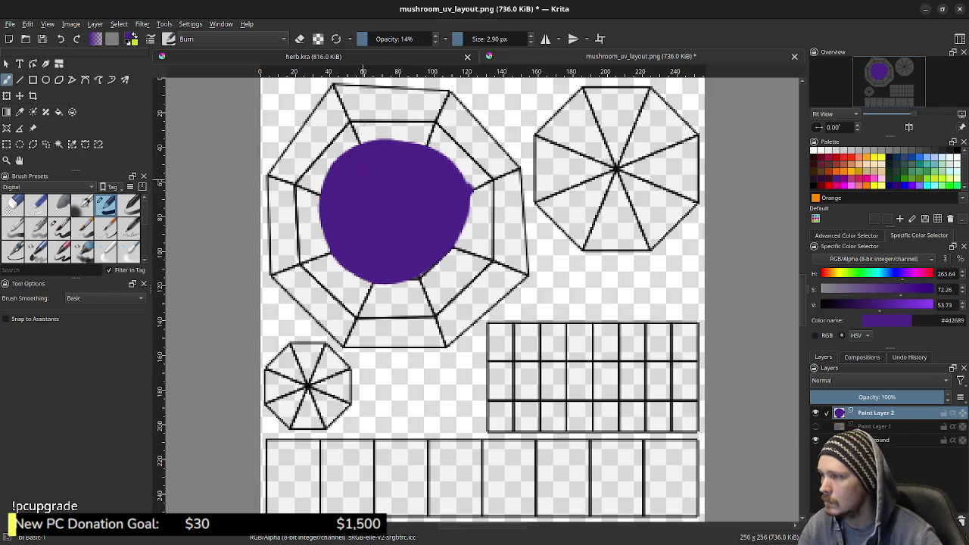
{"action": "left_click", "coordinate": [431, 39]}
{"action": "mouse_move", "coordinate": [413, 261]}
{"action": "left_mouse_down"}
{"action": "mouse_move", "coordinate": [413, 287]}
{"action": "mouse_move", "coordinate": [450, 256]}
{"action": "left_mouse_up"}
{"action": "key", "text": "ctrl+z"}
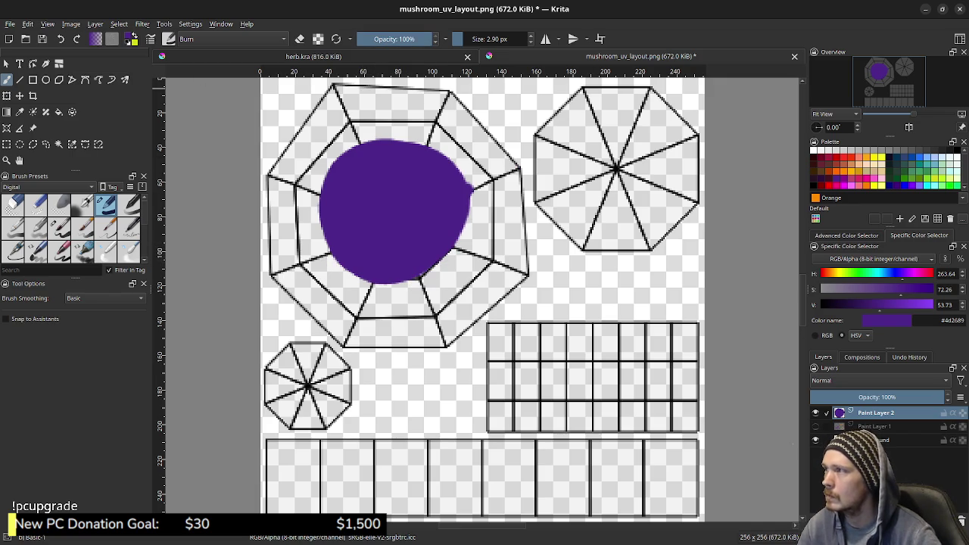
{"action": "left_click", "coordinate": [235, 38]}
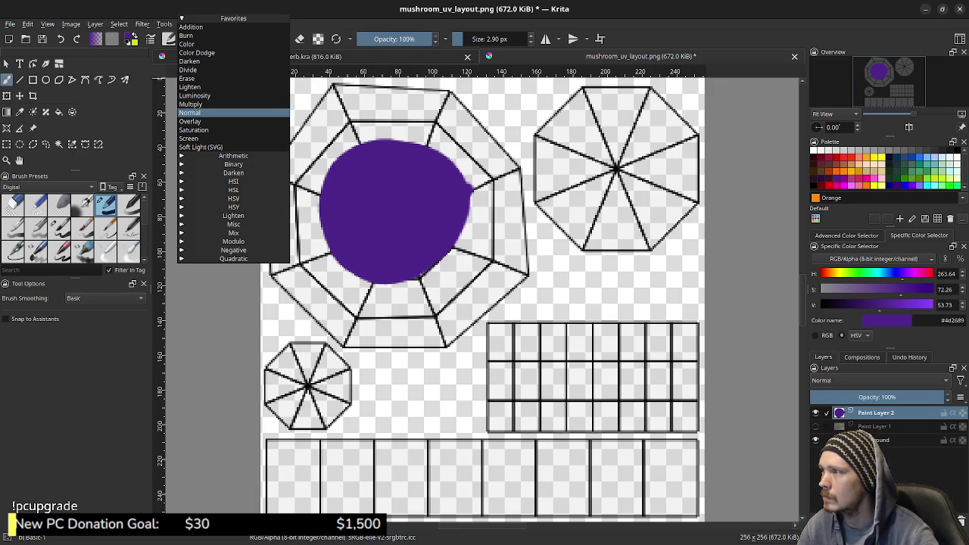
{"action": "left_click", "coordinate": [189, 112]}
- Shrink the brush to about 24 px and cover the large octagon in purple #4d2689
{"action": "mouse_move", "coordinate": [324, 169]}
{"action": "left_mouse_down"}
{"action": "mouse_move", "coordinate": [327, 153]}
{"action": "mouse_move", "coordinate": [313, 205]}
{"action": "mouse_move", "coordinate": [377, 214]}
{"action": "mouse_move", "coordinate": [400, 203]}
{"action": "left_mouse_up"}
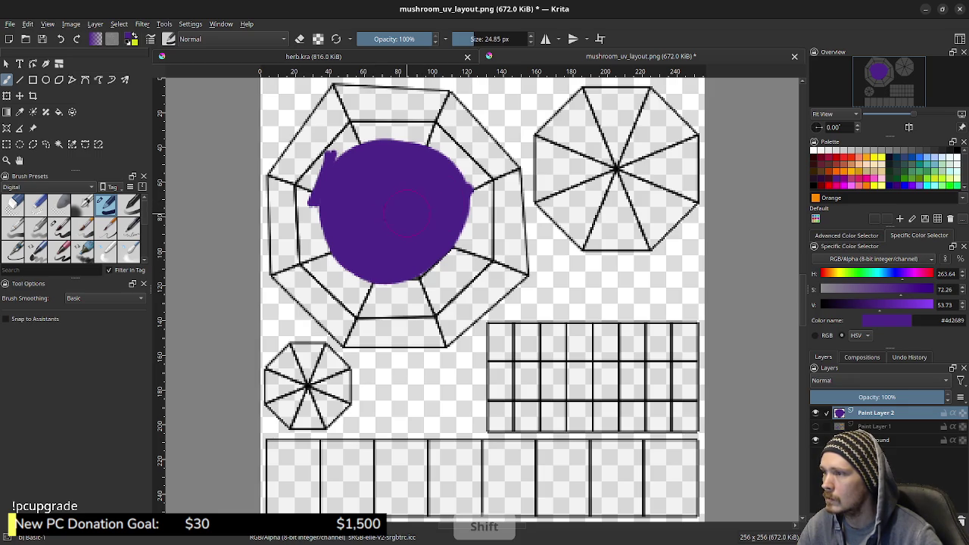
{"action": "mouse_move", "coordinate": [331, 249]}
{"action": "left_mouse_down"}
{"action": "mouse_move", "coordinate": [319, 234]}
{"action": "mouse_move", "coordinate": [409, 288]}
{"action": "mouse_move", "coordinate": [372, 265]}
{"action": "left_mouse_up"}
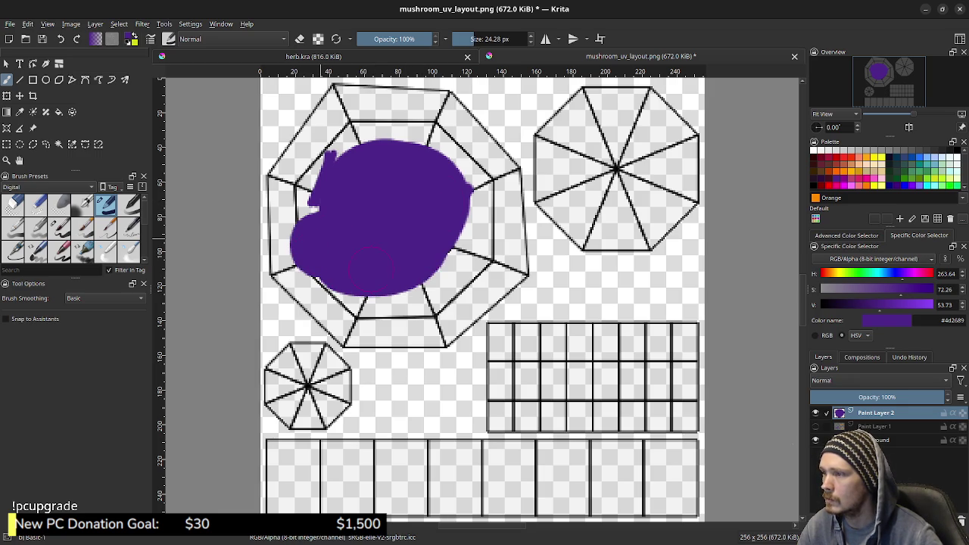
{"action": "mouse_move", "coordinate": [344, 154]}
{"action": "left_mouse_down"}
{"action": "mouse_move", "coordinate": [307, 212]}
{"action": "mouse_move", "coordinate": [318, 155]}
{"action": "mouse_move", "coordinate": [401, 127]}
{"action": "mouse_move", "coordinate": [435, 147]}
{"action": "mouse_move", "coordinate": [408, 125]}
{"action": "mouse_move", "coordinate": [469, 212]}
{"action": "mouse_move", "coordinate": [406, 257]}
{"action": "mouse_move", "coordinate": [439, 280]}
{"action": "mouse_move", "coordinate": [378, 303]}
{"action": "mouse_move", "coordinate": [337, 299]}
{"action": "mouse_move", "coordinate": [302, 212]}
{"action": "mouse_move", "coordinate": [341, 121]}
{"action": "mouse_move", "coordinate": [447, 113]}
{"action": "mouse_move", "coordinate": [496, 250]}
{"action": "mouse_move", "coordinate": [393, 310]}
{"action": "mouse_move", "coordinate": [280, 242]}
{"action": "left_mouse_up"}
{"action": "mouse_move", "coordinate": [286, 165]}
{"action": "left_mouse_down"}
{"action": "mouse_move", "coordinate": [277, 170]}
{"action": "mouse_move", "coordinate": [287, 186]}
{"action": "mouse_move", "coordinate": [297, 302]}
{"action": "mouse_move", "coordinate": [352, 337]}
{"action": "mouse_move", "coordinate": [336, 312]}
{"action": "mouse_move", "coordinate": [362, 336]}
{"action": "mouse_move", "coordinate": [342, 339]}
{"action": "mouse_move", "coordinate": [437, 328]}
{"action": "left_mouse_up"}
{"action": "mouse_move", "coordinate": [445, 318]}
{"action": "left_mouse_down"}
{"action": "mouse_move", "coordinate": [492, 277]}
{"action": "mouse_move", "coordinate": [498, 166]}
{"action": "mouse_move", "coordinate": [353, 99]}
{"action": "mouse_move", "coordinate": [285, 134]}
{"action": "mouse_move", "coordinate": [273, 155]}
{"action": "left_mouse_up"}
- Move the Background layout layer above Paint Layer 2, keeping Paint Layer 2 active
{"action": "left_click", "coordinate": [882, 440]}
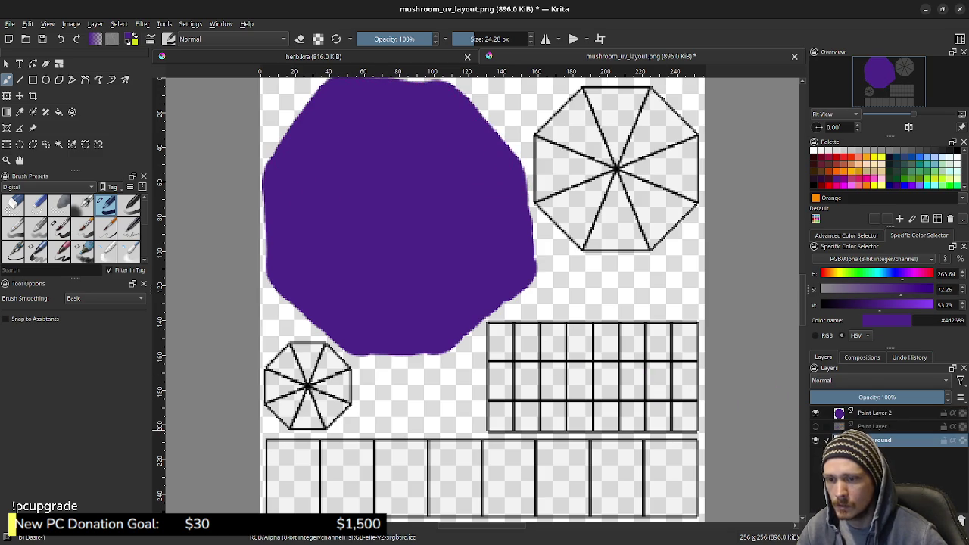
{"action": "left_click_drag", "start_coordinate": [870, 439], "coordinate": [870, 408]}
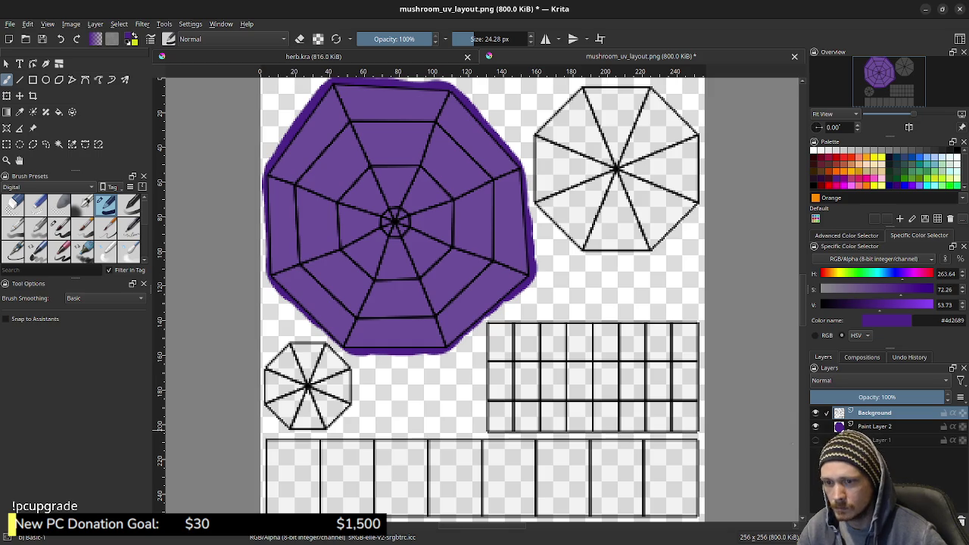
{"action": "left_click", "coordinate": [876, 426]}
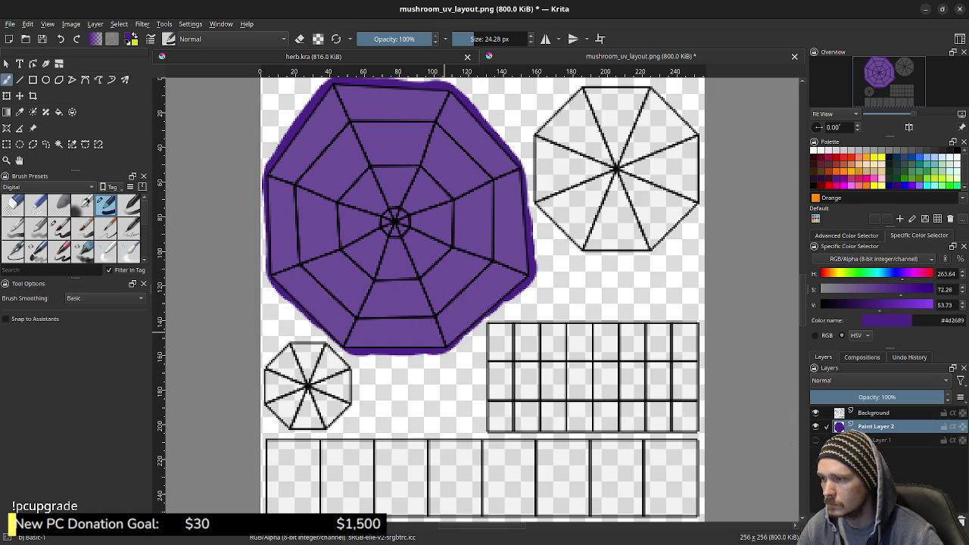
- Zoom in and paint purple out to the cap octagon's lower and upper-left edges
{"action": "scroll", "coordinate": [522, 288], "scroll_direction": "up", "scroll_amount": 2}
{"action": "scroll", "coordinate": [524, 255], "scroll_direction": "up", "scroll_amount": 2}
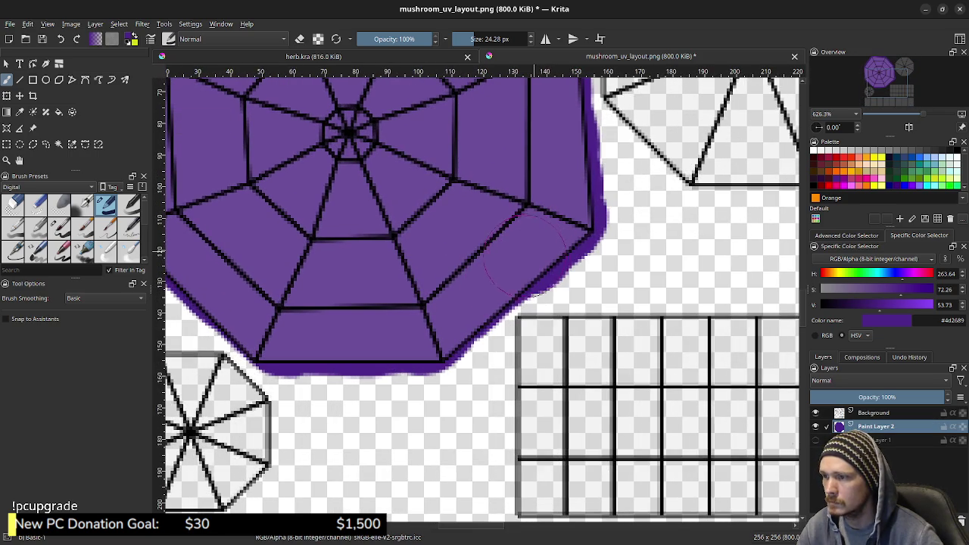
{"action": "left_click_drag", "start_coordinate": [499, 268], "coordinate": [416, 344]}
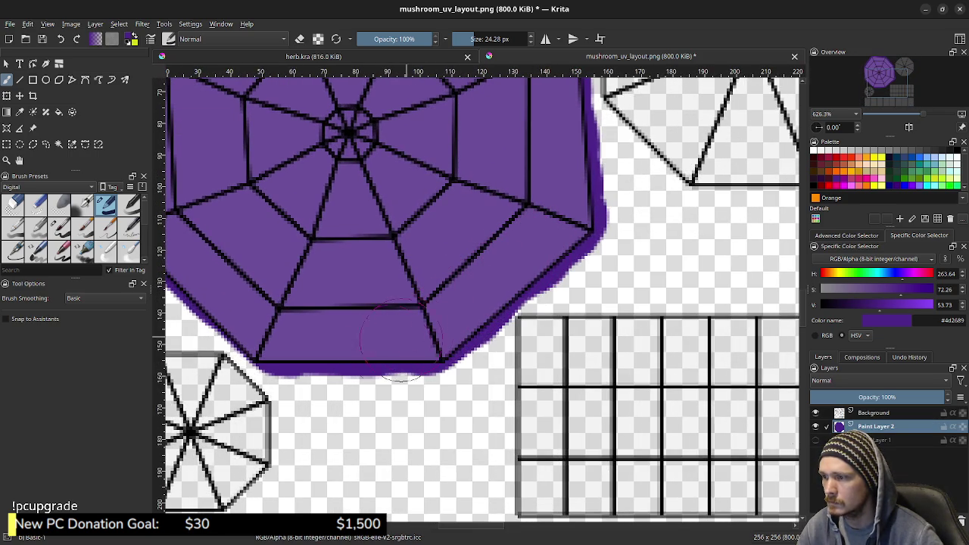
{"action": "middle_click_drag", "start_coordinate": [183, 242], "coordinate": [310, 238]}
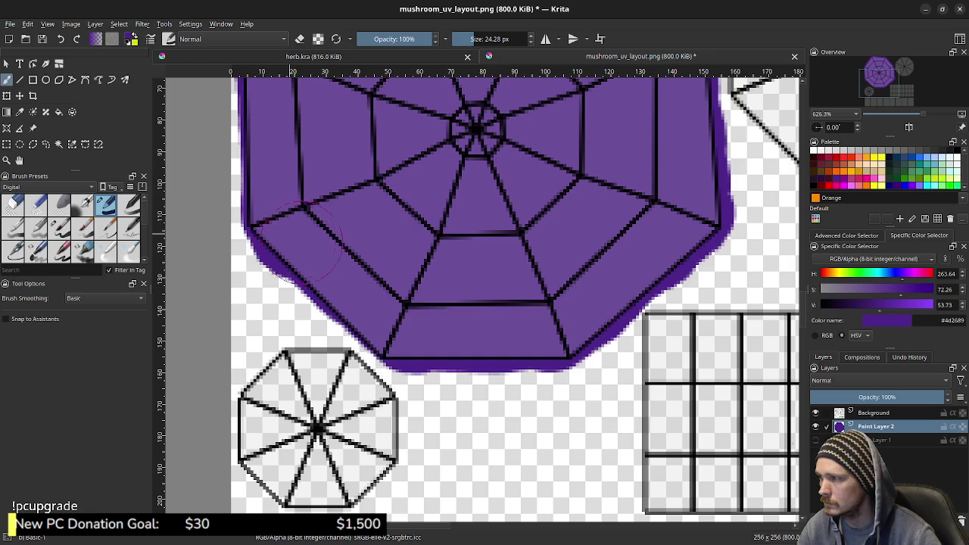
{"action": "left_click_drag", "start_coordinate": [330, 268], "coordinate": [406, 330]}
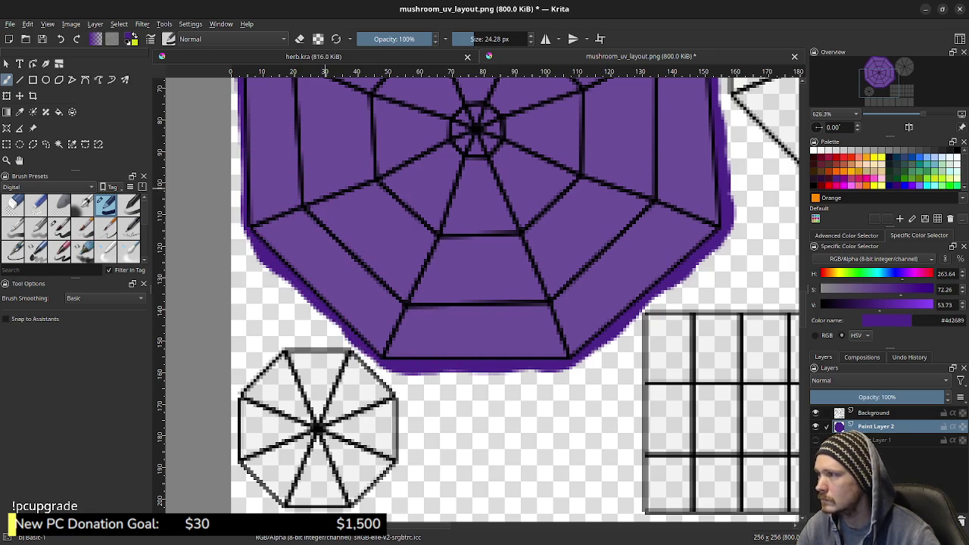
{"action": "middle_click_drag", "start_coordinate": [234, 185], "coordinate": [315, 272]}
{"action": "left_click_drag", "start_coordinate": [333, 227], "coordinate": [382, 310]}
{"action": "left_click_drag", "start_coordinate": [299, 265], "coordinate": [304, 114]}
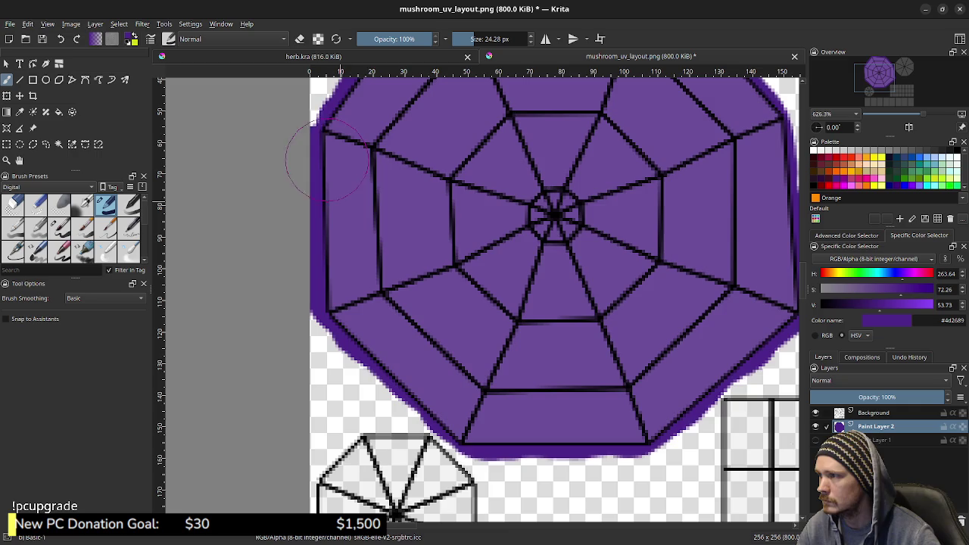
{"action": "middle_click_drag", "start_coordinate": [423, 113], "coordinate": [378, 290]}
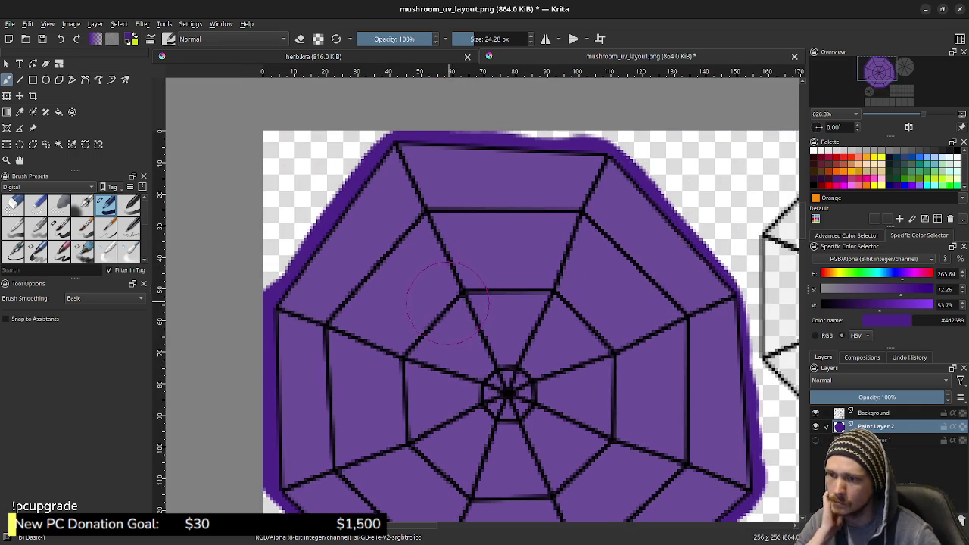
{"action": "middle_click_drag", "start_coordinate": [568, 424], "coordinate": [405, 258]}
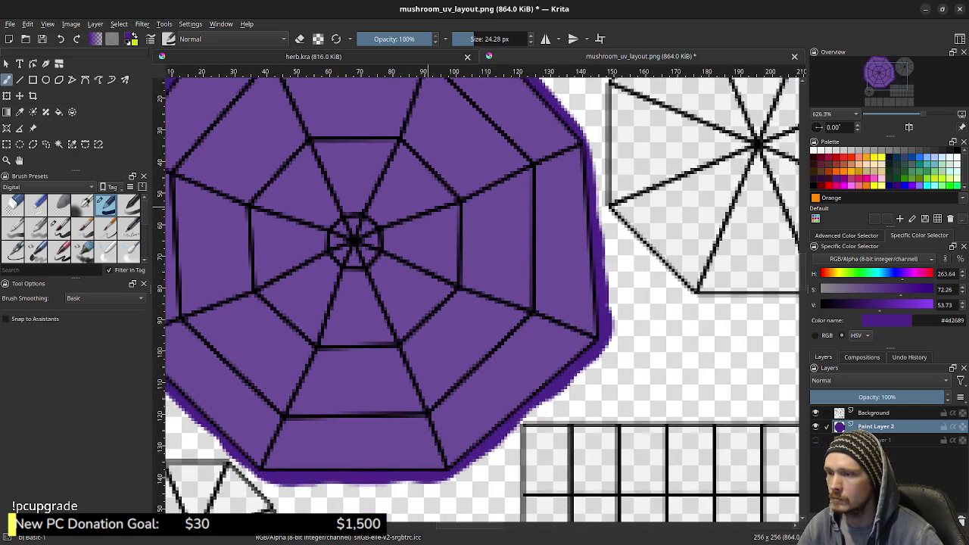
{"action": "middle_click_drag", "start_coordinate": [579, 410], "coordinate": [426, 220]}
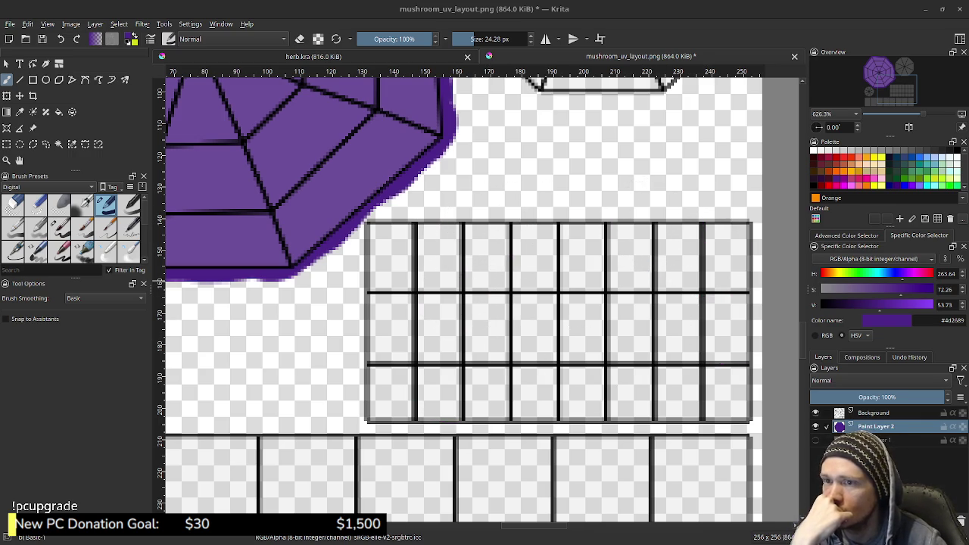
- Try a Cerise pink dab on the cap, undo it, and recentre on the octagon
{"action": "left_click_drag", "start_coordinate": [312, 138], "coordinate": [331, 165]}
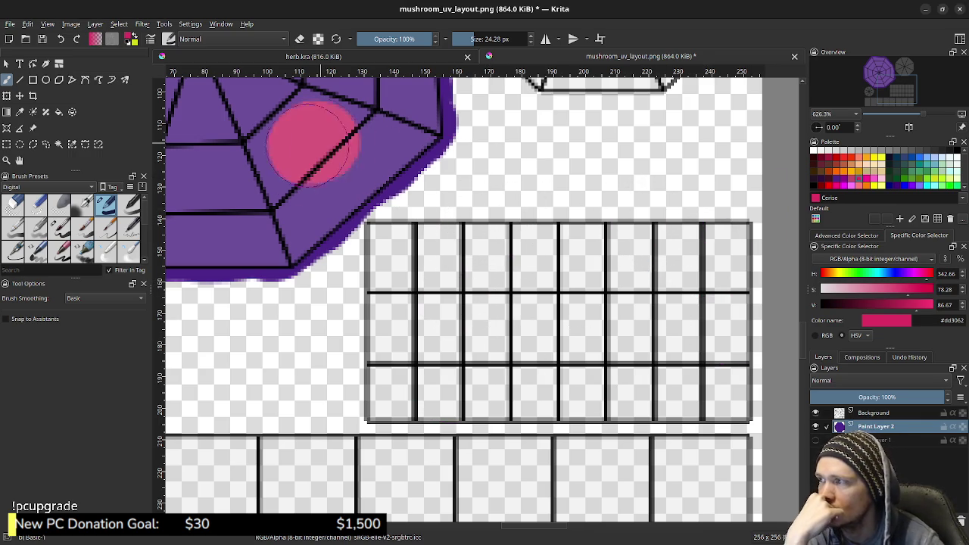
{"action": "key", "text": "ctrl+z"}
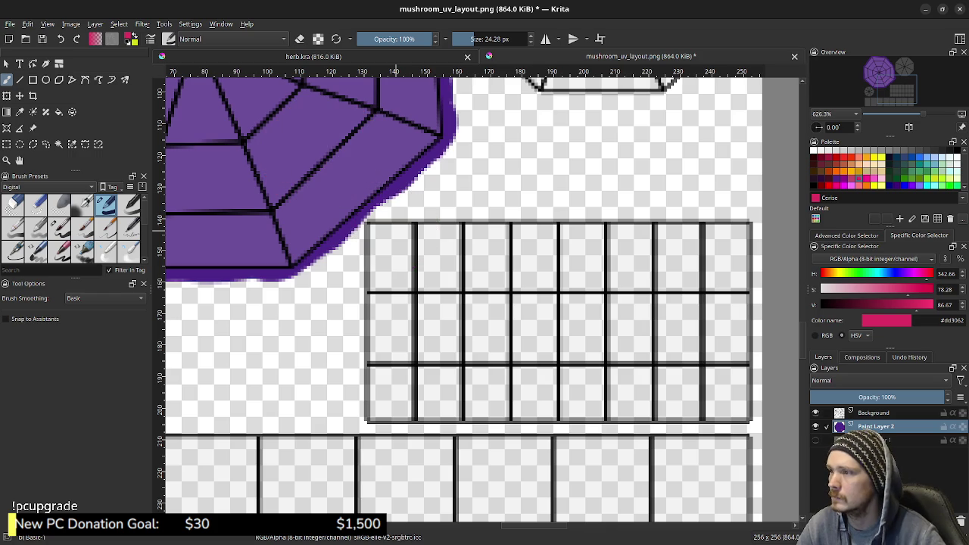
{"action": "middle_click_drag", "start_coordinate": [182, 83], "coordinate": [445, 208]}
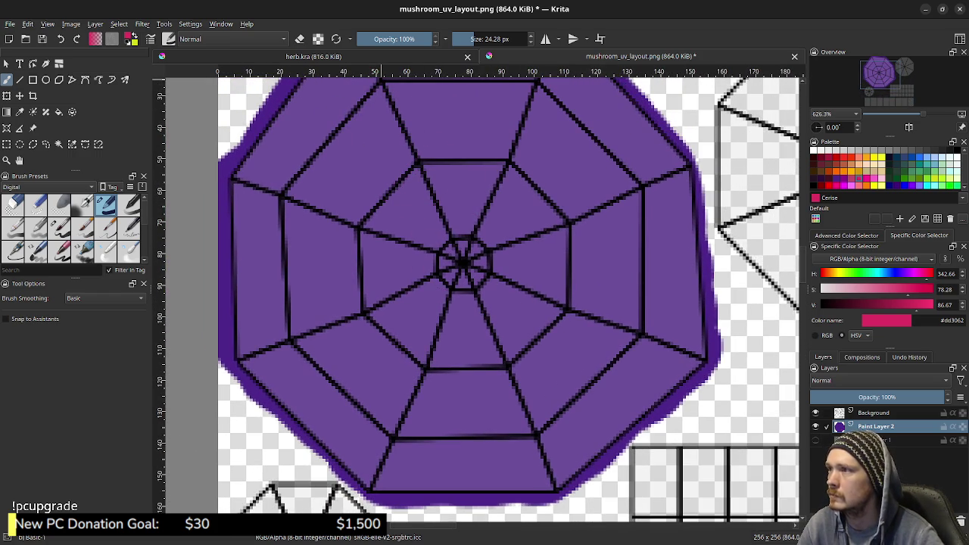
- Lower brush opacity to 16% and hide Paint Layer 1 and the layout lines
{"action": "left_click", "coordinate": [371, 38]}
{"action": "left_click", "coordinate": [458, 265]}
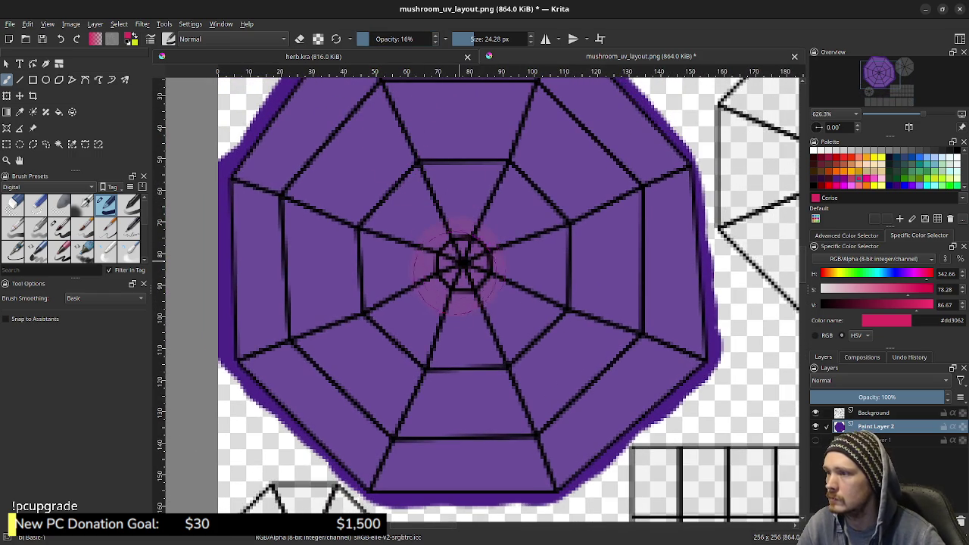
{"action": "key", "text": "ctrl+z"}
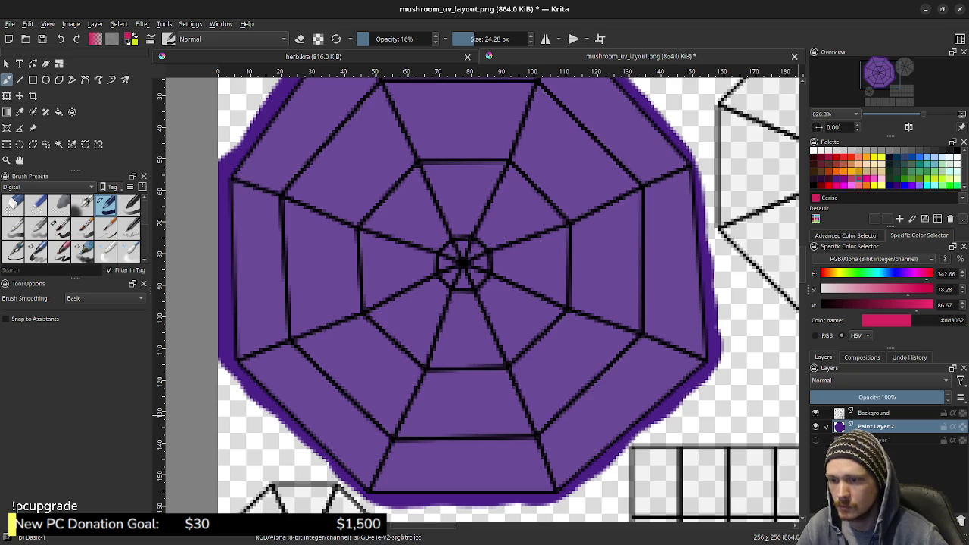
{"action": "left_click", "coordinate": [815, 439]}
{"action": "left_click", "coordinate": [815, 439]}
{"action": "left_click", "coordinate": [815, 412]}
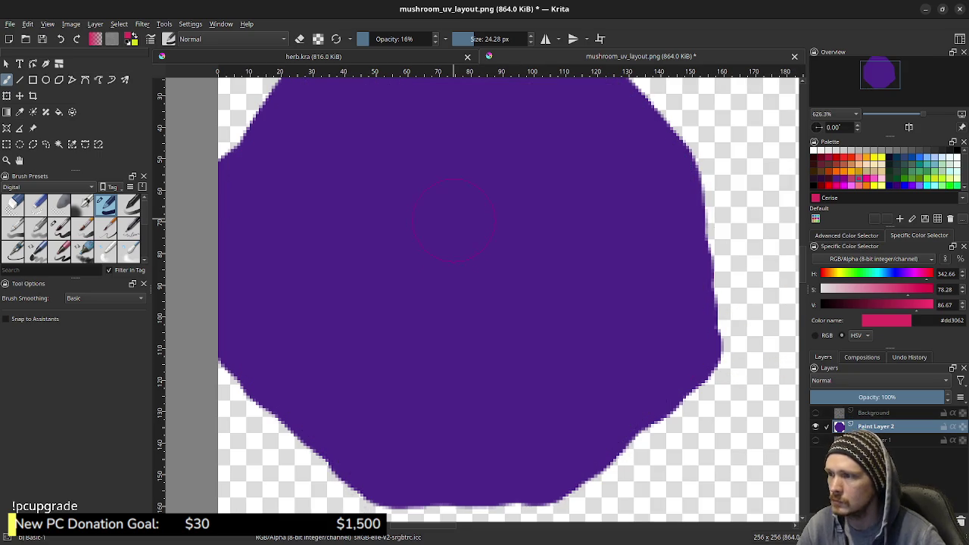
{"action": "key", "text": "ctrl+z"}
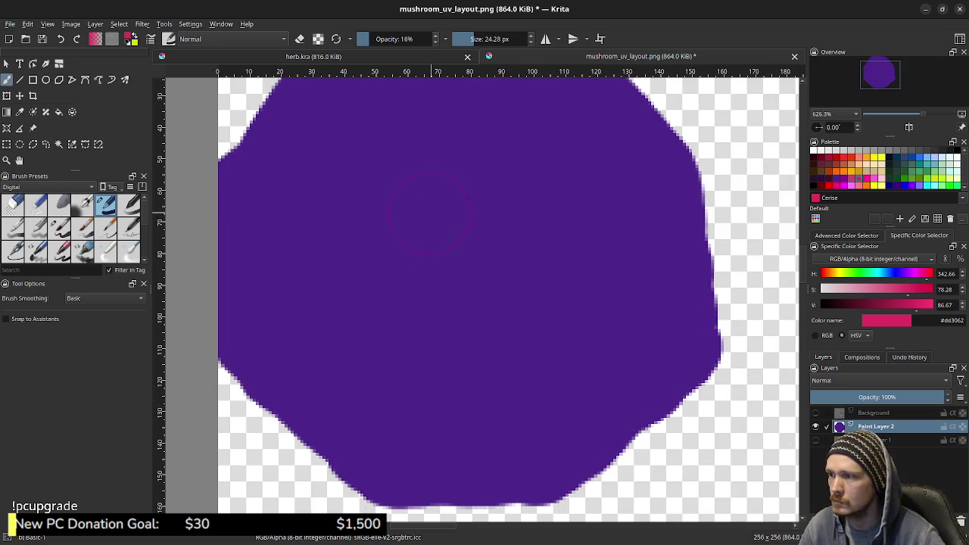
{"action": "left_click", "coordinate": [439, 235]}
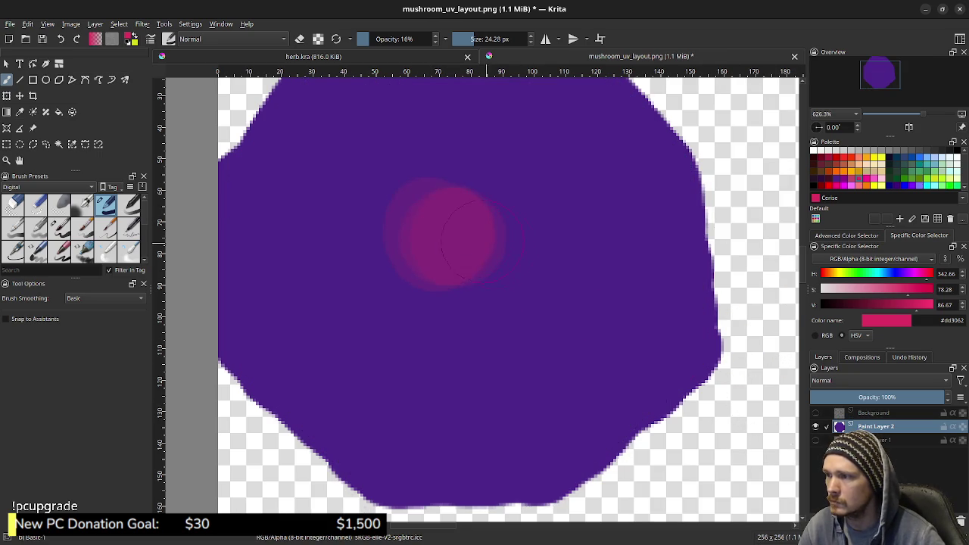
{"action": "key", "text": "ctrl+z"}
{"action": "key", "text": "ctrl+z"}
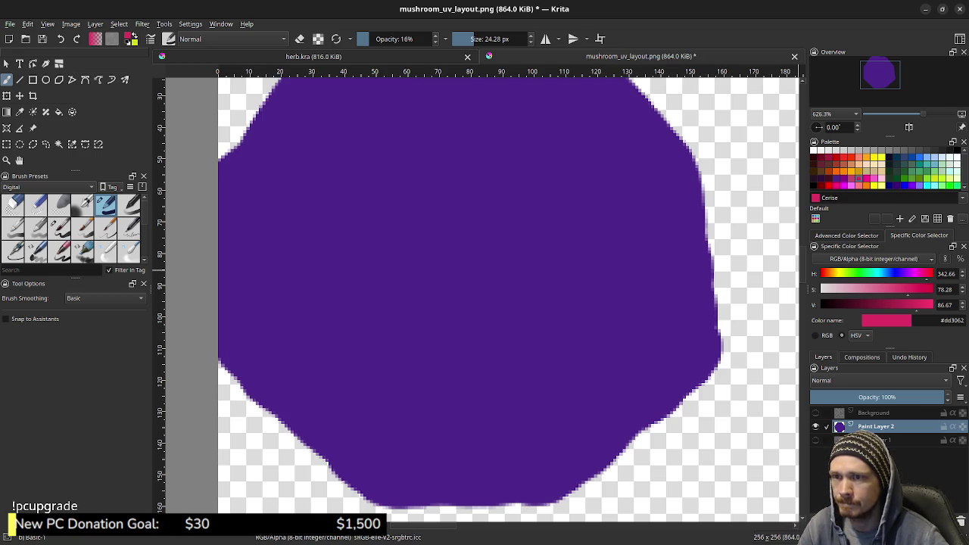
- Pick Purple and softly paint a magenta #891688 glow into the cap centre
{"action": "left_click", "coordinate": [843, 178]}
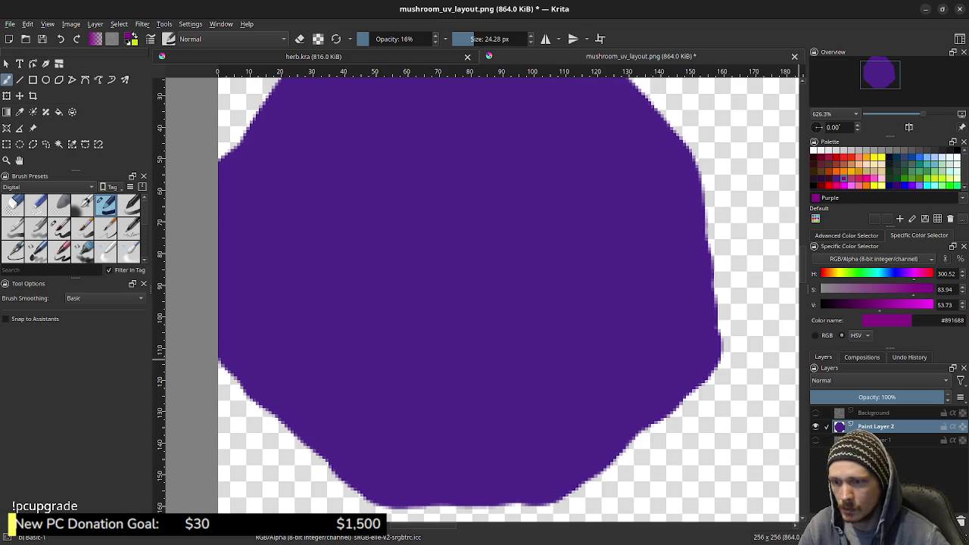
{"action": "left_click", "coordinate": [815, 413]}
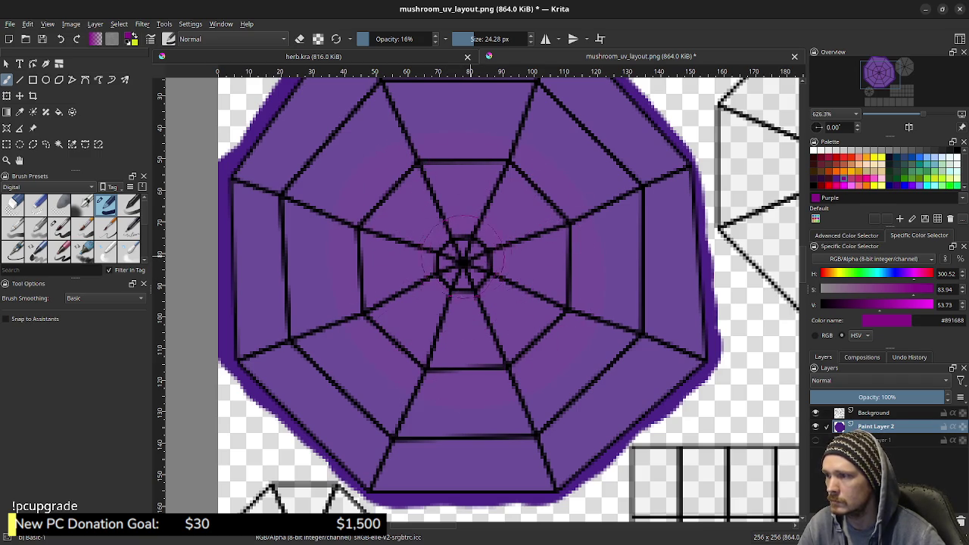
{"action": "left_click_drag", "start_coordinate": [449, 220], "coordinate": [524, 269]}
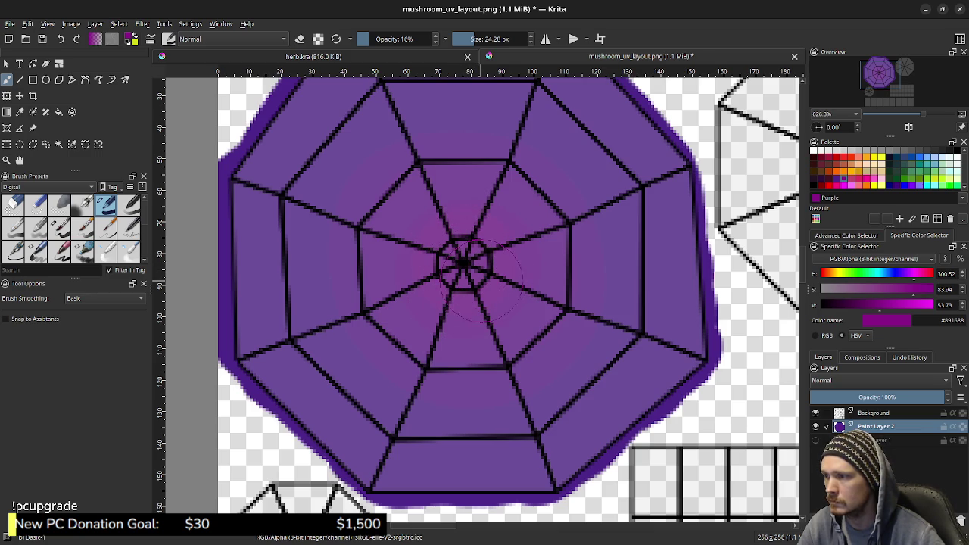
{"action": "key", "text": "ctrl+z"}
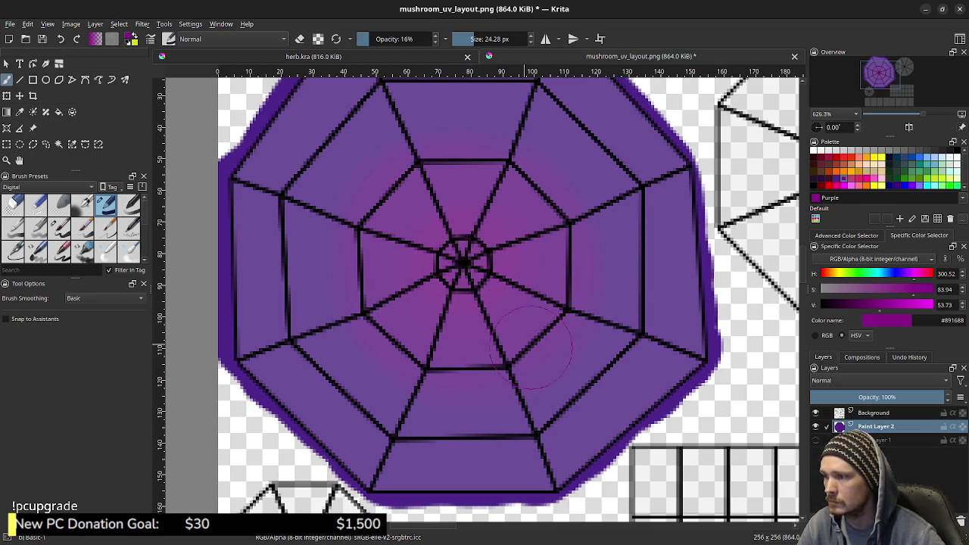
{"action": "left_click", "coordinate": [816, 412]}
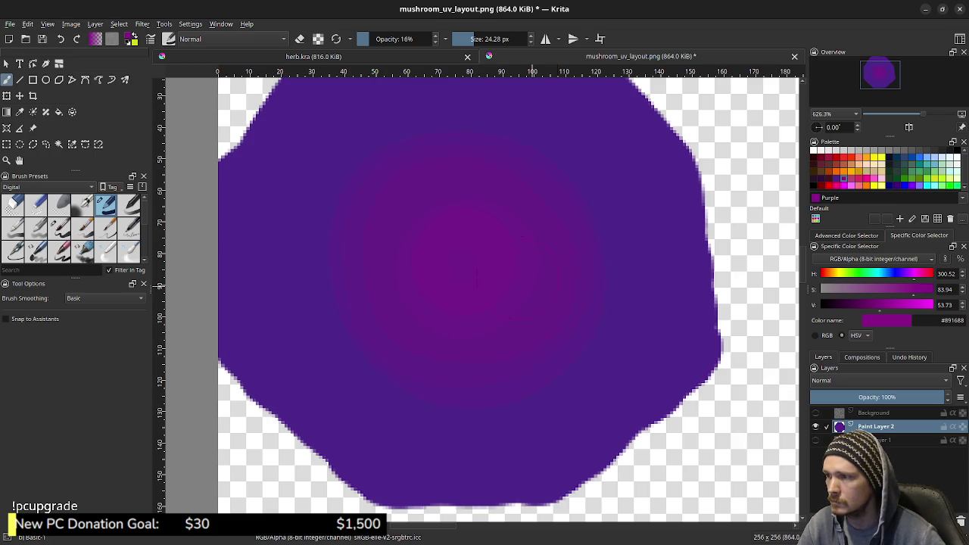
{"action": "left_click_drag", "start_coordinate": [462, 264], "coordinate": [474, 268]}
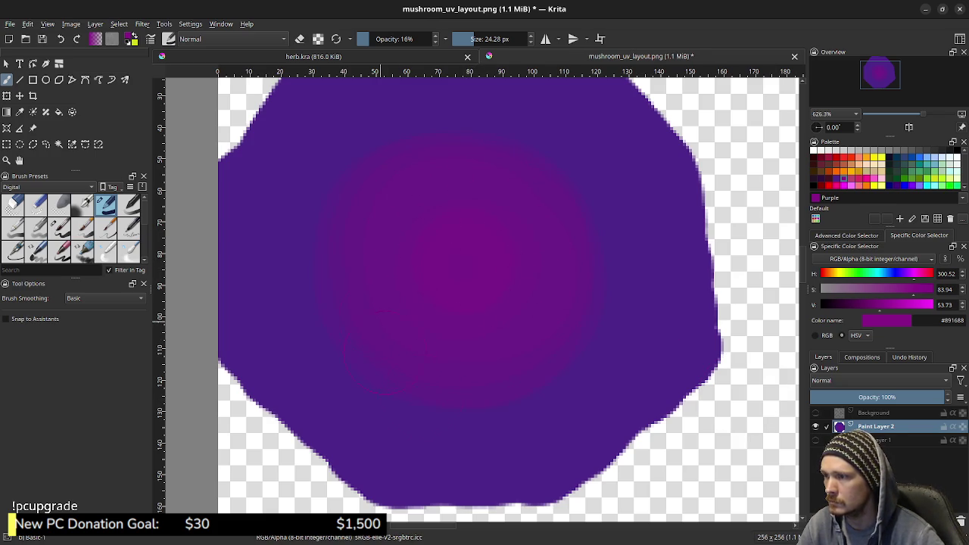
{"action": "key", "text": "ctrl+z"}
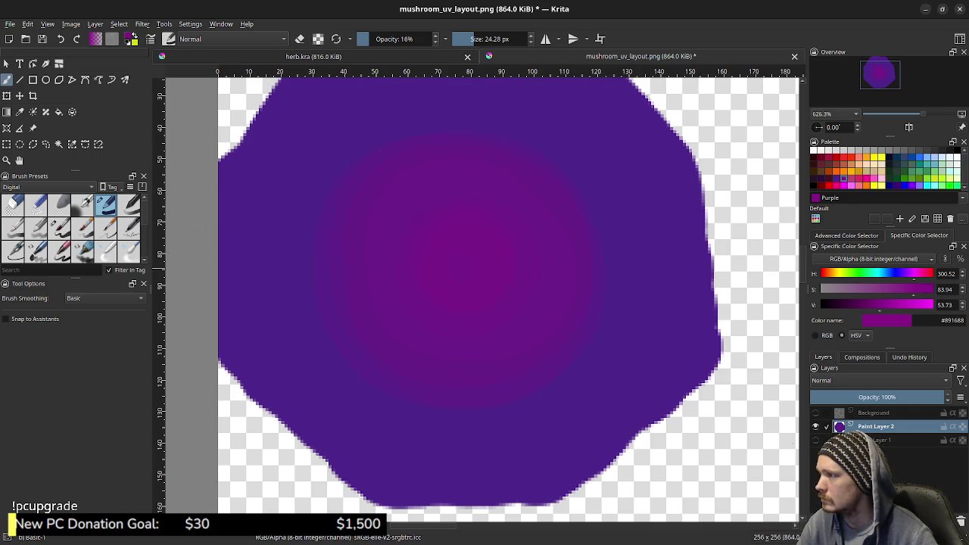
{"action": "key", "text": "slash"}
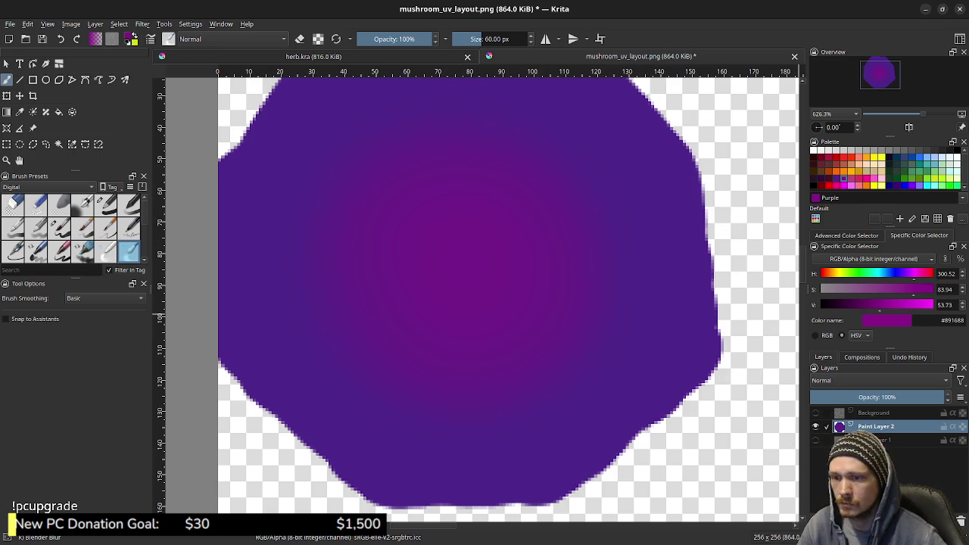
- Sample tan #c98f5d from the test blob and turn the UV wireframe layer back on
{"action": "left_click", "coordinate": [815, 412]}
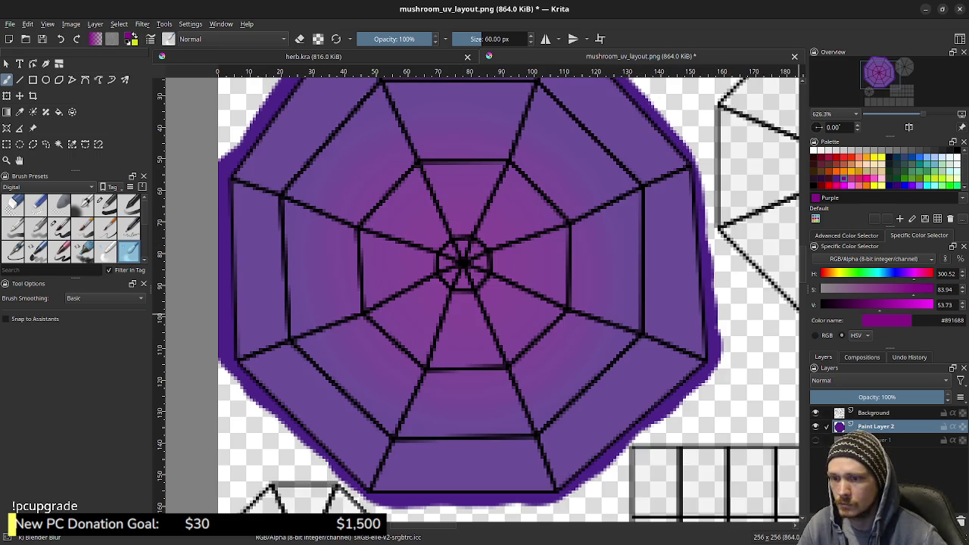
{"action": "left_click", "coordinate": [815, 413]}
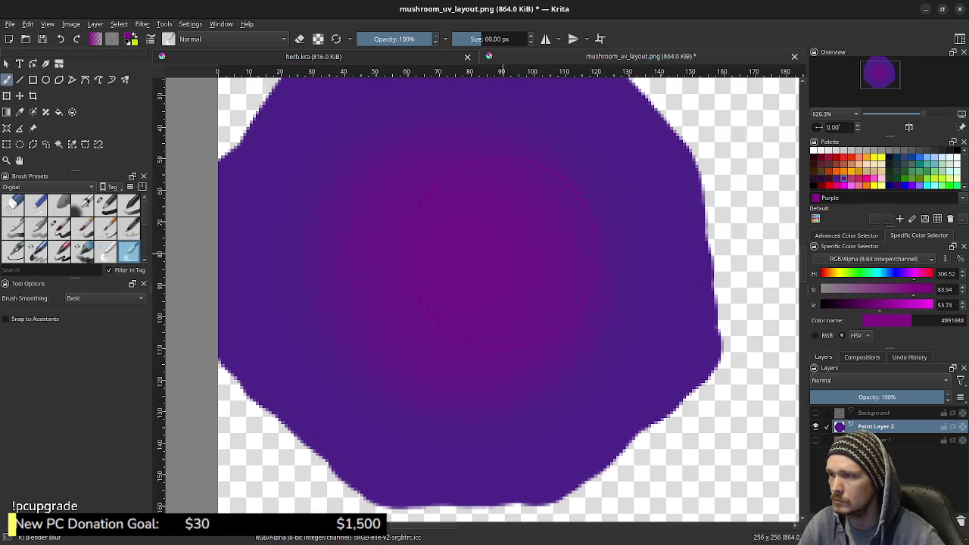
{"action": "left_click", "coordinate": [815, 440]}
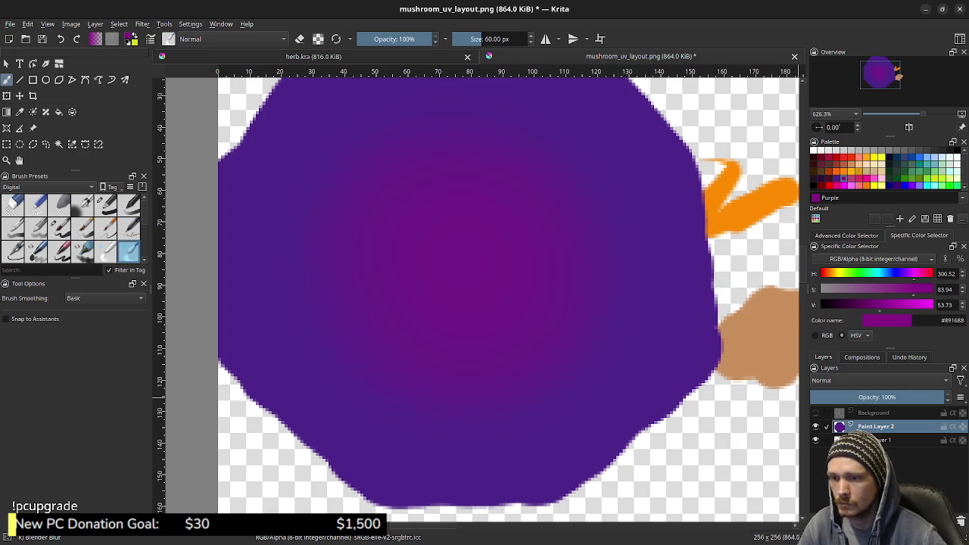
{"action": "key", "text": "ctrl+z"}
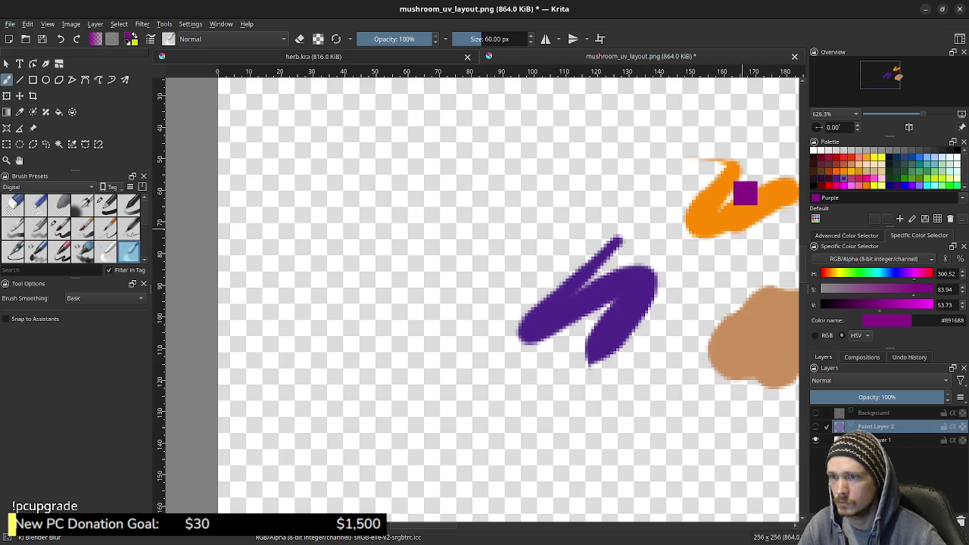
{"action": "left_click", "coordinate": [763, 294], "text": "ctrl"}
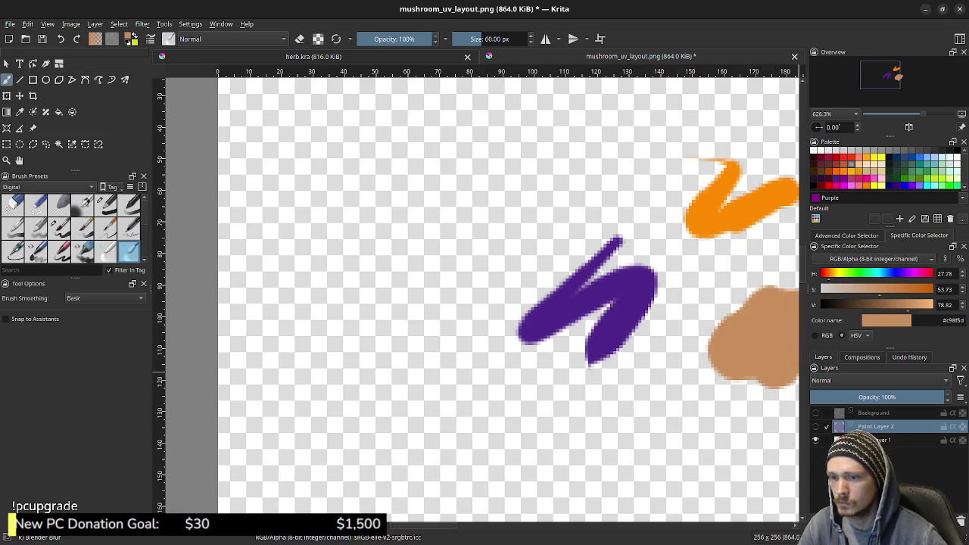
{"action": "left_click", "coordinate": [469, 291]}
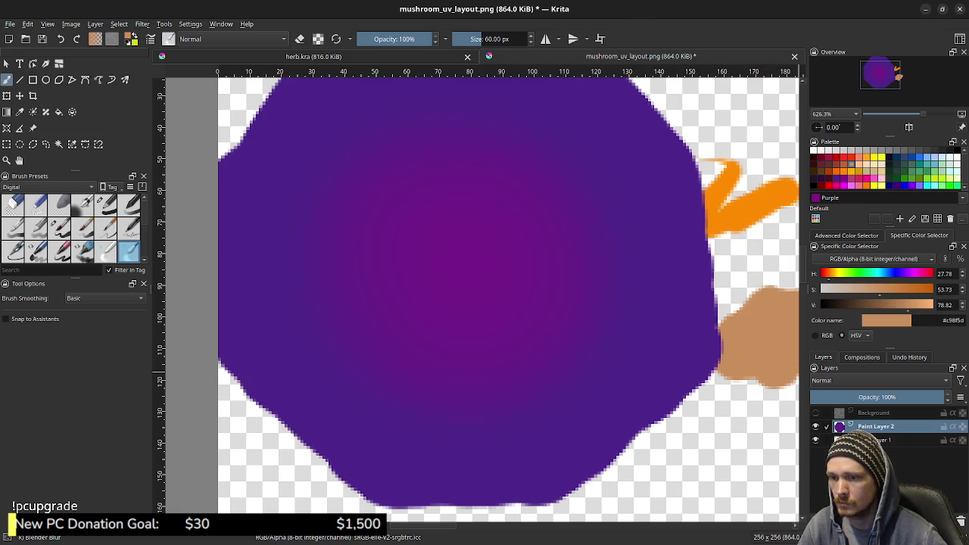
{"action": "left_click", "coordinate": [815, 413]}
{"action": "left_click", "coordinate": [874, 412]}
- Bring the right octagon into view and return to the basic brush at full opacity
{"action": "middle_click_drag", "start_coordinate": [454, 288], "coordinate": [418, 295]}
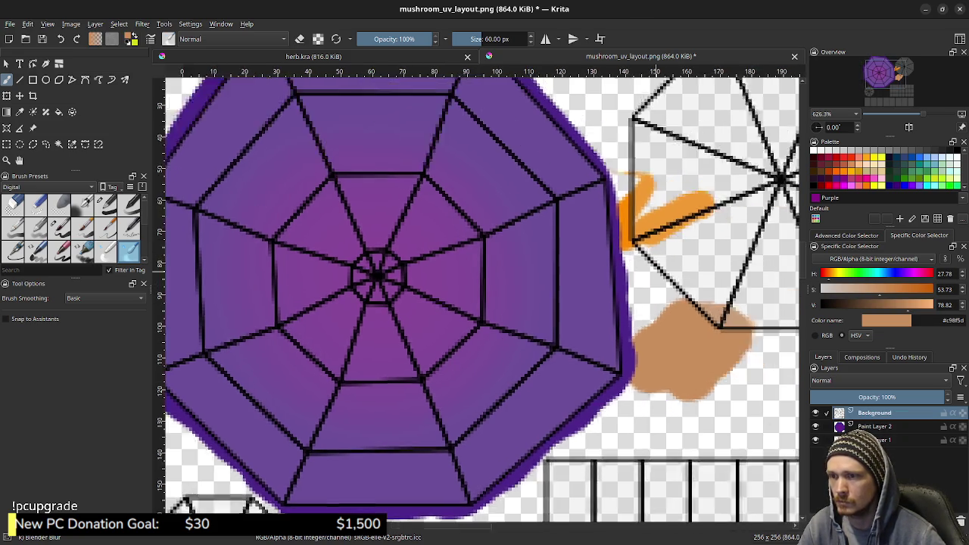
{"action": "left_click_drag", "start_coordinate": [877, 73], "coordinate": [894, 69]}
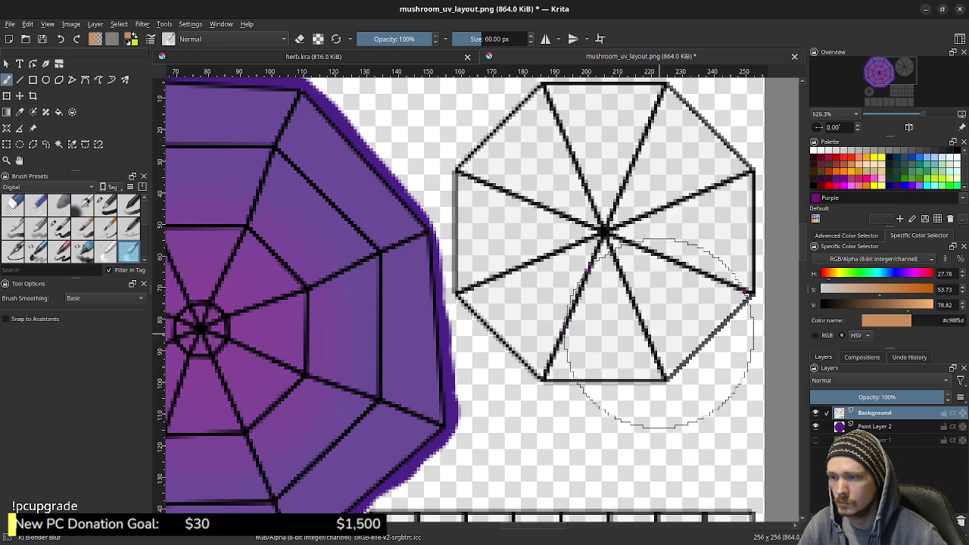
{"action": "left_click", "coordinate": [619, 205]}
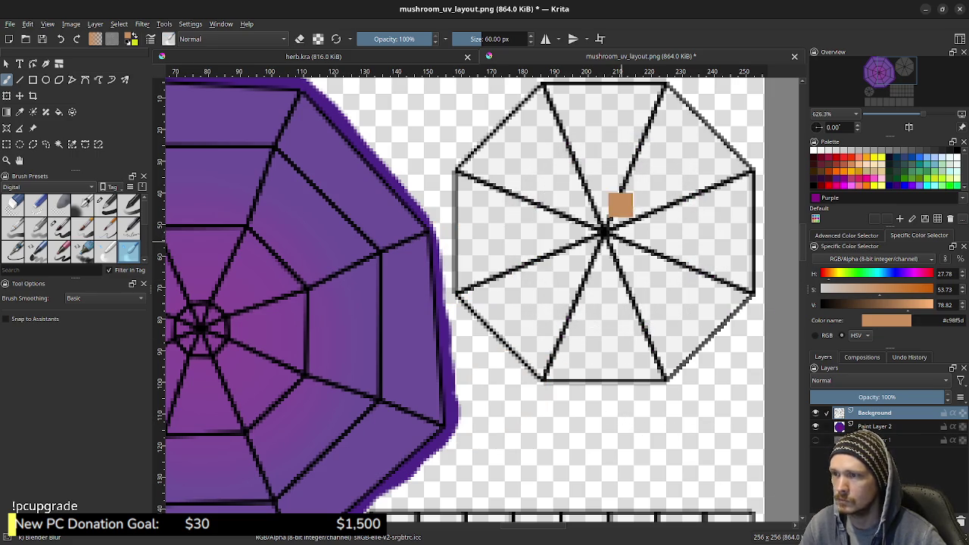
{"action": "left_click_drag", "start_coordinate": [590, 212], "coordinate": [620, 242]}
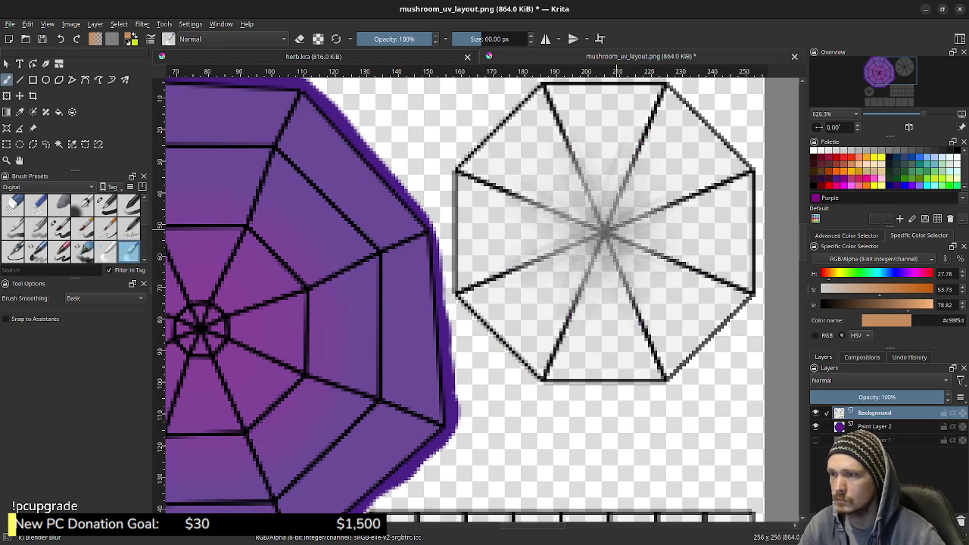
{"action": "key", "text": "ctrl+z"}
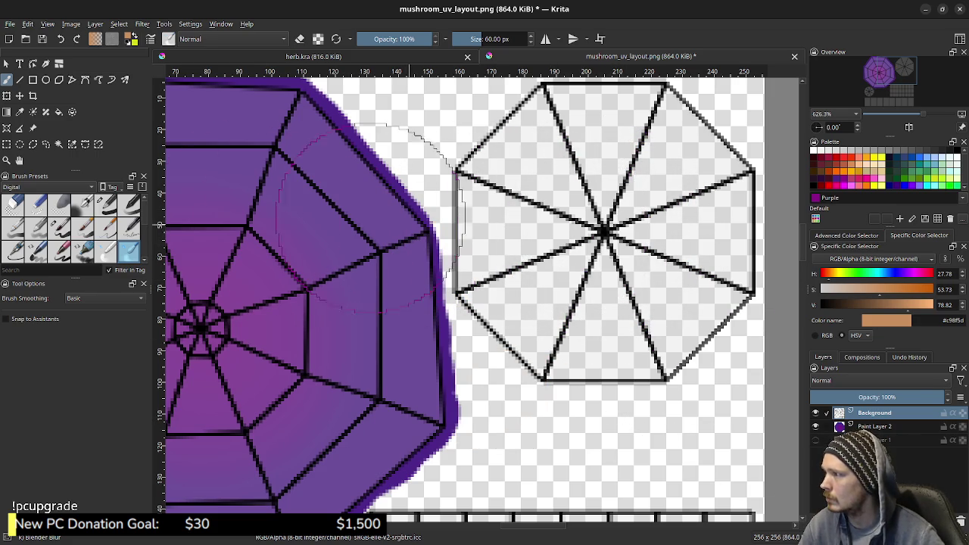
{"action": "key", "text": "slash"}
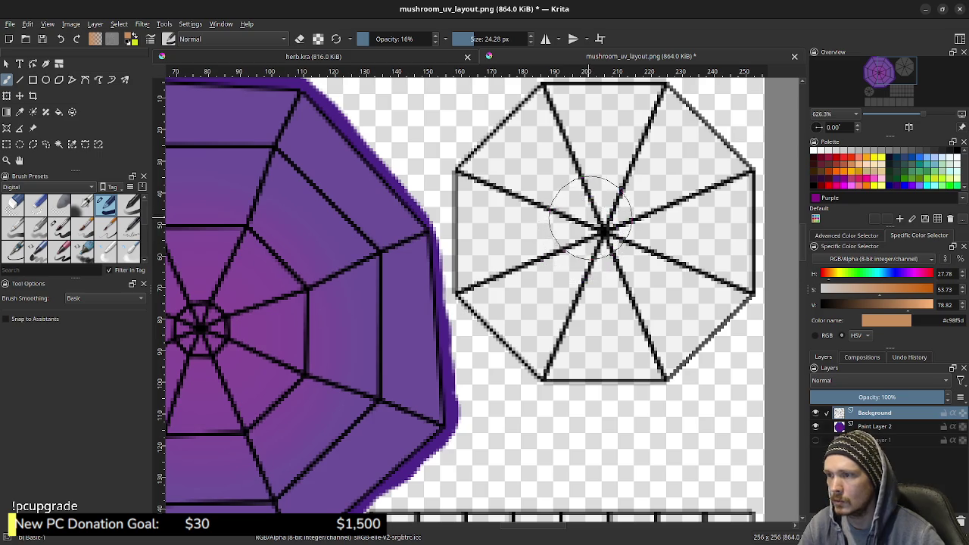
{"action": "left_click_drag", "start_coordinate": [397, 38], "coordinate": [443, 39]}
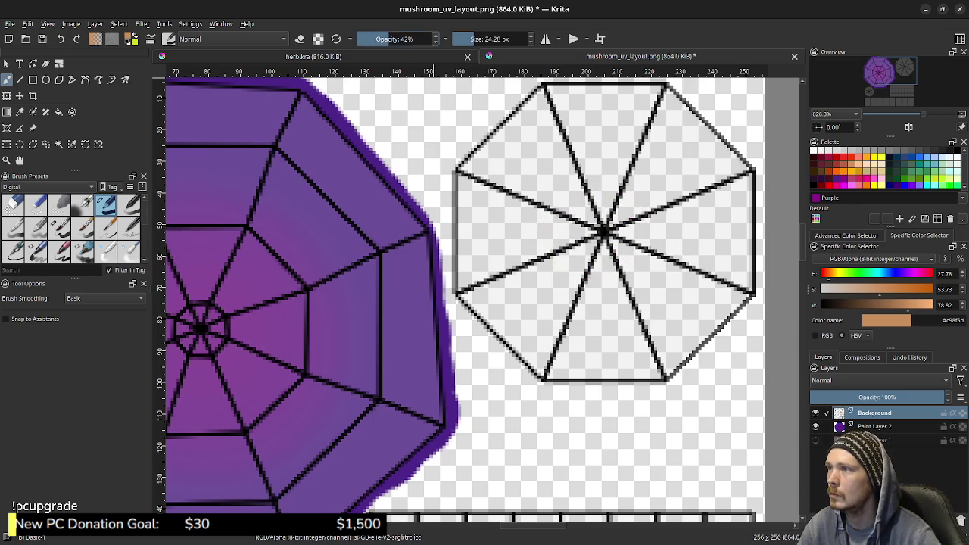
- Paint the smaller octagon solid tan on Paint Layer 2
{"action": "left_click", "coordinate": [603, 237]}
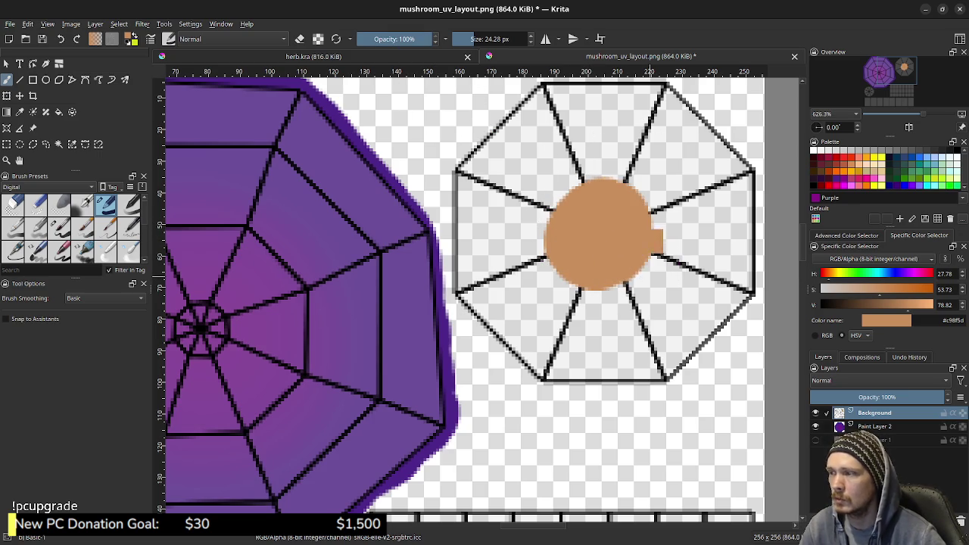
{"action": "key", "text": "ctrl+z"}
{"action": "left_click", "coordinate": [875, 426]}
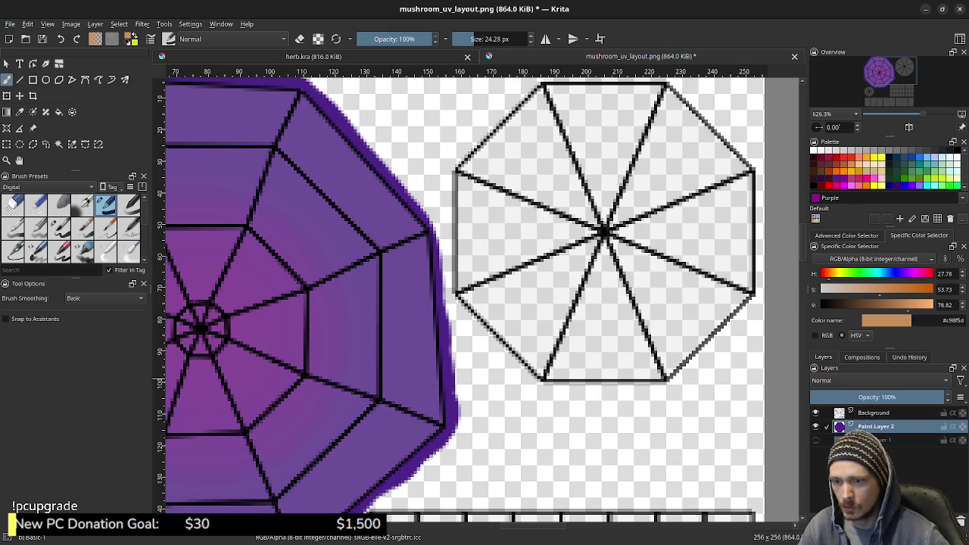
{"action": "left_click", "coordinate": [617, 233]}
{"action": "mouse_move", "coordinate": [630, 227]}
{"action": "left_mouse_down"}
{"action": "mouse_move", "coordinate": [543, 168]}
{"action": "mouse_move", "coordinate": [543, 335]}
{"action": "mouse_move", "coordinate": [523, 340]}
{"action": "mouse_move", "coordinate": [605, 355]}
{"action": "mouse_move", "coordinate": [689, 318]}
{"action": "mouse_move", "coordinate": [719, 272]}
{"action": "mouse_move", "coordinate": [714, 190]}
{"action": "mouse_move", "coordinate": [707, 287]}
{"action": "mouse_move", "coordinate": [708, 184]}
{"action": "left_mouse_up"}
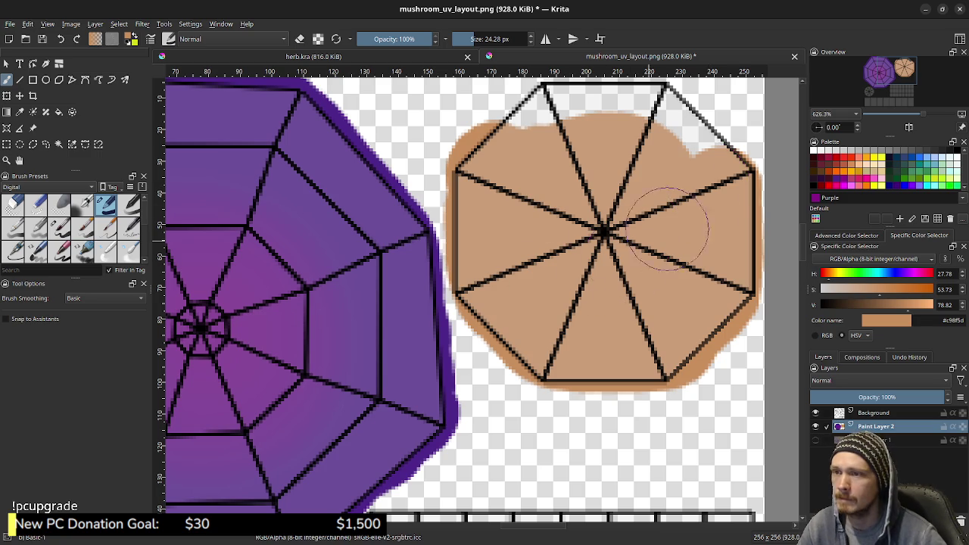
{"action": "mouse_move", "coordinate": [659, 210]}
{"action": "left_mouse_down"}
{"action": "mouse_move", "coordinate": [703, 162]}
{"action": "mouse_move", "coordinate": [674, 141]}
{"action": "mouse_move", "coordinate": [605, 104]}
{"action": "mouse_move", "coordinate": [530, 140]}
{"action": "mouse_move", "coordinate": [497, 190]}
{"action": "mouse_move", "coordinate": [491, 233]}
{"action": "mouse_move", "coordinate": [495, 288]}
{"action": "mouse_move", "coordinate": [546, 336]}
{"action": "mouse_move", "coordinate": [529, 335]}
{"action": "mouse_move", "coordinate": [616, 346]}
{"action": "mouse_move", "coordinate": [681, 303]}
{"action": "mouse_move", "coordinate": [733, 244]}
{"action": "mouse_move", "coordinate": [687, 156]}
{"action": "mouse_move", "coordinate": [649, 119]}
{"action": "mouse_move", "coordinate": [507, 154]}
{"action": "mouse_move", "coordinate": [521, 142]}
{"action": "left_mouse_up"}
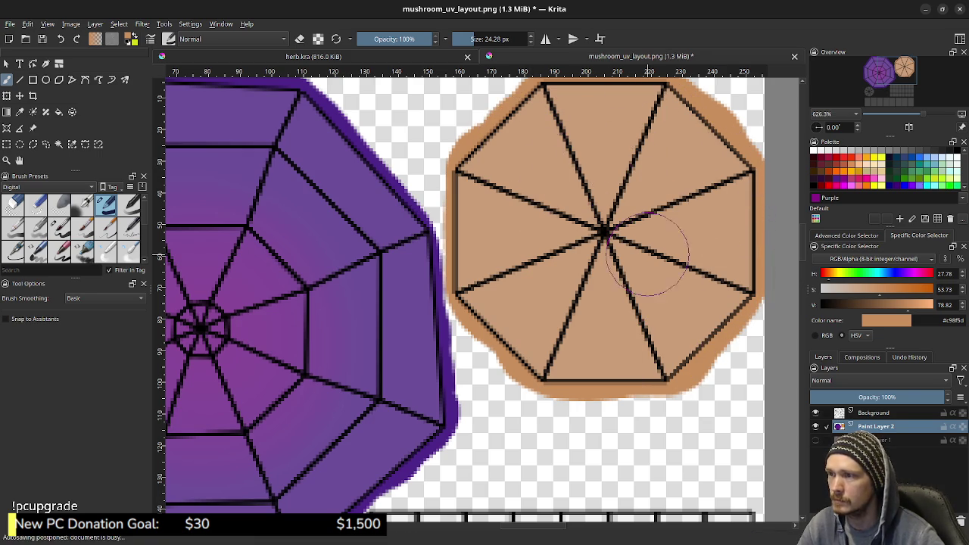
- Brush tan #c98f5d across every rectangular panel in the bottom strip, then shrink the brush
{"action": "middle_click_drag", "start_coordinate": [454, 379], "coordinate": [484, 128]}
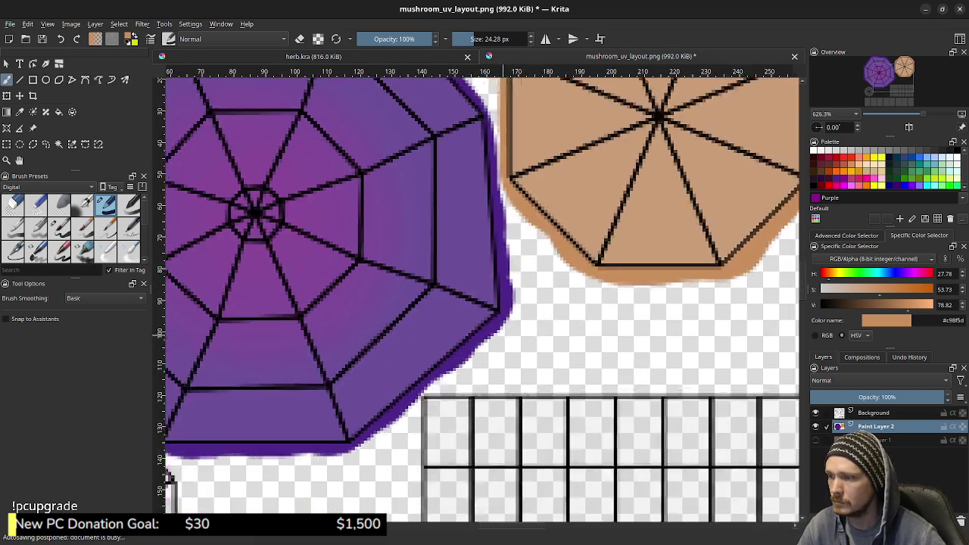
{"action": "mouse_move", "coordinate": [484, 303]}
{"action": "middle_mouse_down"}
{"action": "mouse_move", "coordinate": [452, 284]}
{"action": "mouse_move", "coordinate": [494, 299]}
{"action": "mouse_move", "coordinate": [525, 235]}
{"action": "mouse_move", "coordinate": [560, 196]}
{"action": "mouse_move", "coordinate": [575, 303]}
{"action": "mouse_move", "coordinate": [639, 269]}
{"action": "middle_mouse_up"}
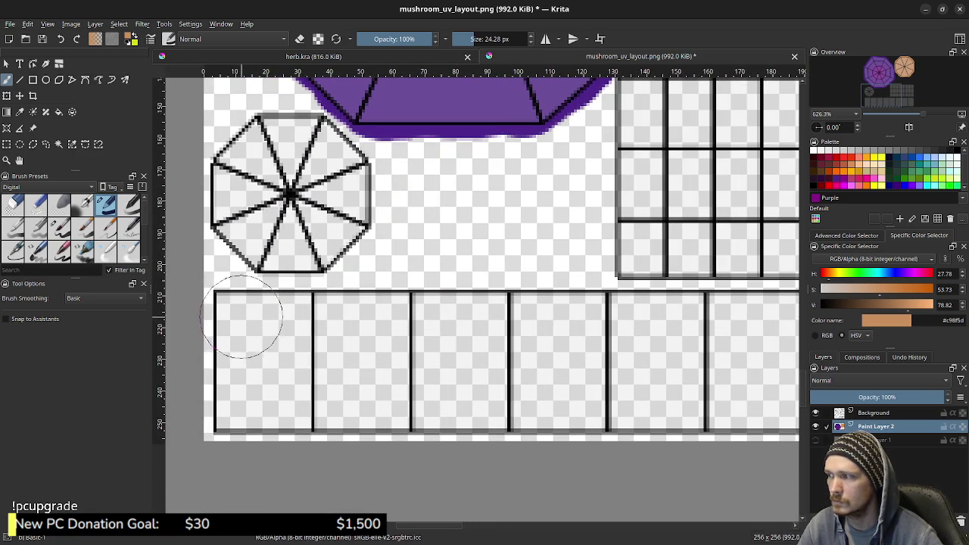
{"action": "left_click_drag", "start_coordinate": [242, 316], "coordinate": [726, 329]}
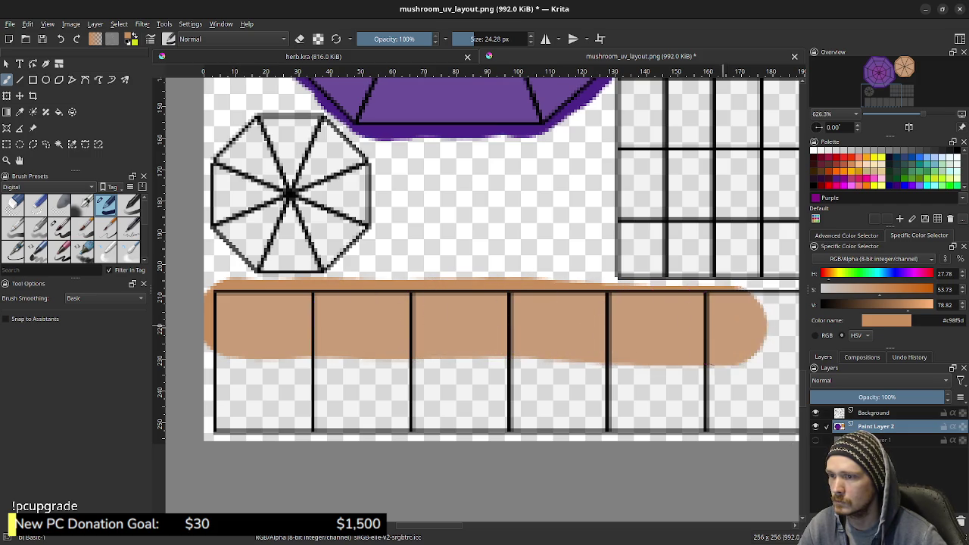
{"action": "middle_click_drag", "start_coordinate": [712, 326], "coordinate": [378, 325]}
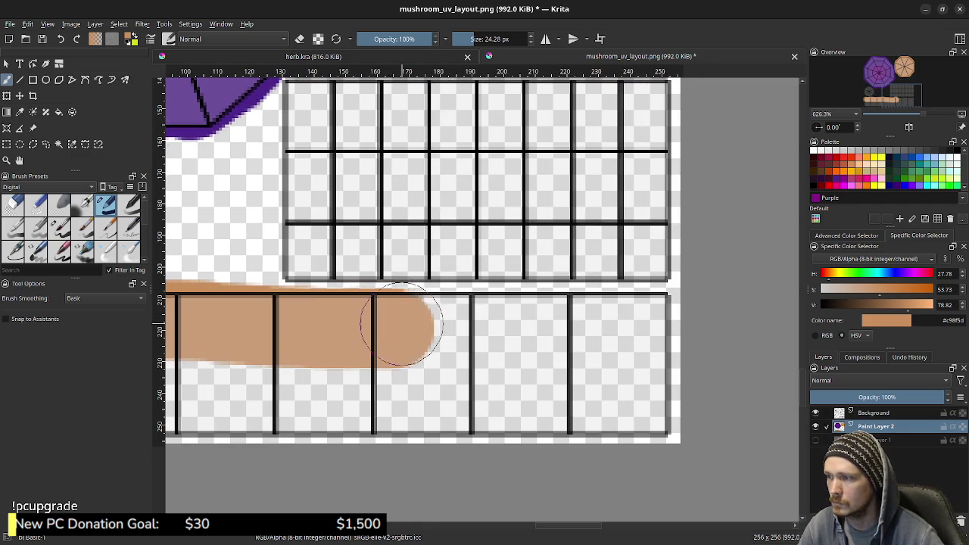
{"action": "mouse_move", "coordinate": [389, 324]}
{"action": "left_mouse_down"}
{"action": "mouse_move", "coordinate": [627, 320]}
{"action": "mouse_move", "coordinate": [643, 336]}
{"action": "mouse_move", "coordinate": [644, 396]}
{"action": "mouse_move", "coordinate": [576, 398]}
{"action": "mouse_move", "coordinate": [552, 389]}
{"action": "mouse_move", "coordinate": [487, 407]}
{"action": "mouse_move", "coordinate": [506, 372]}
{"action": "mouse_move", "coordinate": [210, 434]}
{"action": "mouse_move", "coordinate": [214, 385]}
{"action": "mouse_move", "coordinate": [170, 382]}
{"action": "left_mouse_up"}
{"action": "middle_click_drag", "start_coordinate": [170, 382], "coordinate": [407, 369]}
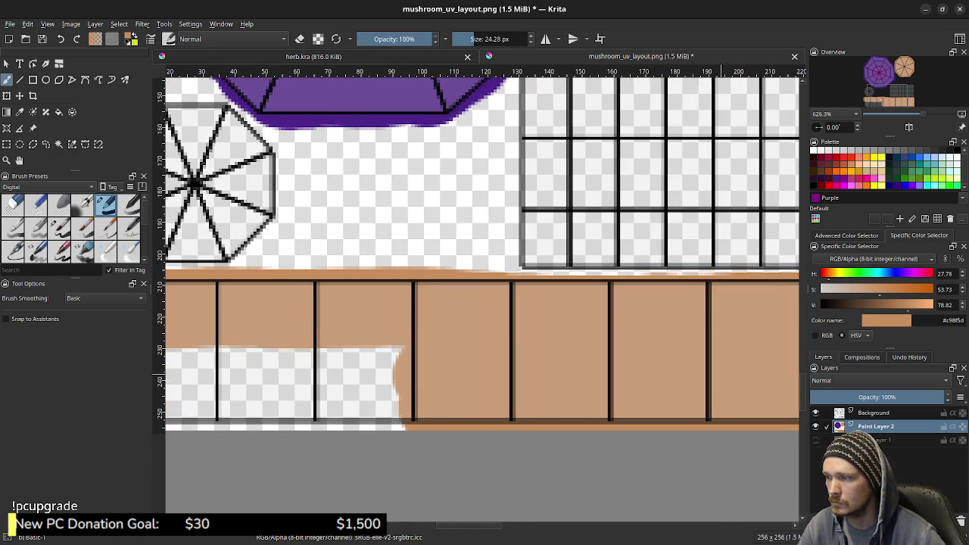
{"action": "mouse_move", "coordinate": [458, 370]}
{"action": "left_mouse_down"}
{"action": "mouse_move", "coordinate": [288, 368]}
{"action": "mouse_move", "coordinate": [411, 401]}
{"action": "mouse_move", "coordinate": [317, 381]}
{"action": "left_mouse_up"}
{"action": "middle_click_drag", "start_coordinate": [316, 381], "coordinate": [549, 362]}
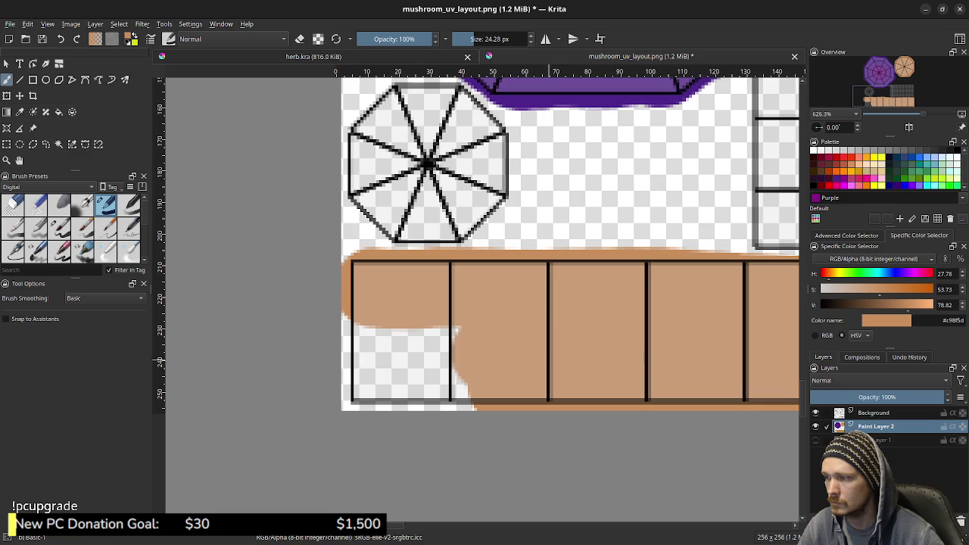
{"action": "mouse_move", "coordinate": [473, 338]}
{"action": "left_mouse_down"}
{"action": "mouse_move", "coordinate": [317, 335]}
{"action": "mouse_move", "coordinate": [480, 372]}
{"action": "left_mouse_up"}
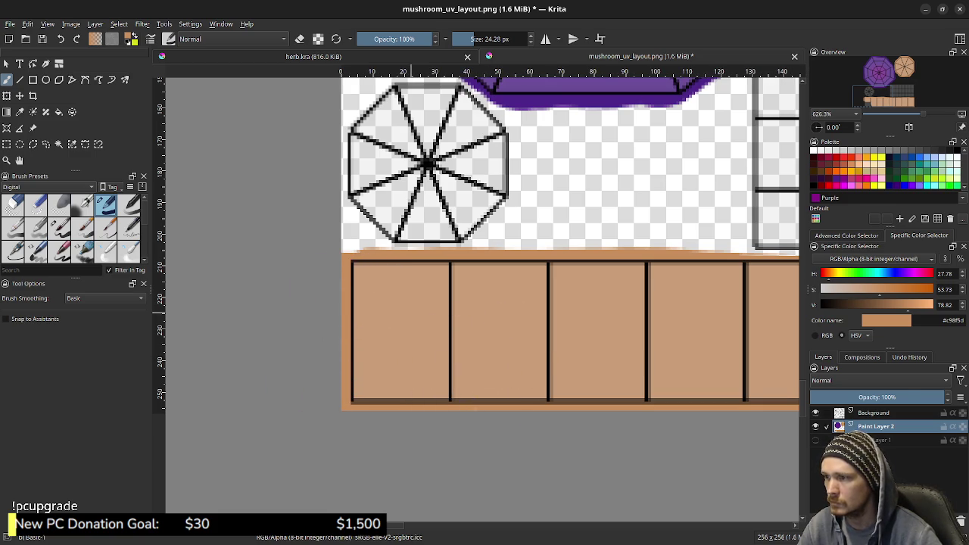
{"action": "middle_click_drag", "start_coordinate": [787, 295], "coordinate": [379, 292]}
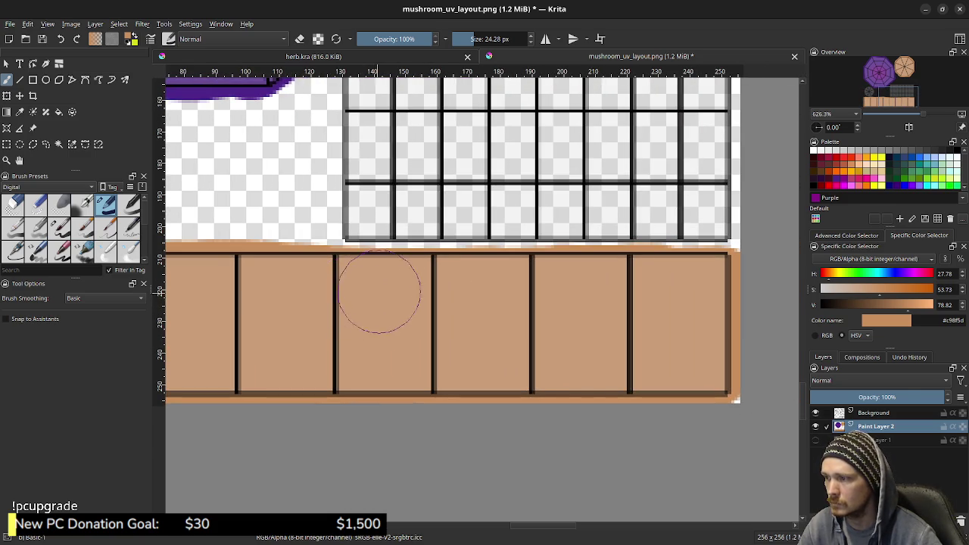
{"action": "left_click_drag", "start_coordinate": [464, 277], "coordinate": [365, 258], "text": "shift"}
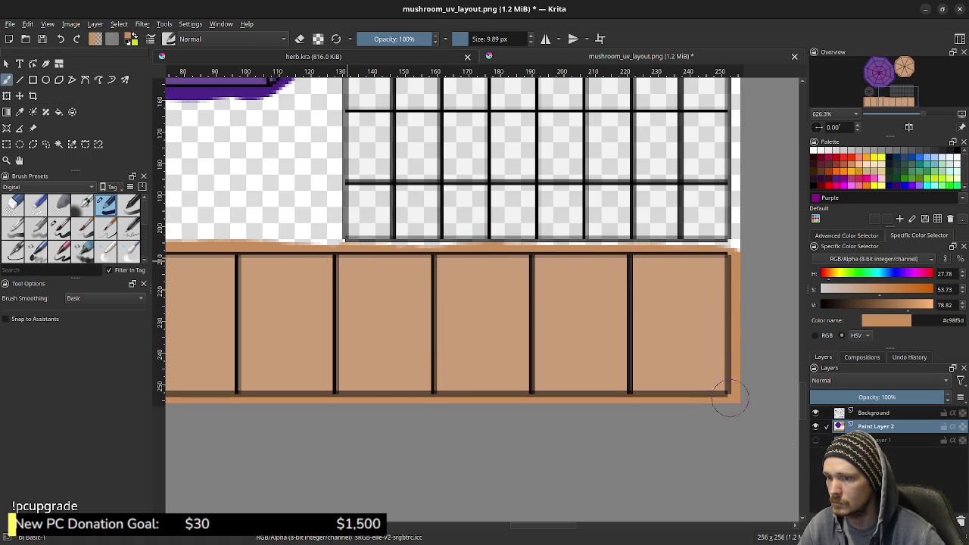
{"action": "middle_click_drag", "start_coordinate": [600, 350], "coordinate": [690, 529]}
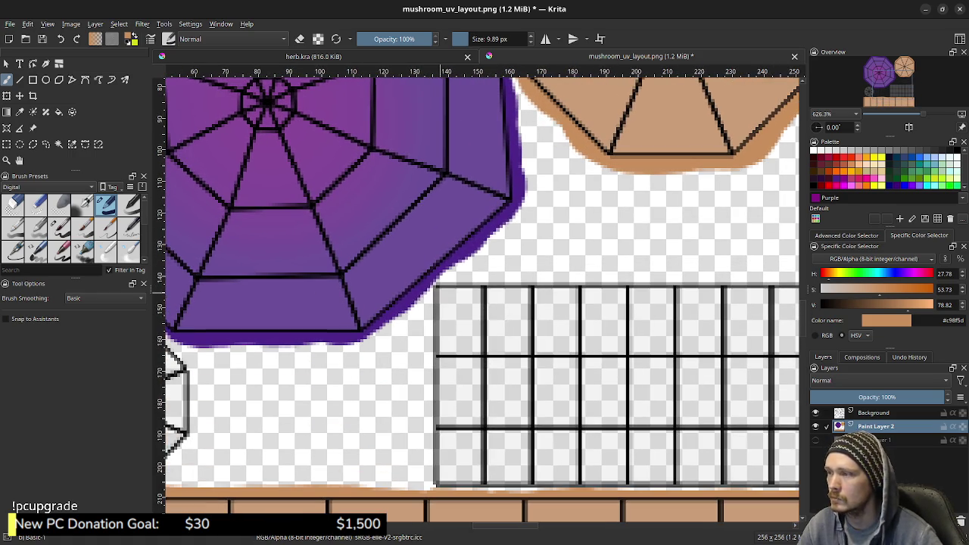
- Paint dark purple #3e2369 over the small octagon's white centre and arc so it fills solidly
{"action": "left_click", "coordinate": [401, 258], "text": "ctrl"}
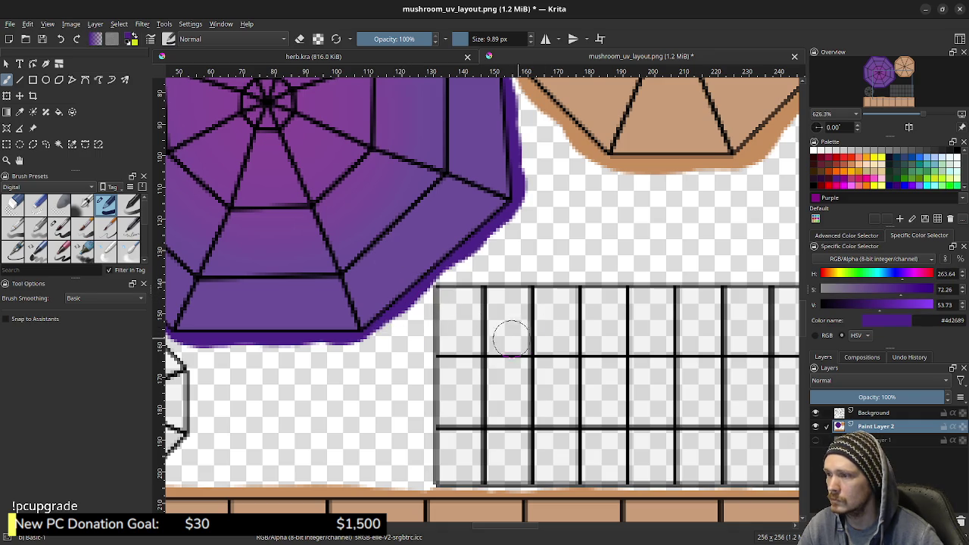
{"action": "mouse_move", "coordinate": [484, 302]}
{"action": "middle_mouse_down"}
{"action": "mouse_move", "coordinate": [637, 239]}
{"action": "mouse_move", "coordinate": [536, 222]}
{"action": "mouse_move", "coordinate": [571, 221]}
{"action": "mouse_move", "coordinate": [557, 312]}
{"action": "mouse_move", "coordinate": [433, 273]}
{"action": "mouse_move", "coordinate": [607, 319]}
{"action": "middle_mouse_up"}
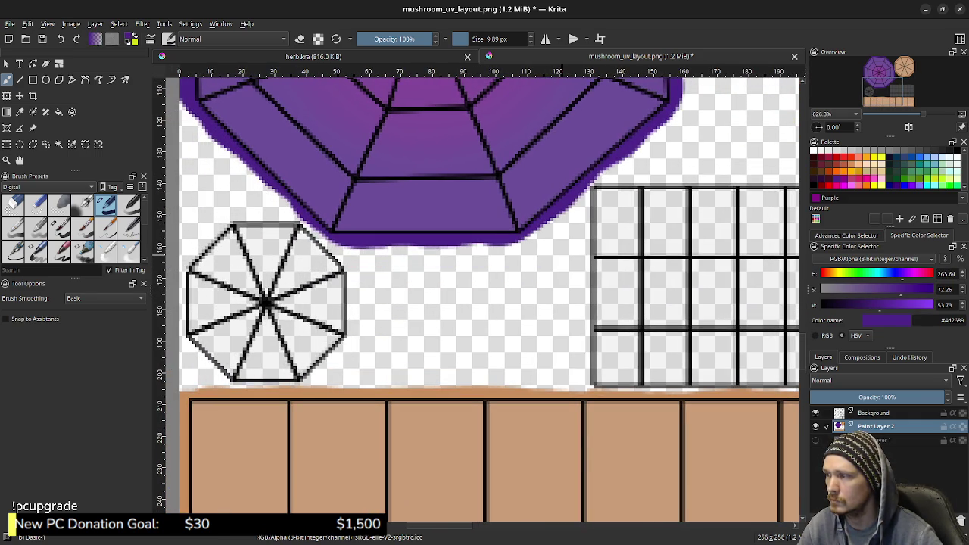
{"action": "mouse_move", "coordinate": [485, 303]}
{"action": "middle_mouse_down"}
{"action": "mouse_move", "coordinate": [449, 298]}
{"action": "mouse_move", "coordinate": [472, 306]}
{"action": "middle_mouse_up"}
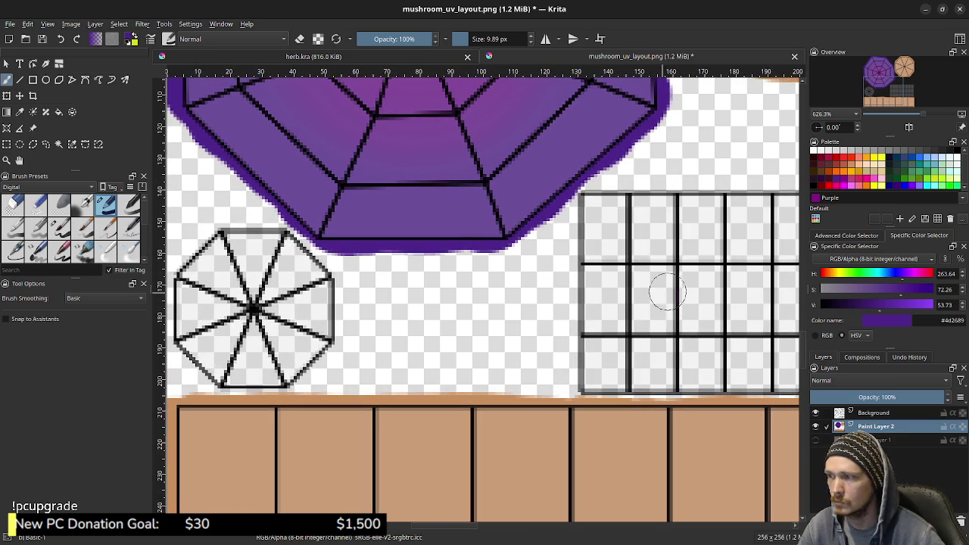
{"action": "key", "text": "k"}
{"action": "key", "text": "k"}
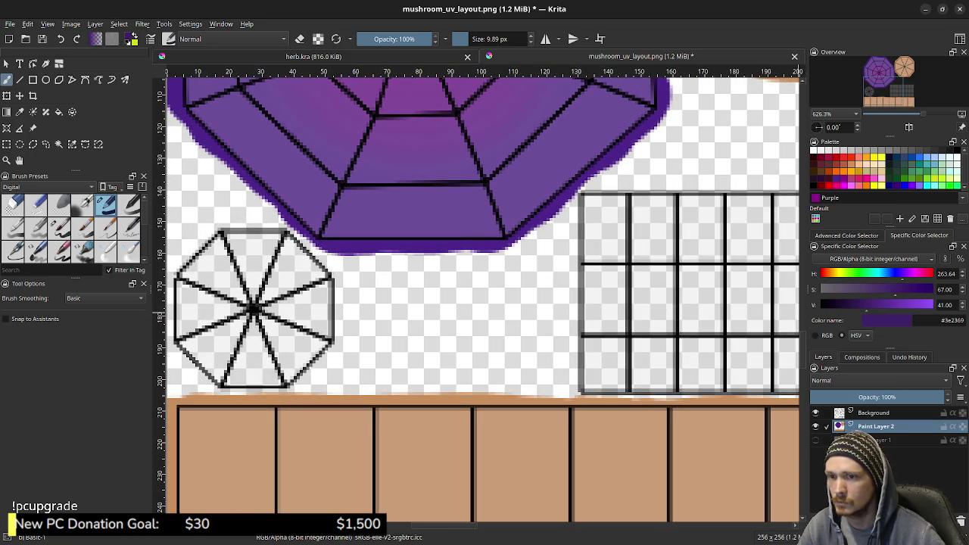
{"action": "mouse_move", "coordinate": [242, 310]}
{"action": "left_mouse_down"}
{"action": "mouse_move", "coordinate": [277, 303]}
{"action": "mouse_move", "coordinate": [227, 333]}
{"action": "mouse_move", "coordinate": [227, 365]}
{"action": "mouse_move", "coordinate": [257, 378]}
{"action": "mouse_move", "coordinate": [279, 368]}
{"action": "mouse_move", "coordinate": [195, 360]}
{"action": "mouse_move", "coordinate": [180, 337]}
{"action": "mouse_move", "coordinate": [178, 302]}
{"action": "mouse_move", "coordinate": [209, 241]}
{"action": "mouse_move", "coordinate": [244, 229]}
{"action": "mouse_move", "coordinate": [274, 235]}
{"action": "mouse_move", "coordinate": [333, 286]}
{"action": "mouse_move", "coordinate": [332, 333]}
{"action": "mouse_move", "coordinate": [297, 365]}
{"action": "left_mouse_up"}
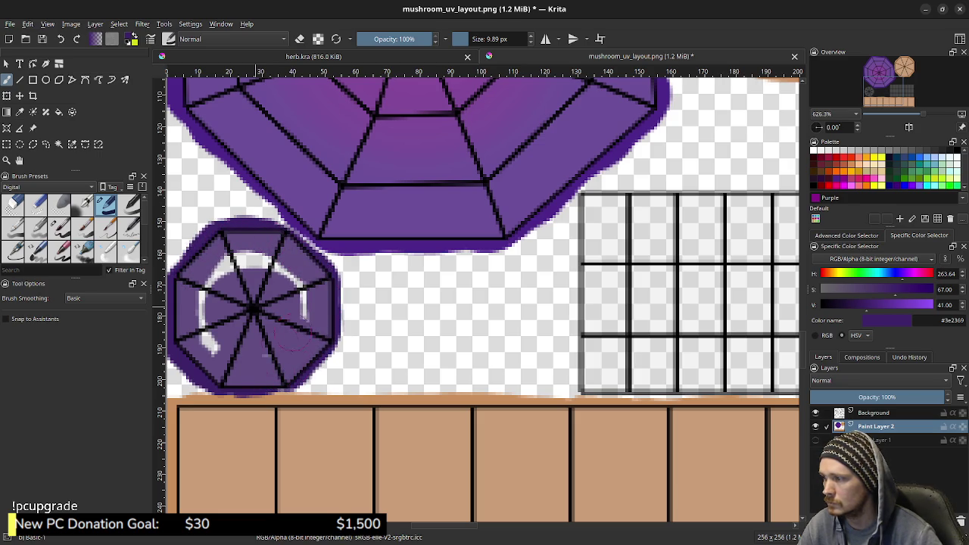
{"action": "mouse_move", "coordinate": [304, 322]}
{"action": "left_mouse_down"}
{"action": "mouse_move", "coordinate": [282, 263]}
{"action": "mouse_move", "coordinate": [203, 316]}
{"action": "left_mouse_up"}
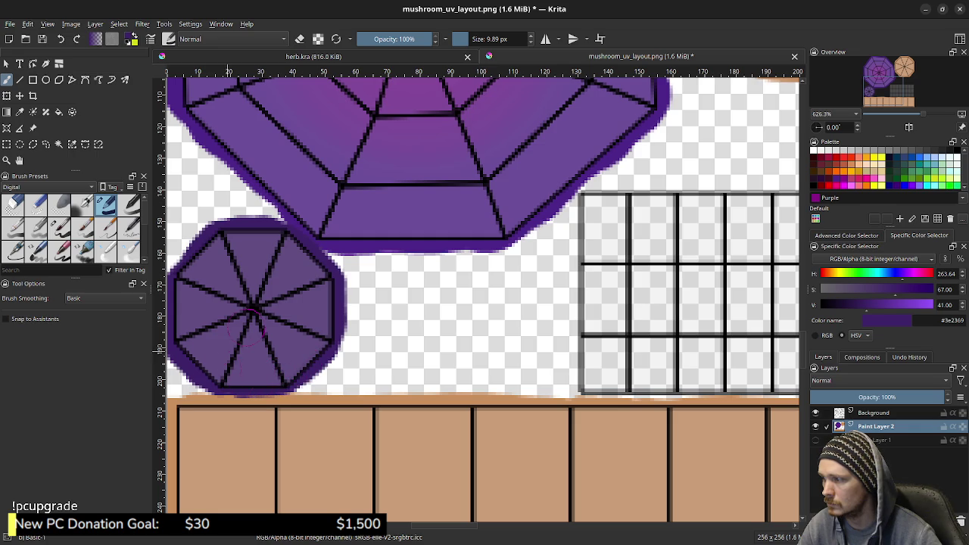
{"action": "middle_click_drag", "start_coordinate": [484, 302], "coordinate": [229, 331]}
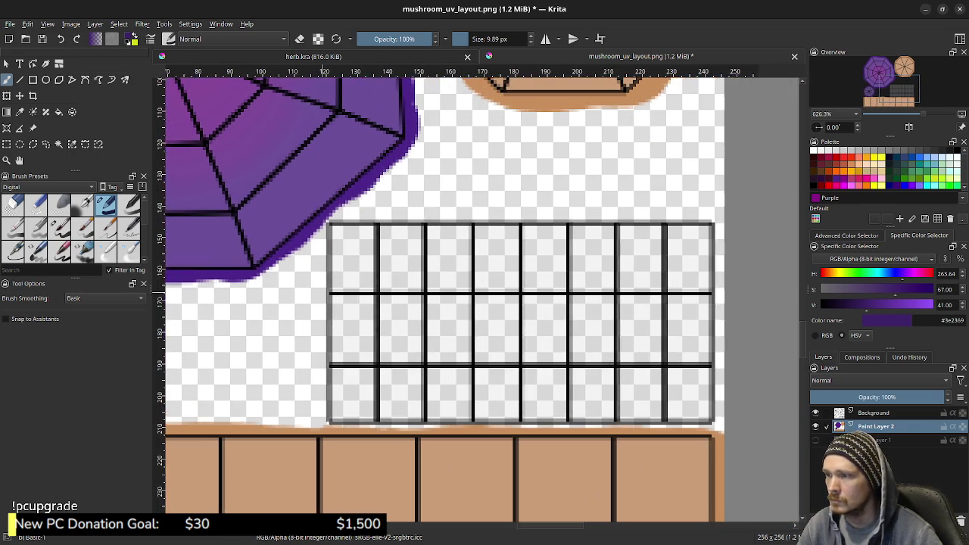
- Sample the small octagon's dark purple and bring the window grid back into view
{"action": "left_click", "coordinate": [294, 239], "text": "ctrl"}
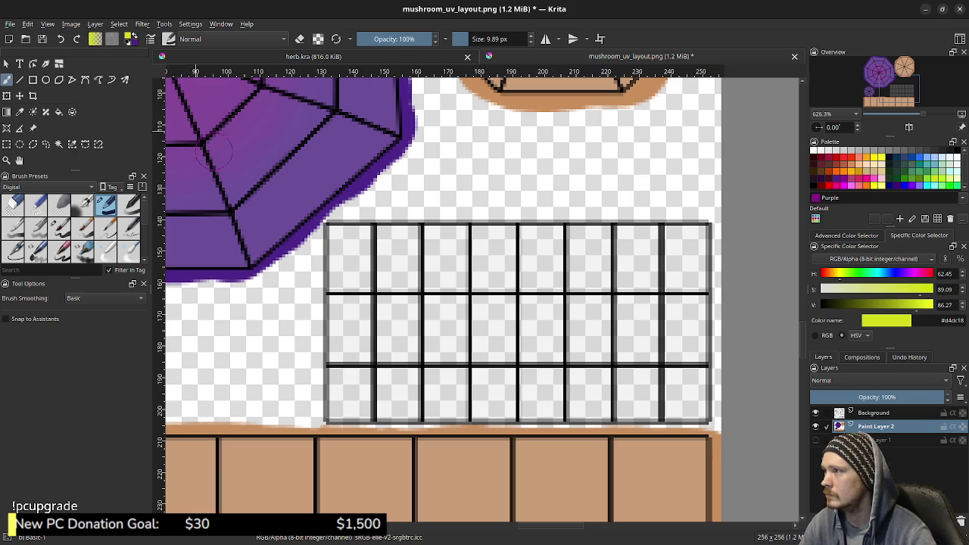
{"action": "middle_click_drag", "start_coordinate": [170, 320], "coordinate": [388, 270]}
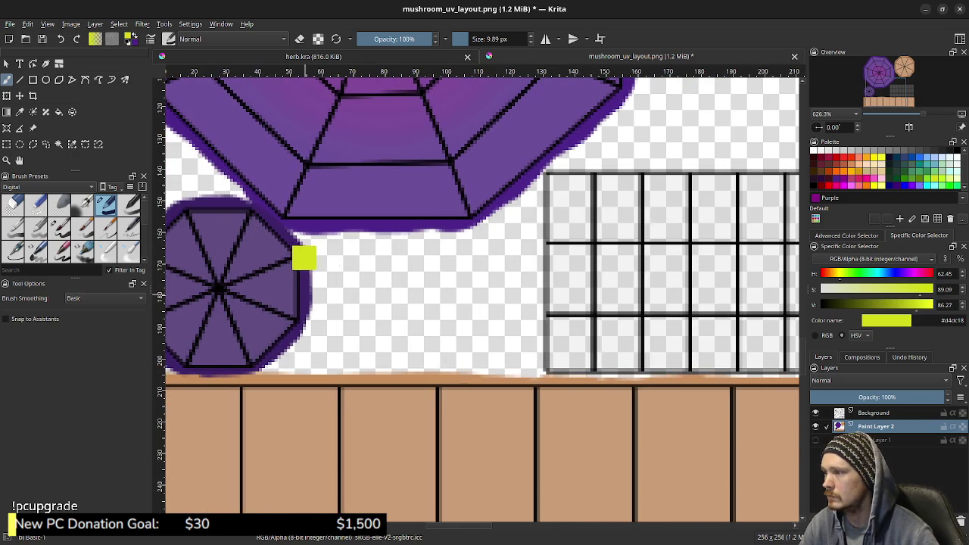
{"action": "left_click", "coordinate": [324, 203], "text": "ctrl"}
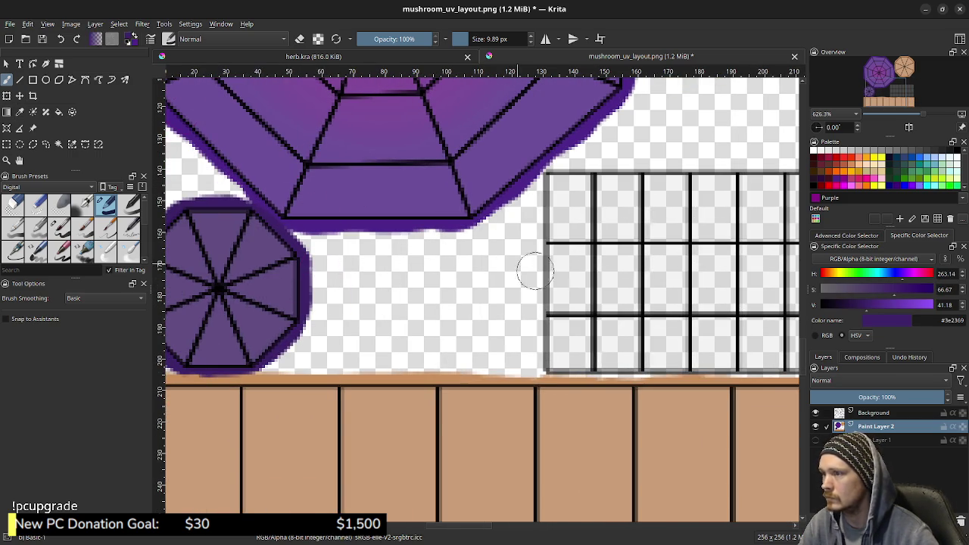
{"action": "middle_click_drag", "start_coordinate": [536, 271], "coordinate": [383, 242]}
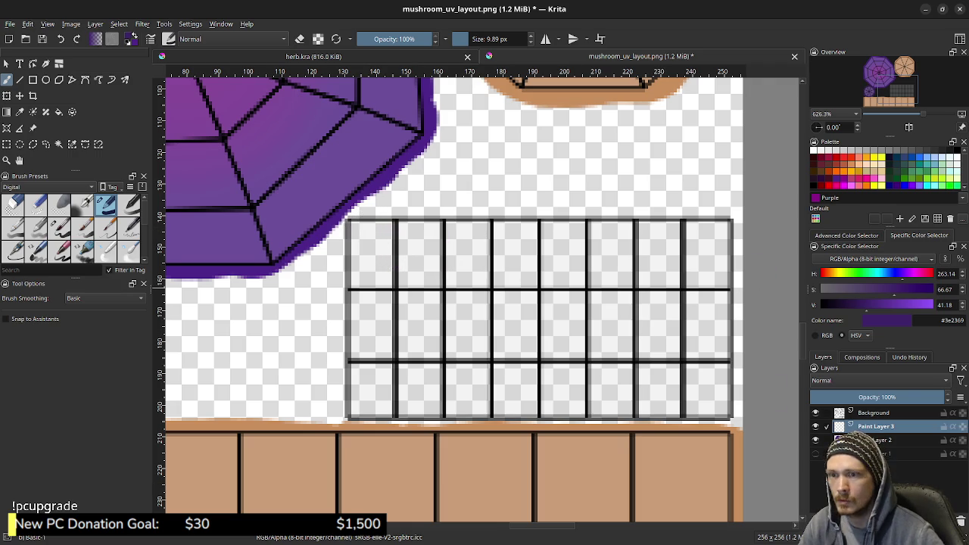
- Brush tomato red #fe3521 over every window grid cell, undoing the test strokes
{"action": "left_click_drag", "start_coordinate": [901, 273], "coordinate": [823, 273]}
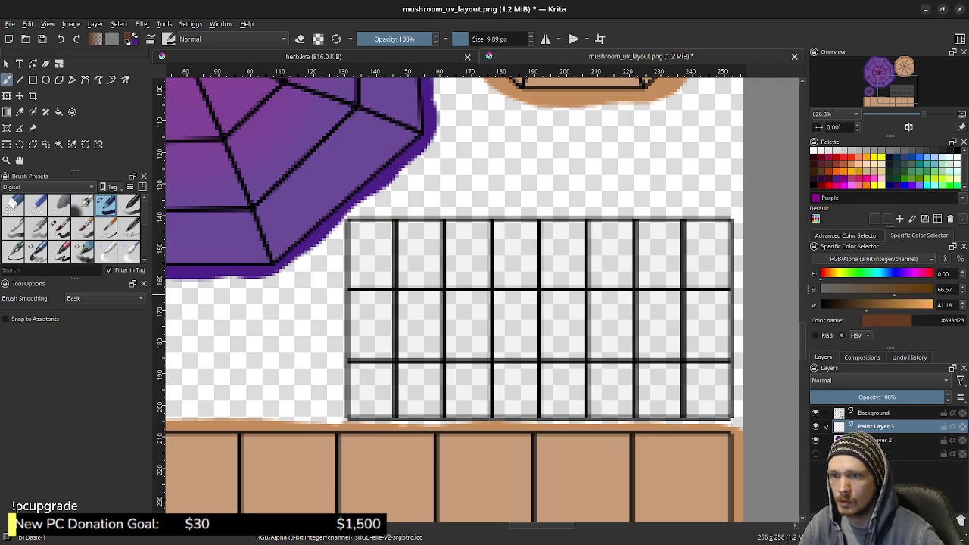
{"action": "left_click_drag", "start_coordinate": [390, 249], "coordinate": [566, 259]}
{"action": "key", "text": "ctrl+z"}
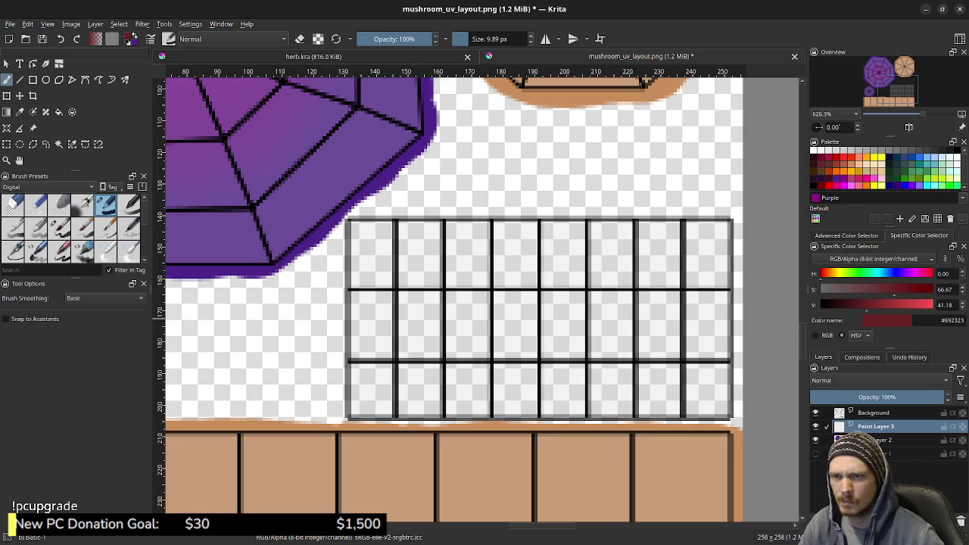
{"action": "left_click", "coordinate": [843, 156]}
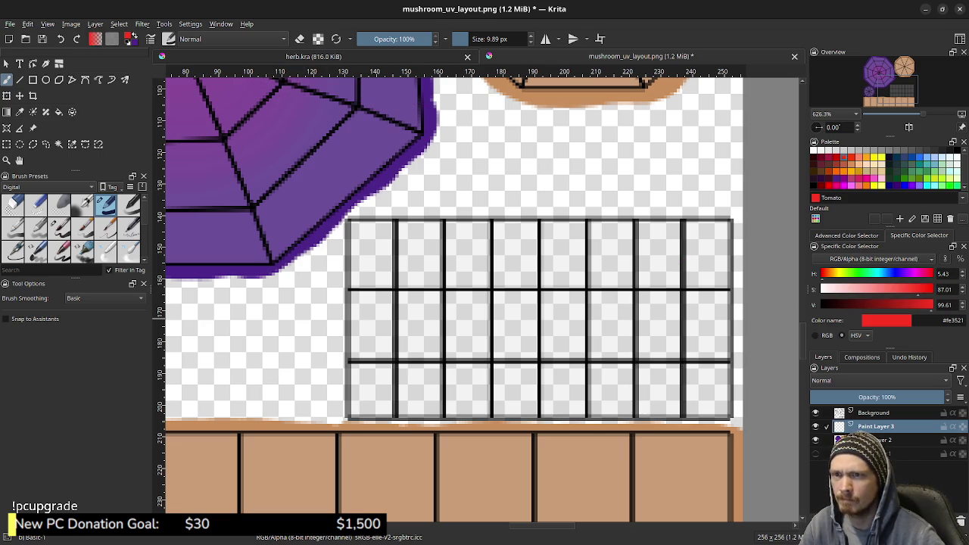
{"action": "left_click_drag", "start_coordinate": [476, 270], "coordinate": [551, 260]}
{"action": "key", "text": "ctrl+z"}
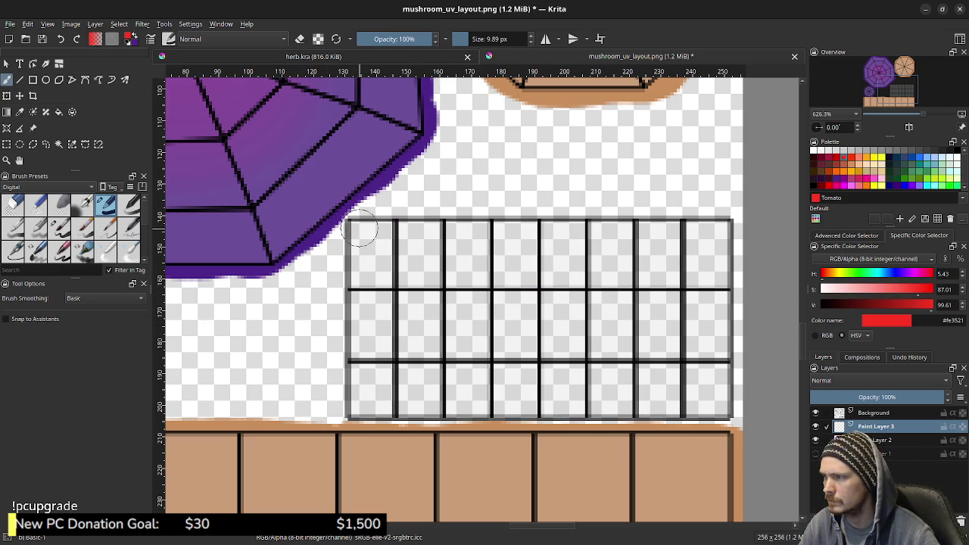
{"action": "mouse_move", "coordinate": [360, 231]}
{"action": "left_mouse_down"}
{"action": "mouse_move", "coordinate": [718, 227]}
{"action": "mouse_move", "coordinate": [723, 401]}
{"action": "mouse_move", "coordinate": [357, 407]}
{"action": "mouse_move", "coordinate": [354, 248]}
{"action": "mouse_move", "coordinate": [447, 209]}
{"action": "mouse_move", "coordinate": [512, 266]}
{"action": "mouse_move", "coordinate": [378, 253]}
{"action": "mouse_move", "coordinate": [382, 350]}
{"action": "mouse_move", "coordinate": [372, 313]}
{"action": "mouse_move", "coordinate": [409, 383]}
{"action": "mouse_move", "coordinate": [704, 383]}
{"action": "mouse_move", "coordinate": [598, 356]}
{"action": "mouse_move", "coordinate": [412, 352]}
{"action": "mouse_move", "coordinate": [435, 311]}
{"action": "mouse_move", "coordinate": [423, 276]}
{"action": "mouse_move", "coordinate": [447, 318]}
{"action": "mouse_move", "coordinate": [522, 333]}
{"action": "mouse_move", "coordinate": [643, 318]}
{"action": "mouse_move", "coordinate": [639, 348]}
{"action": "mouse_move", "coordinate": [704, 330]}
{"action": "mouse_move", "coordinate": [702, 238]}
{"action": "mouse_move", "coordinate": [564, 253]}
{"action": "mouse_move", "coordinate": [561, 269]}
{"action": "mouse_move", "coordinate": [677, 280]}
{"action": "mouse_move", "coordinate": [618, 307]}
{"action": "left_mouse_up"}
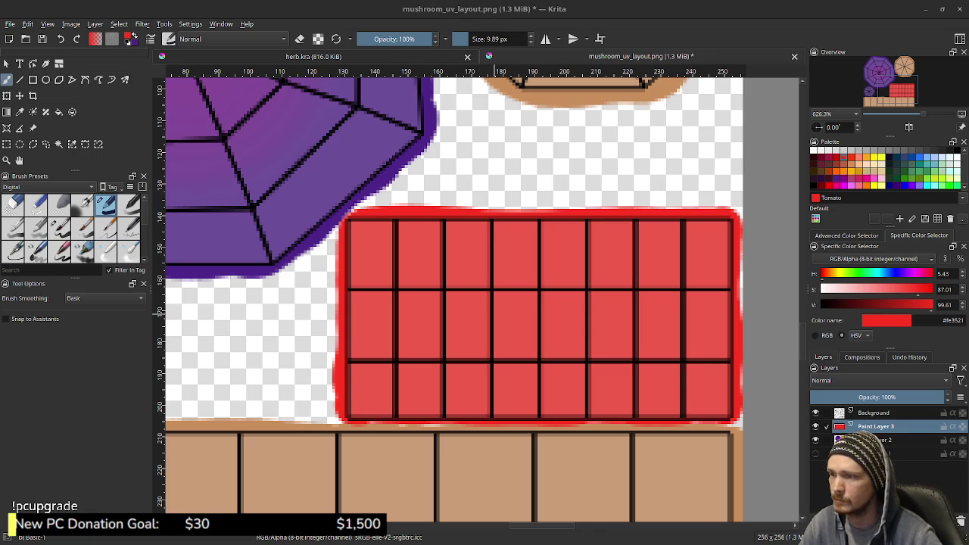
- Hide the grid and cap fill layers to sample orange from the reference scribble, then restore them
{"action": "middle_click_drag", "start_coordinate": [516, 107], "coordinate": [462, 324]}
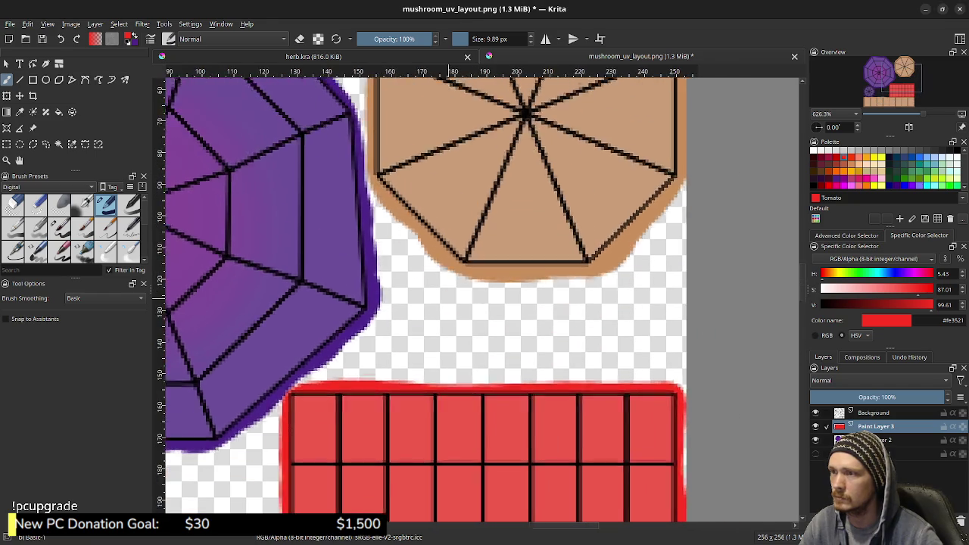
{"action": "middle_click_drag", "start_coordinate": [449, 269], "coordinate": [449, 328]}
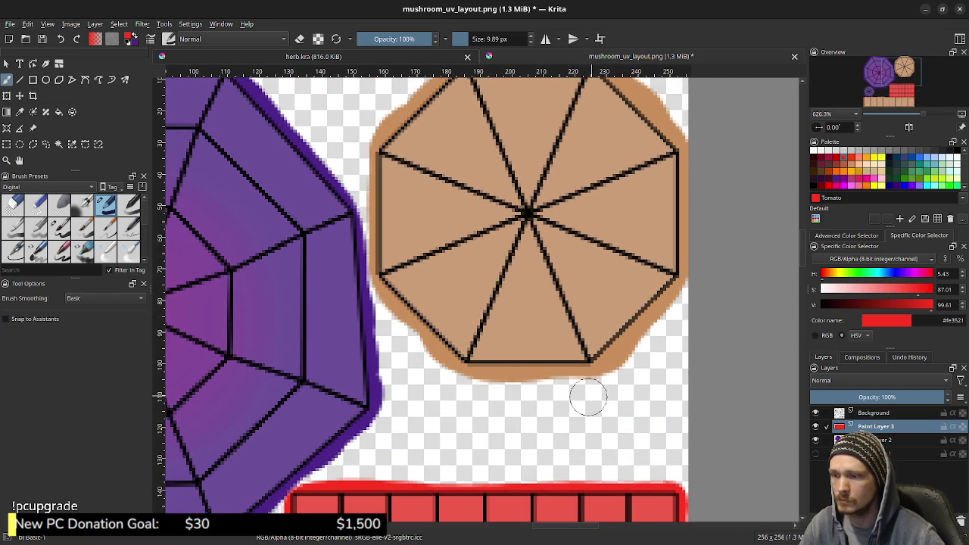
{"action": "left_click_drag", "start_coordinate": [454, 363], "coordinate": [401, 409]}
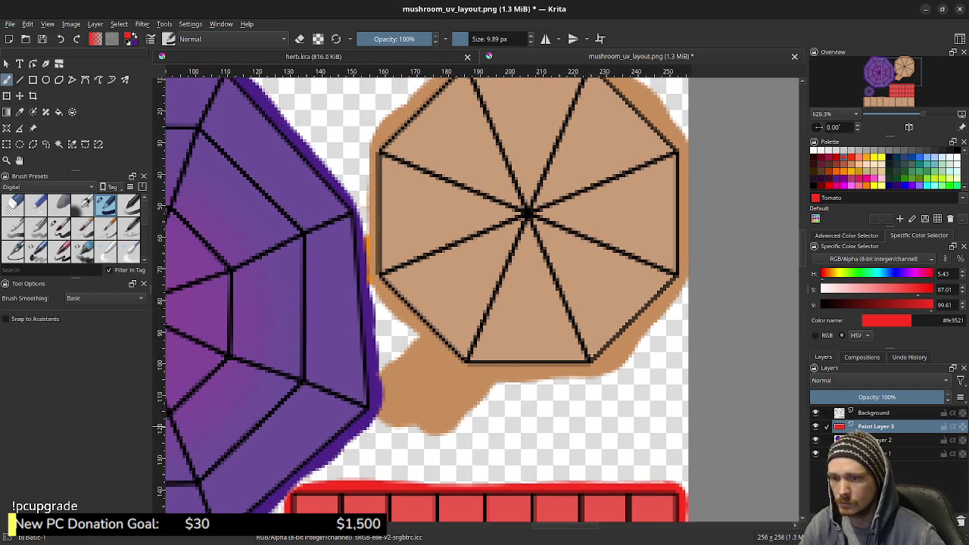
{"action": "left_click", "coordinate": [815, 426]}
{"action": "left_click", "coordinate": [815, 440]}
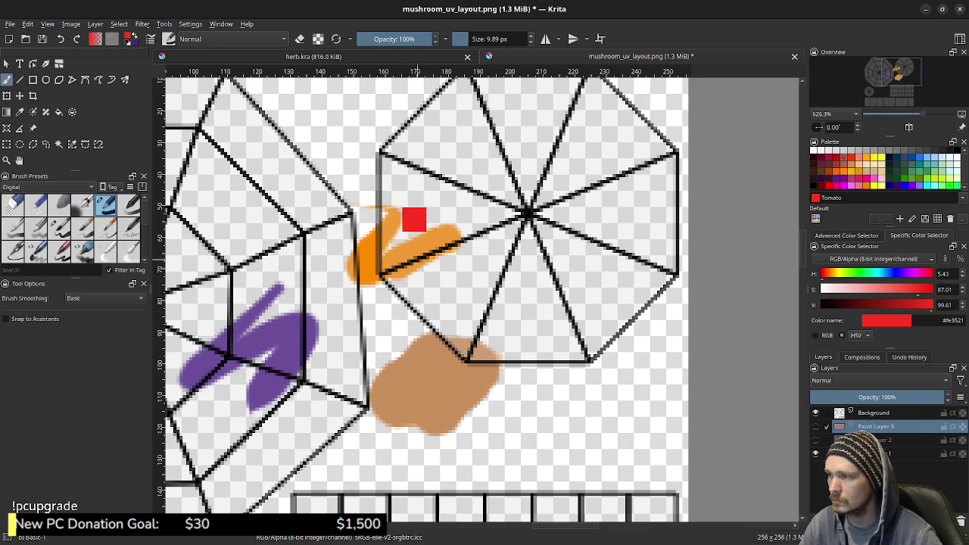
{"action": "left_click", "coordinate": [375, 221], "text": "ctrl"}
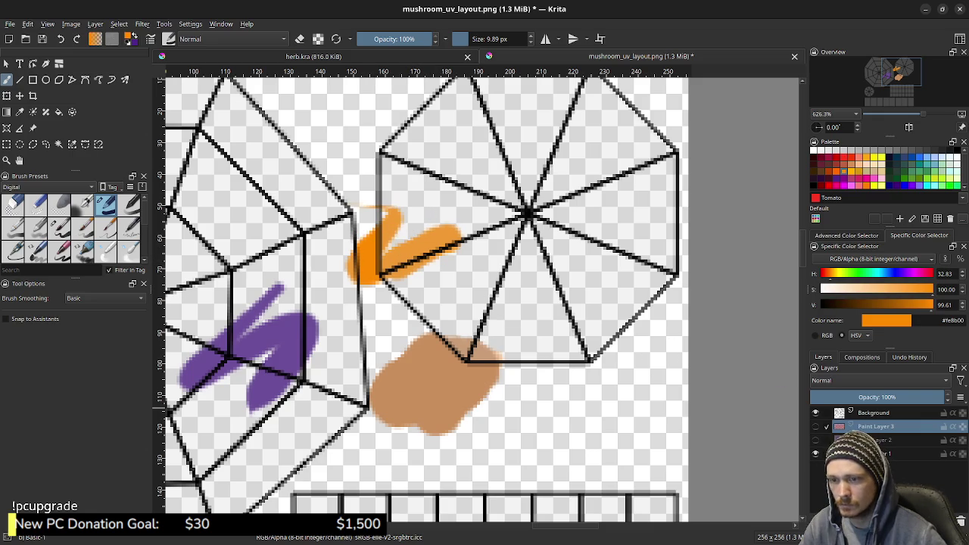
{"action": "left_click", "coordinate": [815, 453]}
{"action": "left_click", "coordinate": [815, 439]}
{"action": "left_click", "coordinate": [815, 426]}
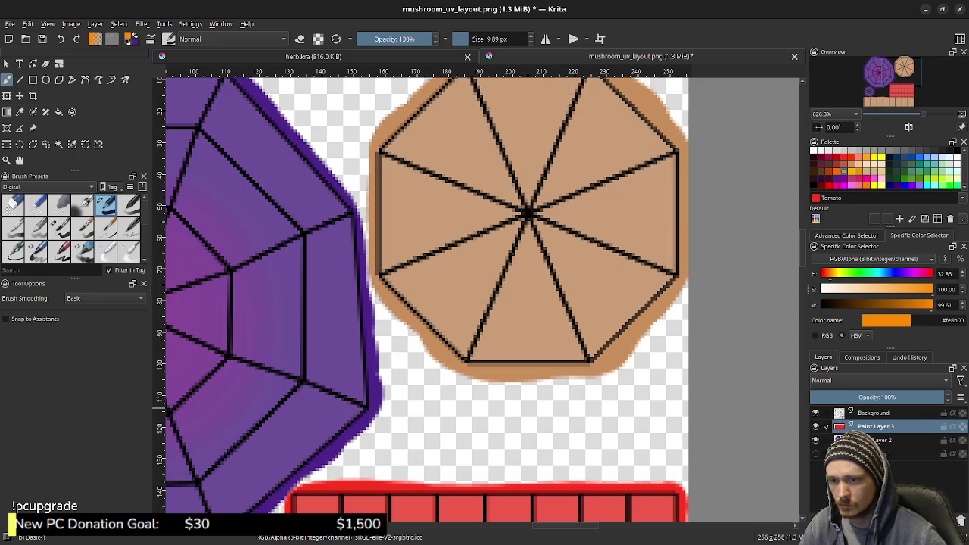
- Sample the octagon outline's dark purple #3e2369 as the paint colour, undoing a test dab
{"action": "middle_click_drag", "start_coordinate": [521, 393], "coordinate": [512, 199]}
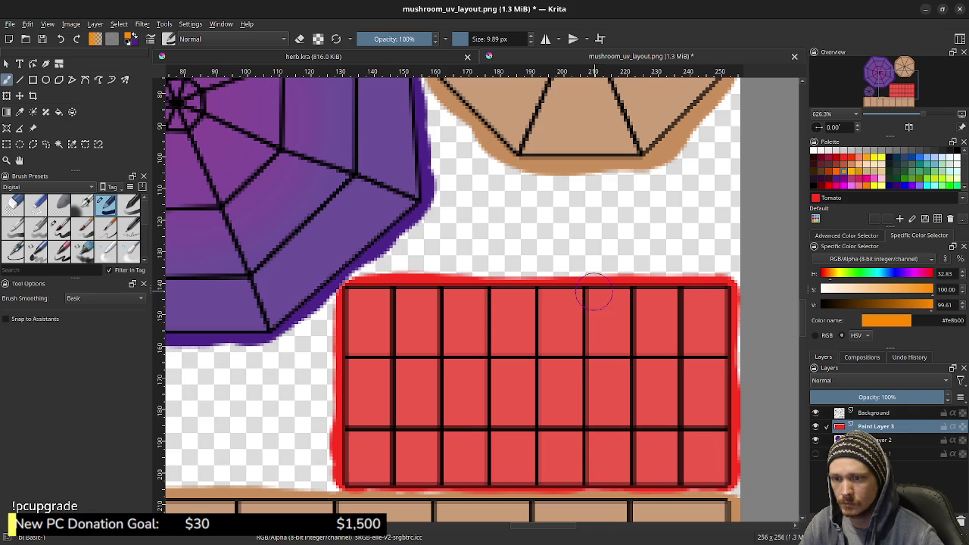
{"action": "middle_click_drag", "start_coordinate": [466, 318], "coordinate": [722, 245]}
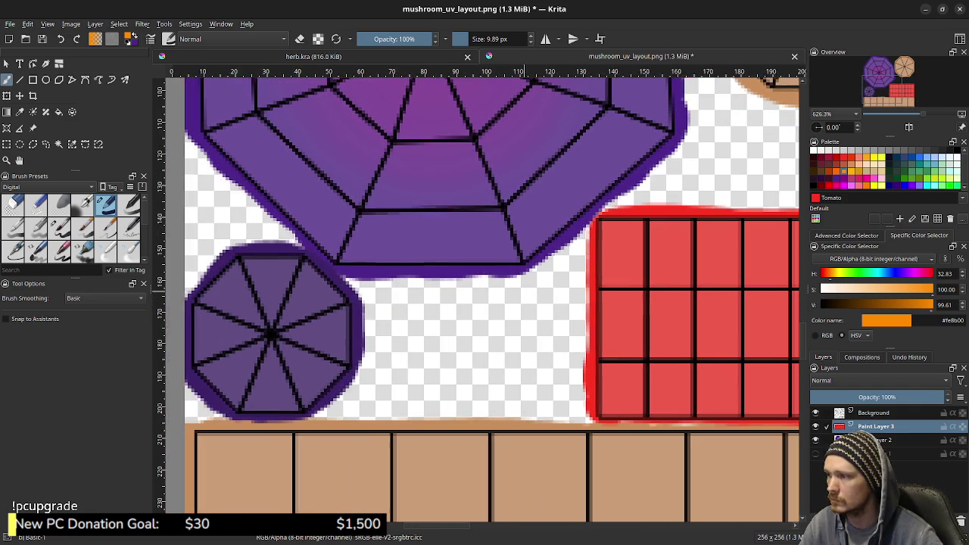
{"action": "left_click", "coordinate": [835, 177]}
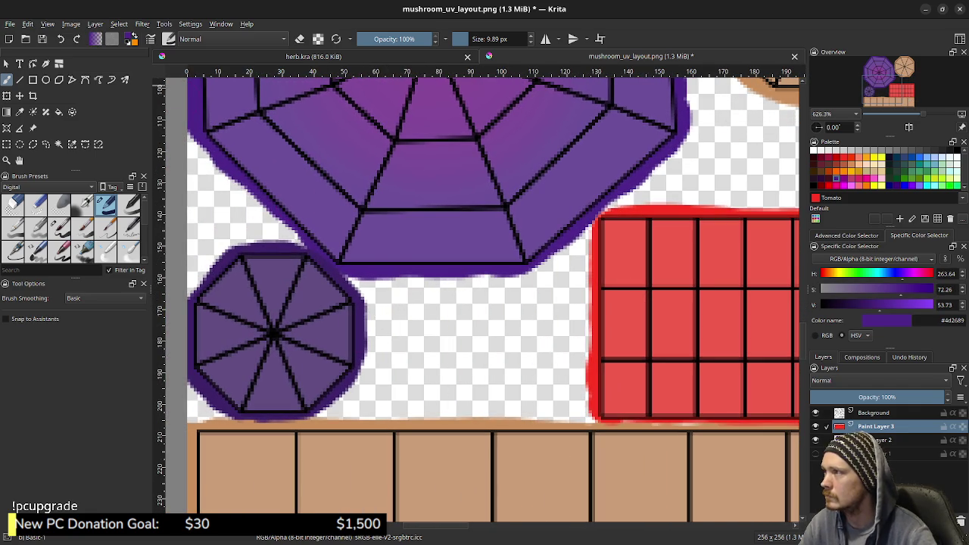
{"action": "left_click", "coordinate": [368, 297]}
{"action": "left_click", "coordinate": [361, 340], "text": "ctrl"}
{"action": "key", "text": "ctrl+z"}
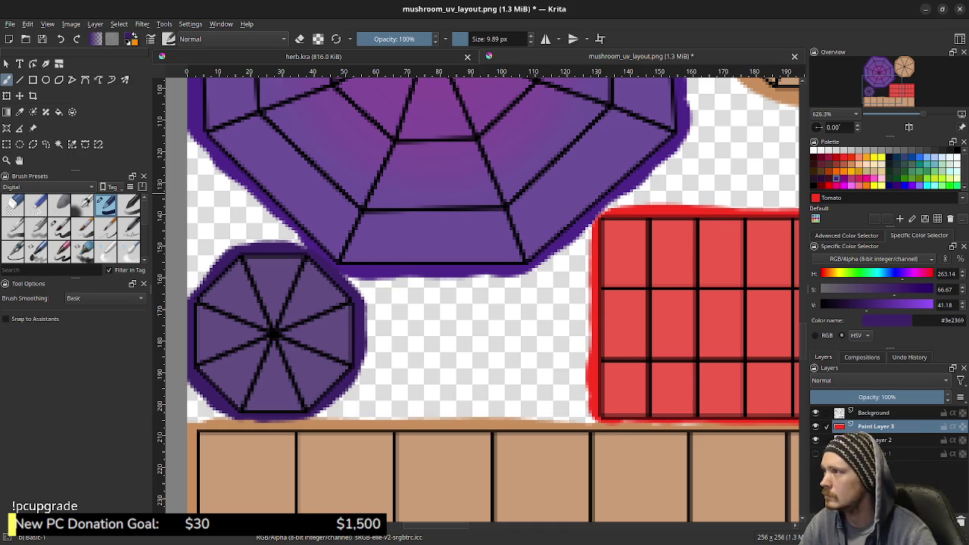
{"action": "left_click", "coordinate": [952, 426]}
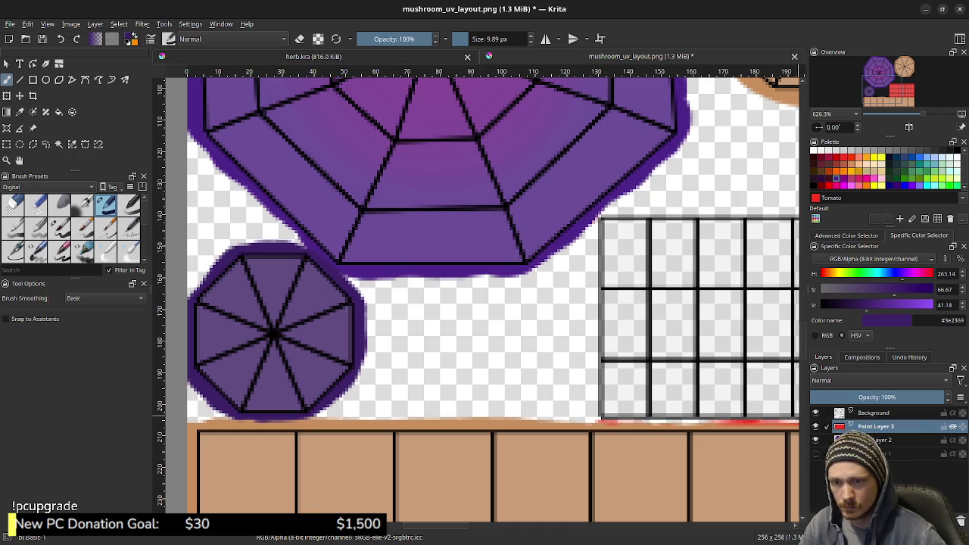
{"action": "left_click", "coordinate": [952, 426]}
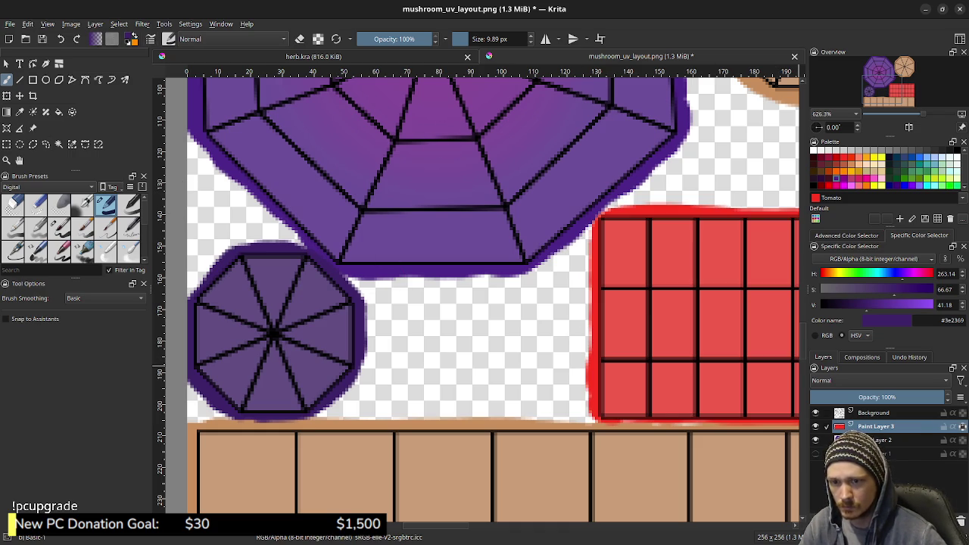
- Try red-to-purple vertical gradients across the grid block and undo them
{"action": "key", "text": "g"}
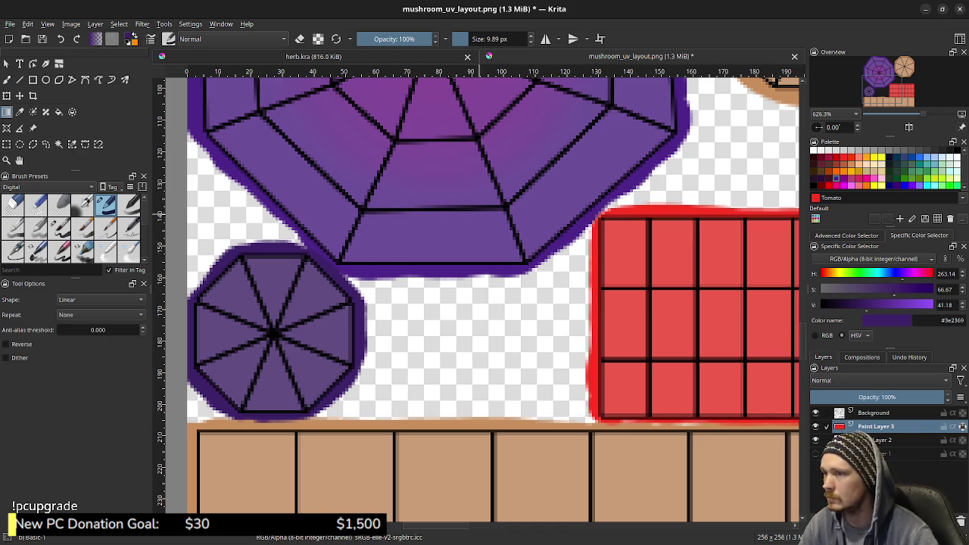
{"action": "left_click_drag", "start_coordinate": [696, 216], "coordinate": [696, 299]}
{"action": "key", "text": "ctrl+z"}
{"action": "middle_click_drag", "start_coordinate": [783, 372], "coordinate": [482, 369]}
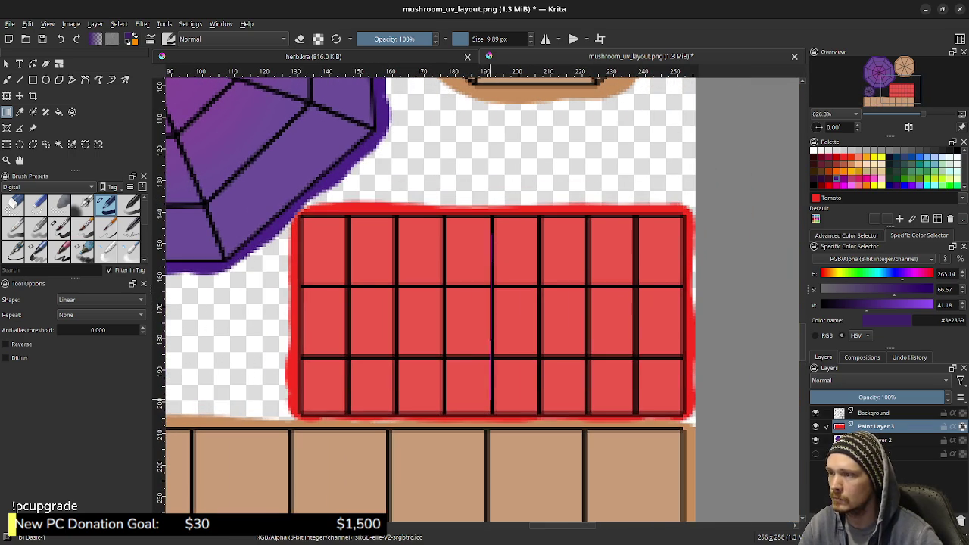
{"action": "left_click_drag", "start_coordinate": [492, 415], "coordinate": [492, 235]}
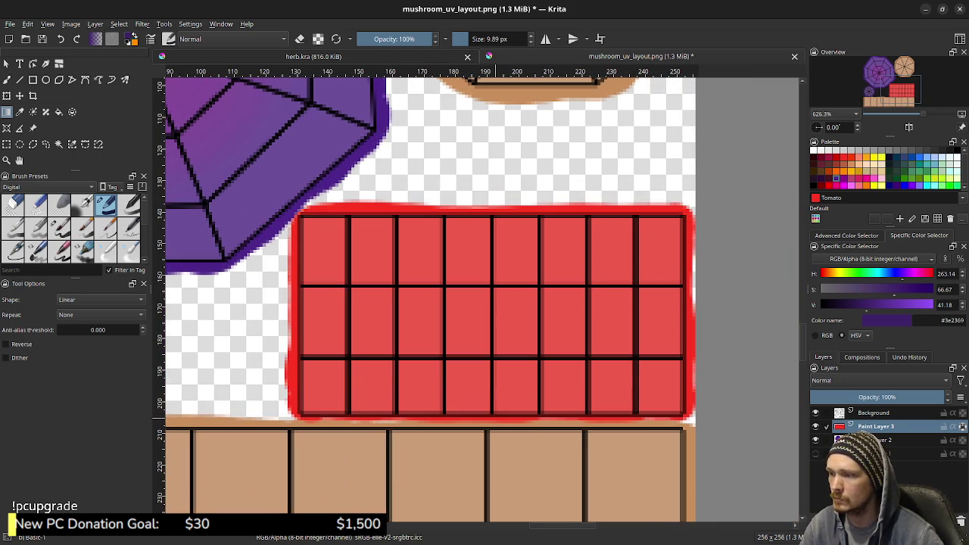
{"action": "left_click_drag", "start_coordinate": [491, 360], "coordinate": [490, 220]}
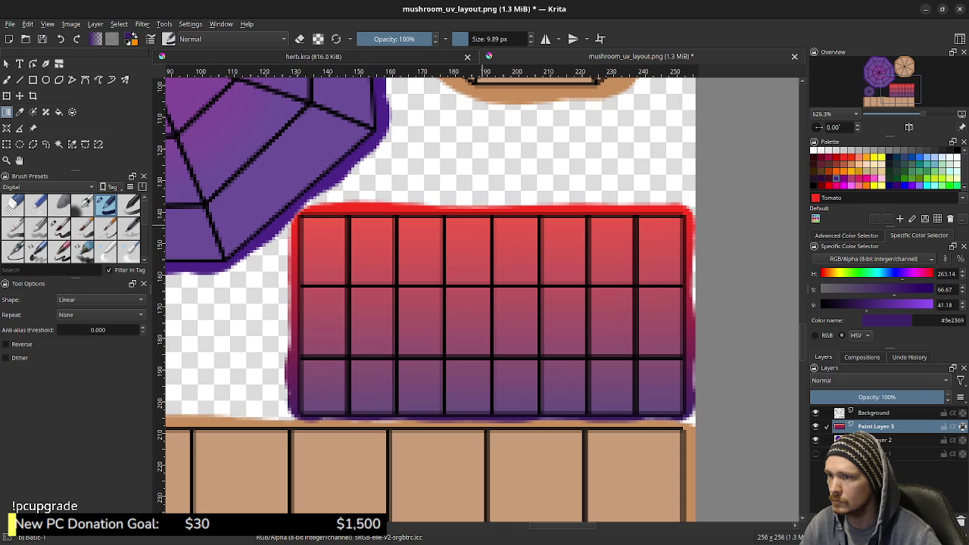
{"action": "key", "text": "ctrl+z"}
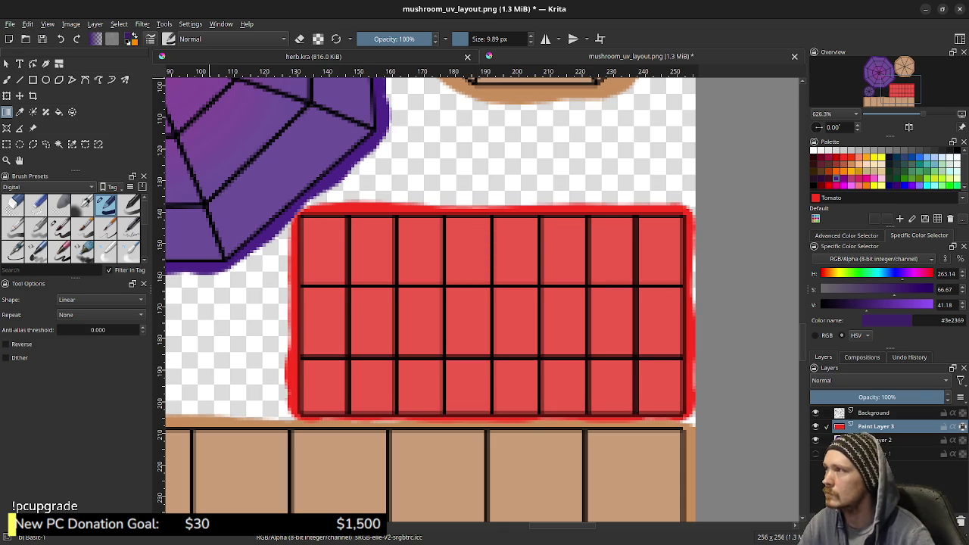
- Fill the grid block with bright orange using the Fill tool
{"action": "left_click", "coordinate": [842, 168]}
{"action": "key", "text": "f"}
{"action": "left_click", "coordinate": [473, 307]}
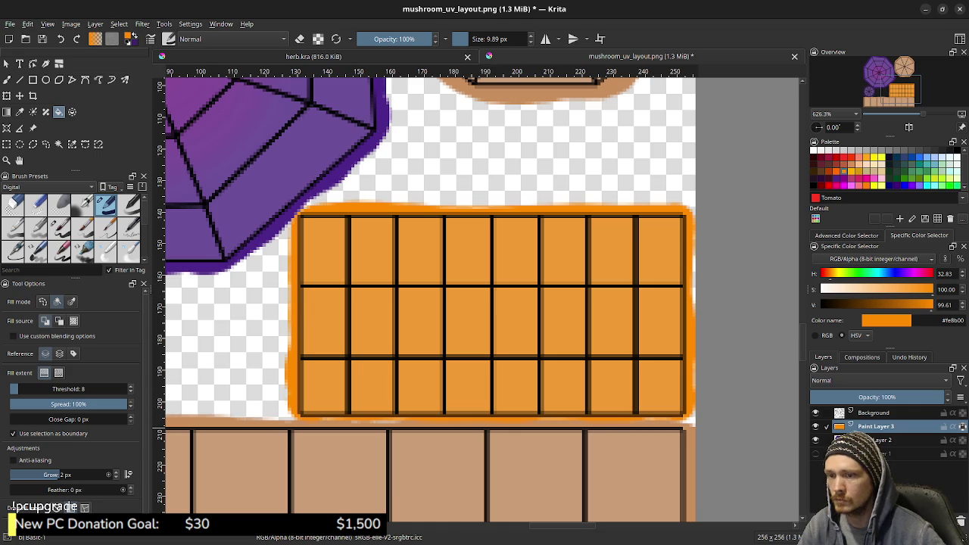
{"action": "left_click", "coordinate": [815, 440]}
{"action": "left_click", "coordinate": [815, 439]}
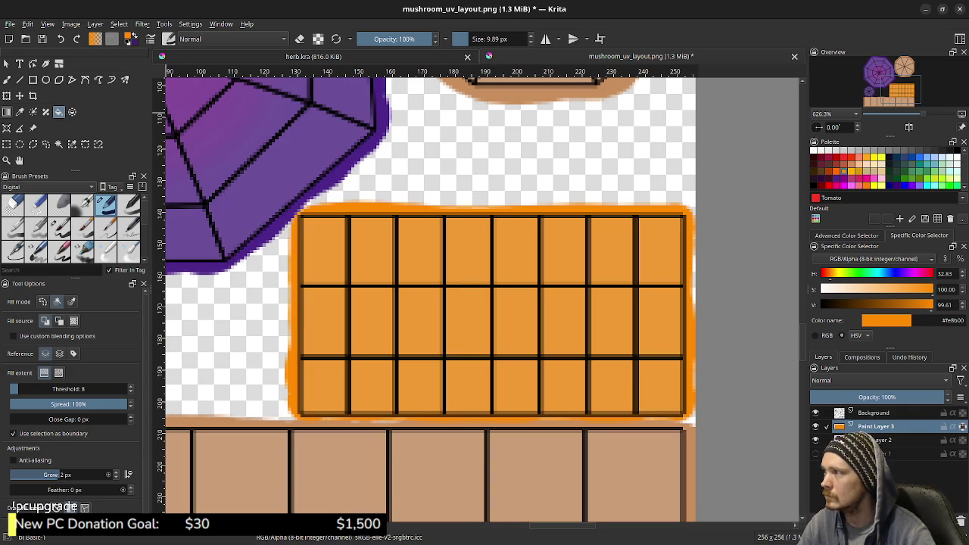
- Choose the Foreground to Background gradient preset and lay an orange-to-purple gradient down the band
{"action": "left_click", "coordinate": [7, 112]}
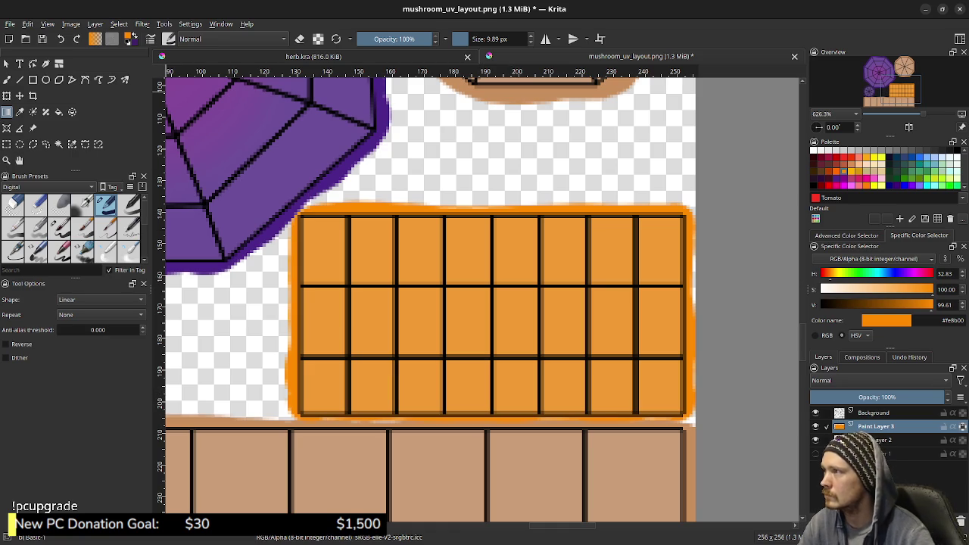
{"action": "left_click", "coordinate": [95, 39]}
{"action": "left_click", "coordinate": [122, 109]}
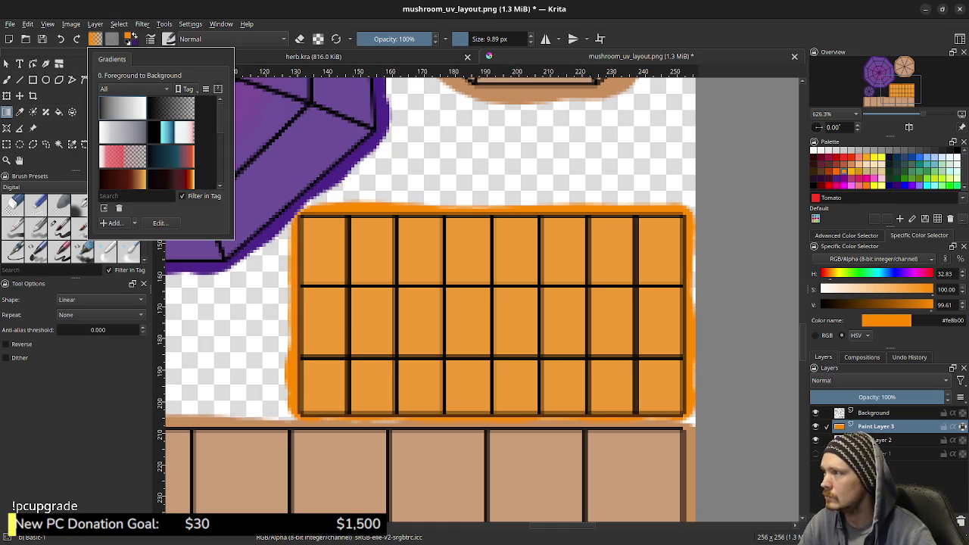
{"action": "key", "text": "Escape"}
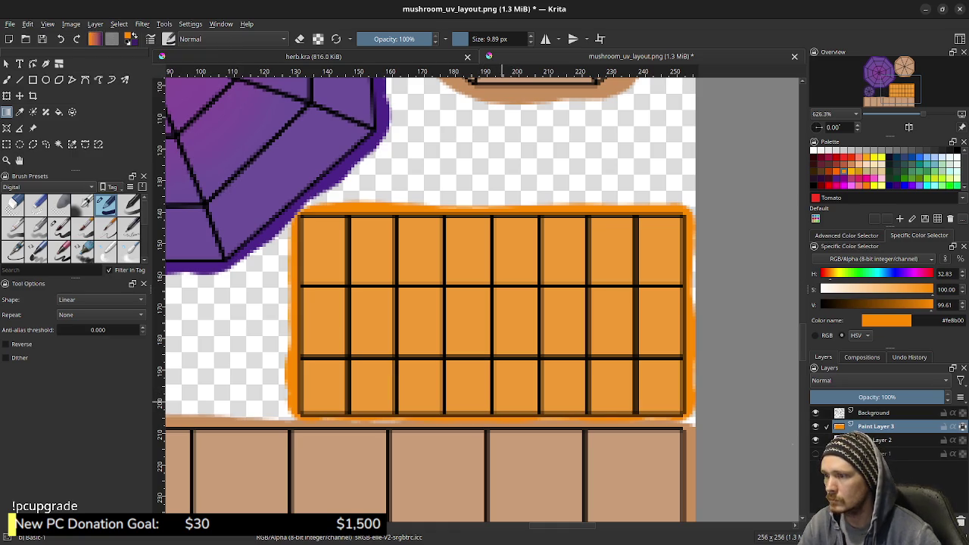
{"action": "mouse_move", "coordinate": [505, 409]}
{"action": "left_mouse_down"}
{"action": "mouse_move", "coordinate": [511, 227]}
{"action": "mouse_move", "coordinate": [486, 405]}
{"action": "mouse_move", "coordinate": [534, 209]}
{"action": "left_mouse_up"}
{"action": "key", "text": "ctrl+z"}
{"action": "key", "text": "ctrl+z"}
{"action": "key", "text": "x"}
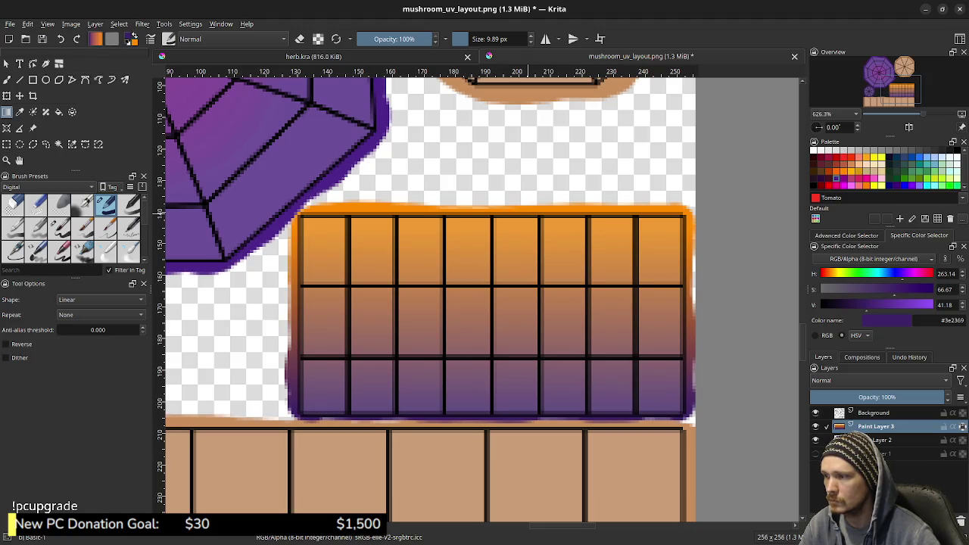
{"action": "key", "text": "ctrl+z"}
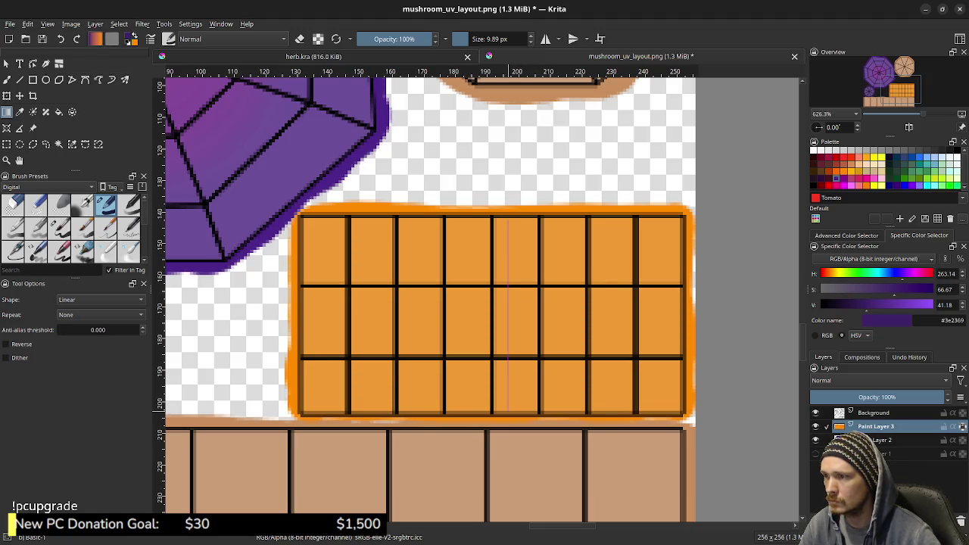
{"action": "left_click_drag", "start_coordinate": [508, 413], "coordinate": [508, 219]}
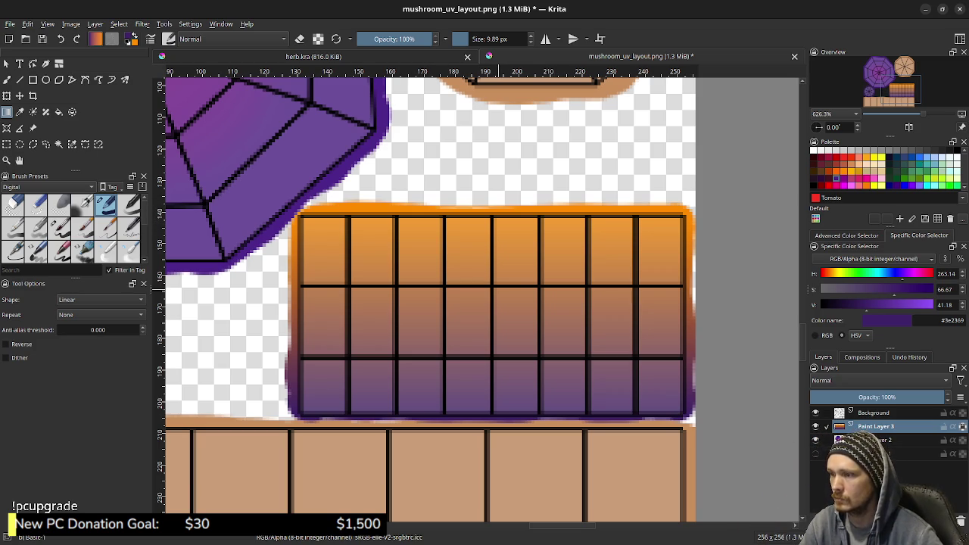
- Inspect the band, undo the gradient, and lighten the orange foreground colour
{"action": "middle_click_drag", "start_coordinate": [333, 318], "coordinate": [465, 303]}
{"action": "middle_click_drag", "start_coordinate": [397, 227], "coordinate": [391, 367]}
{"action": "mouse_move", "coordinate": [543, 333]}
{"action": "middle_mouse_down"}
{"action": "mouse_move", "coordinate": [410, 428]}
{"action": "mouse_move", "coordinate": [450, 276]}
{"action": "middle_mouse_up"}
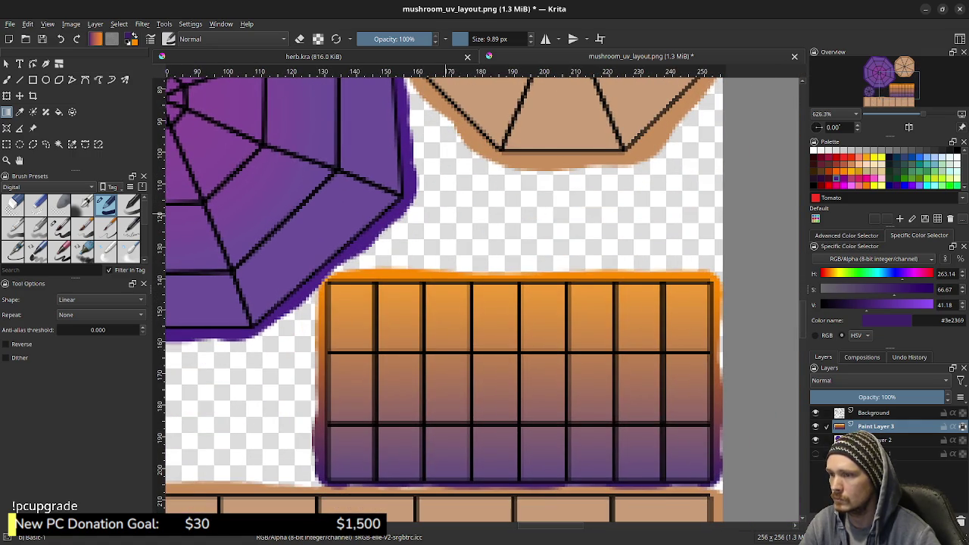
{"action": "key", "text": "ctrl+z"}
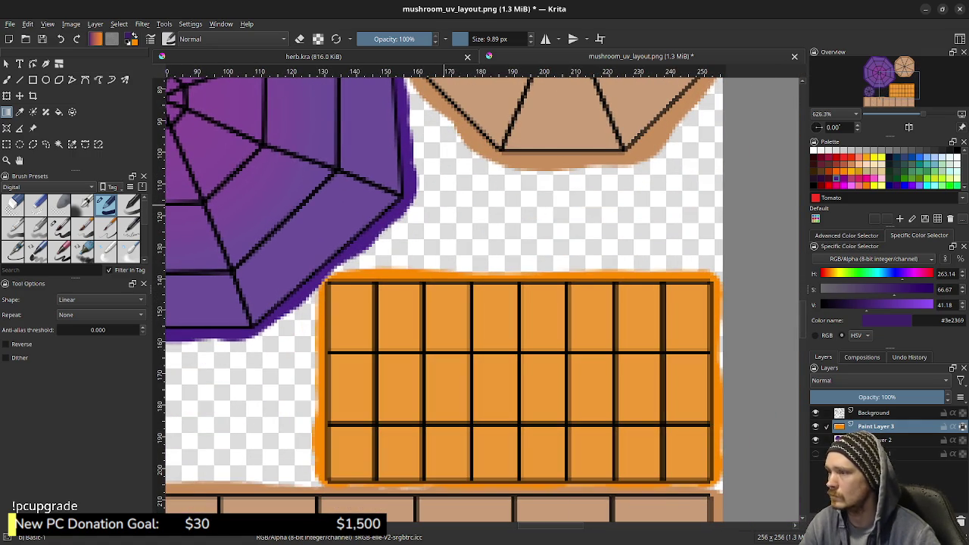
{"action": "key", "text": "x"}
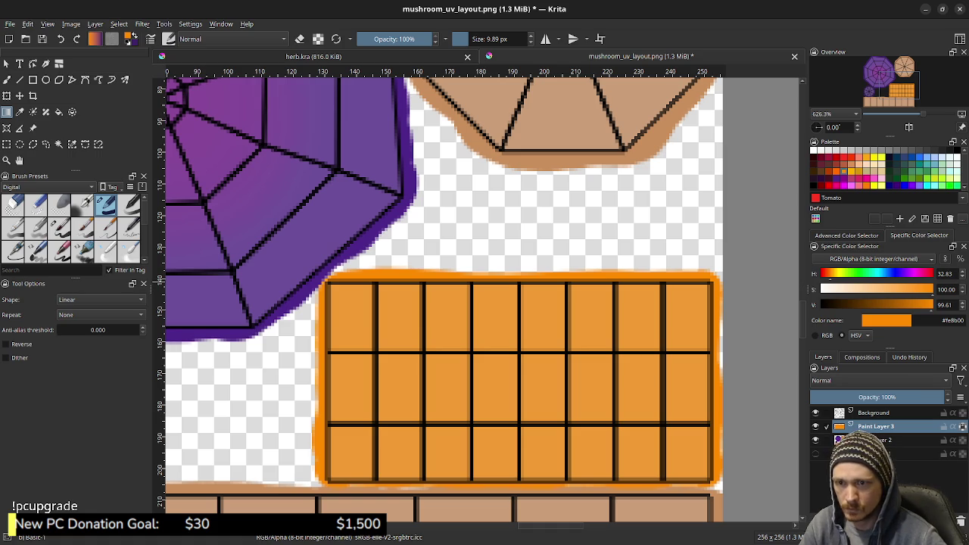
{"action": "key", "text": "d"}
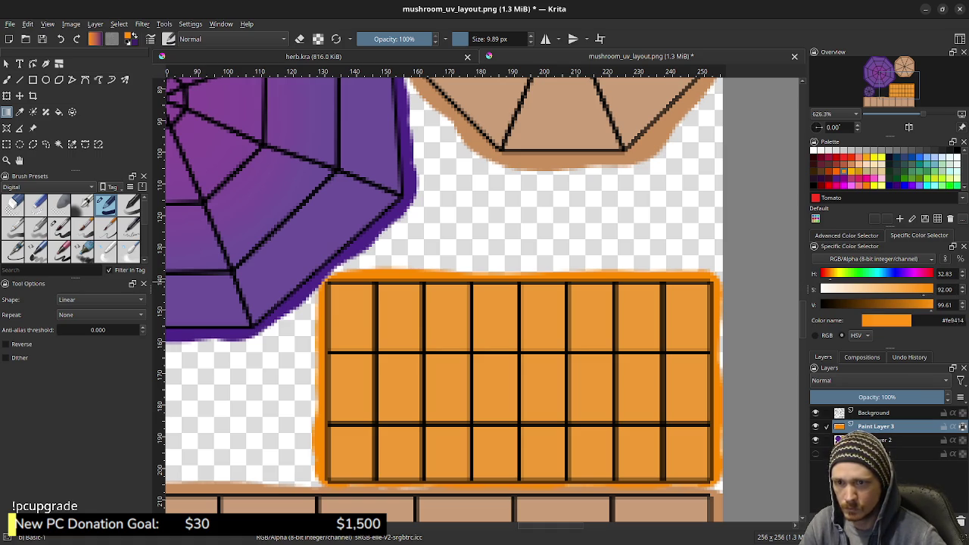
{"action": "key", "text": "d"}
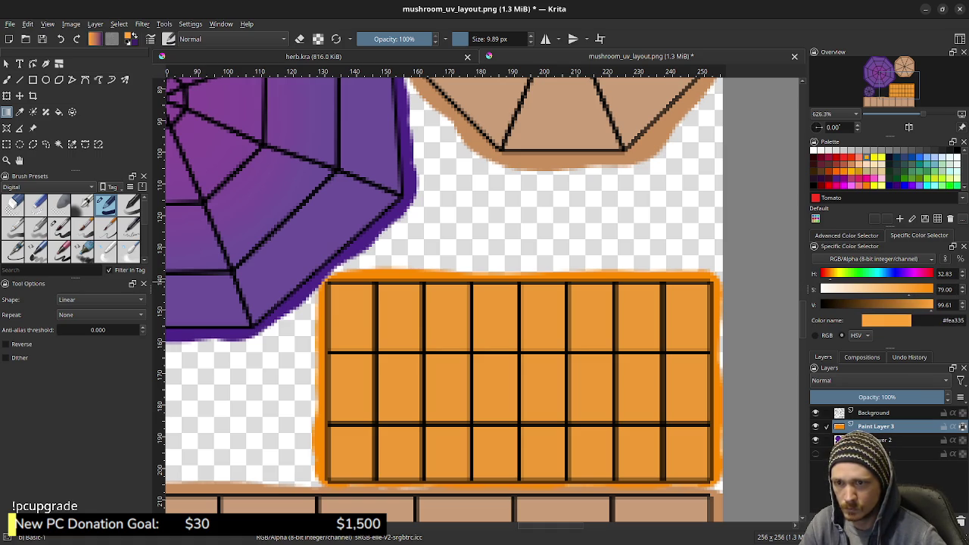
- Restore the orange #fea233-to-purple gradient and check it by toggling the Background layer
{"action": "mouse_move", "coordinate": [515, 442]}
{"action": "left_mouse_down"}
{"action": "mouse_move", "coordinate": [515, 281]}
{"action": "mouse_move", "coordinate": [520, 454]}
{"action": "left_mouse_up"}
{"action": "key", "text": "ctrl+z"}
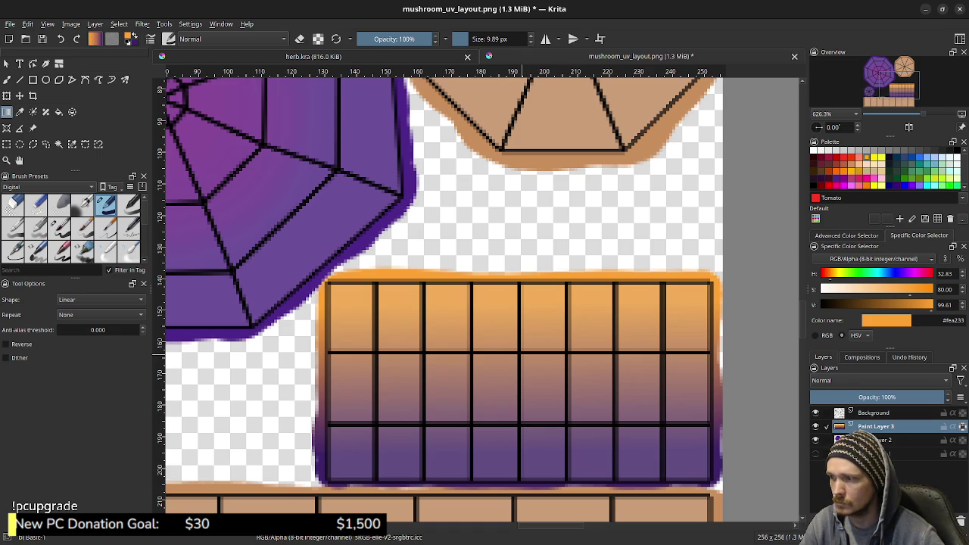
{"action": "key", "text": "ctrl+z"}
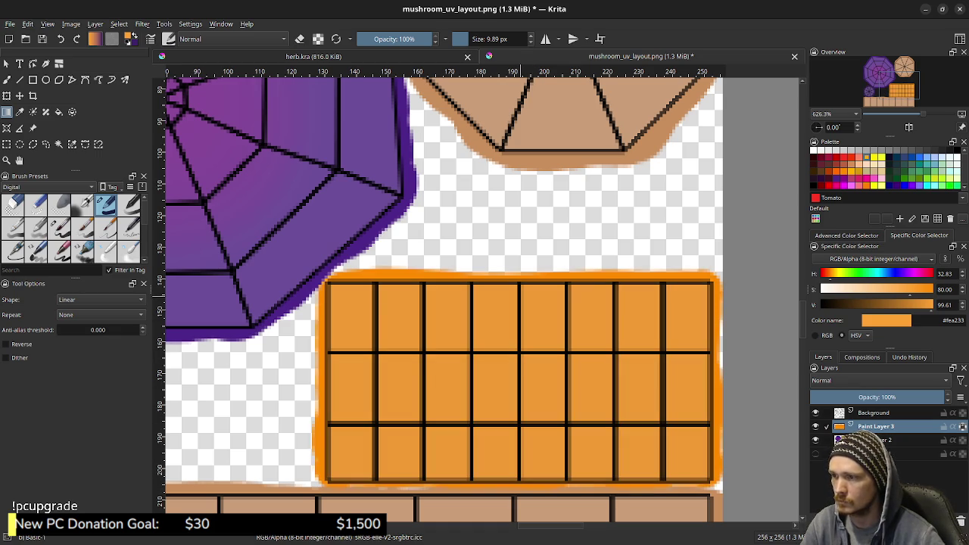
{"action": "key", "text": "ctrl+shift+z"}
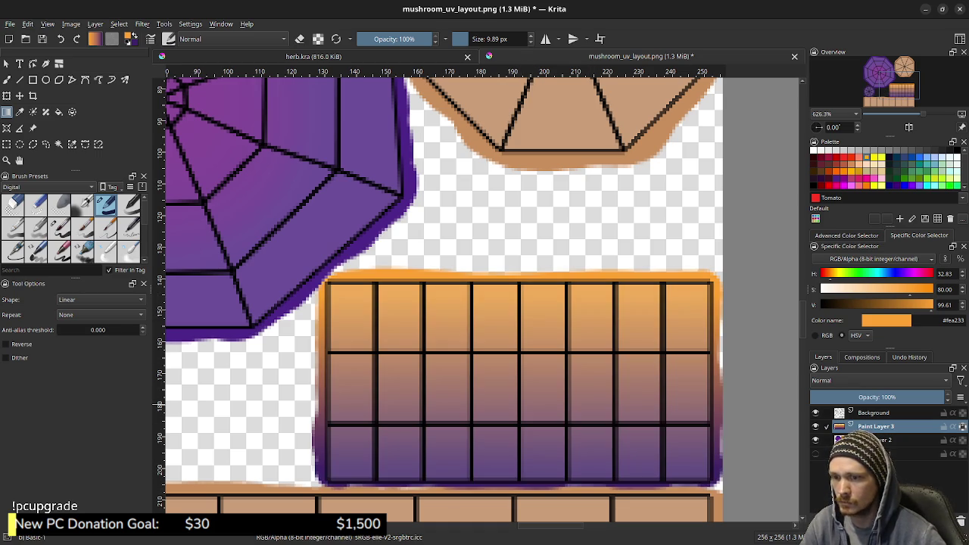
{"action": "left_click", "coordinate": [815, 412]}
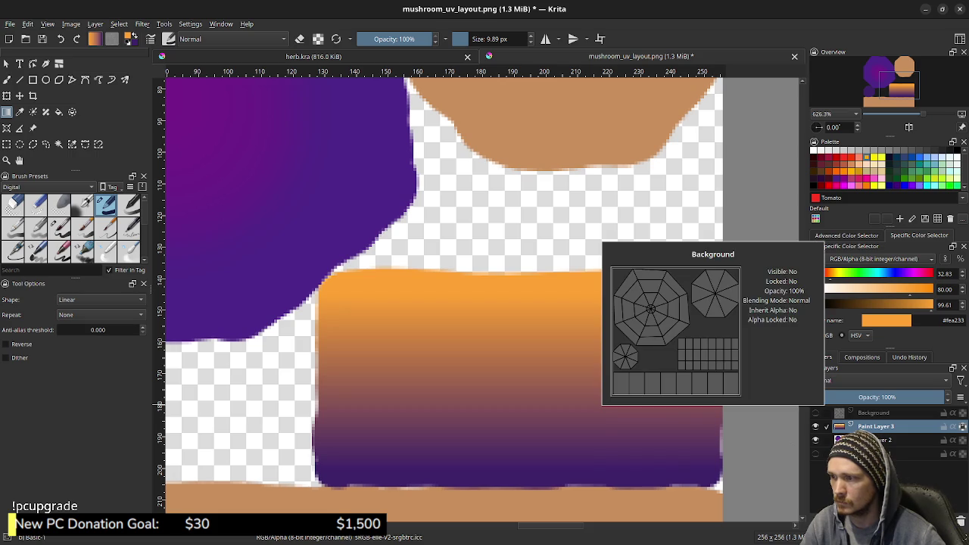
{"action": "left_click", "coordinate": [815, 412]}
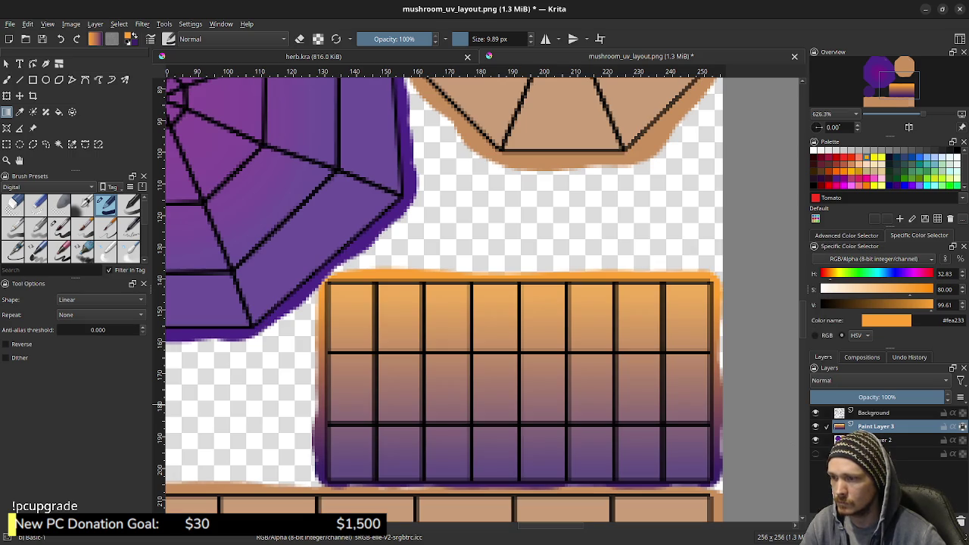
{"action": "middle_click_drag", "start_coordinate": [530, 189], "coordinate": [467, 431]}
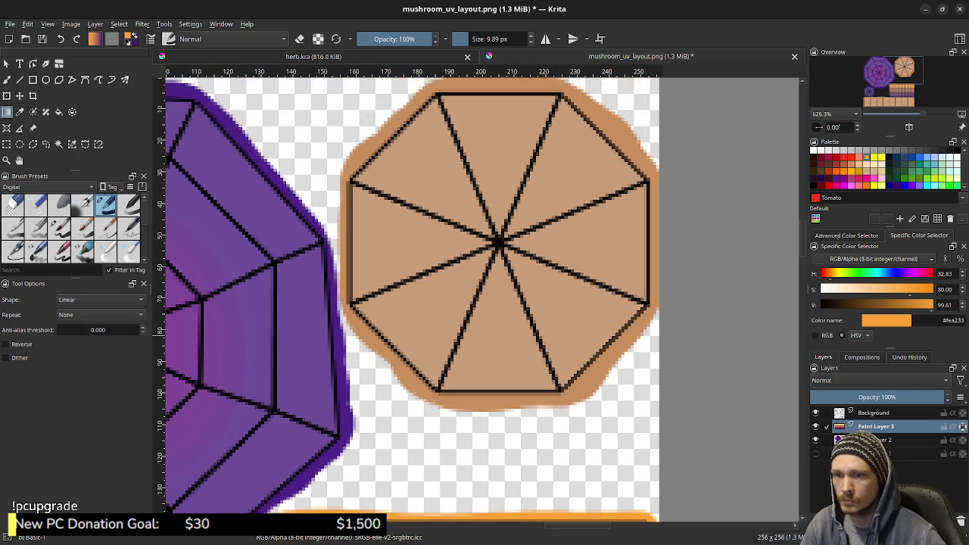
- Switch to the freehand brush and make Paint Layer 2 the active layer
{"action": "key", "text": "b"}
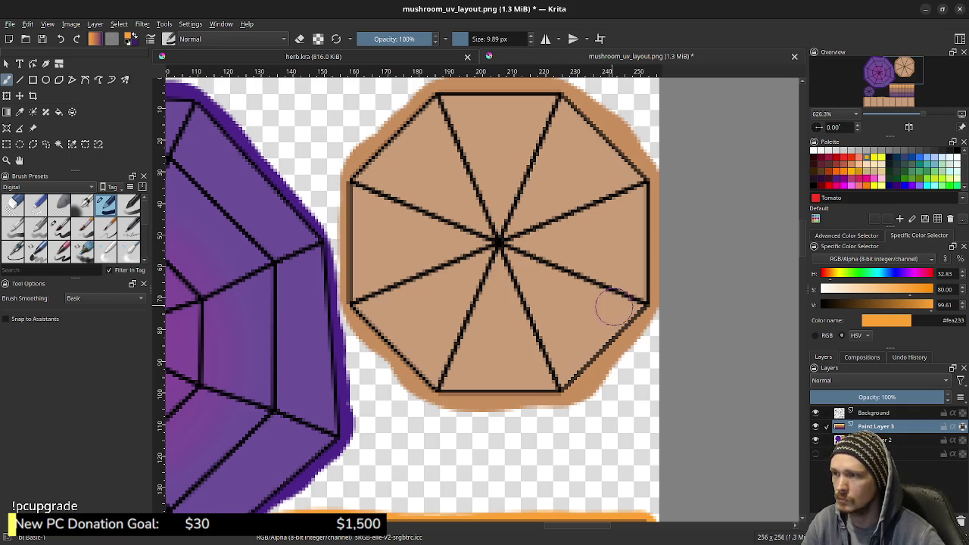
{"action": "left_click", "coordinate": [815, 439]}
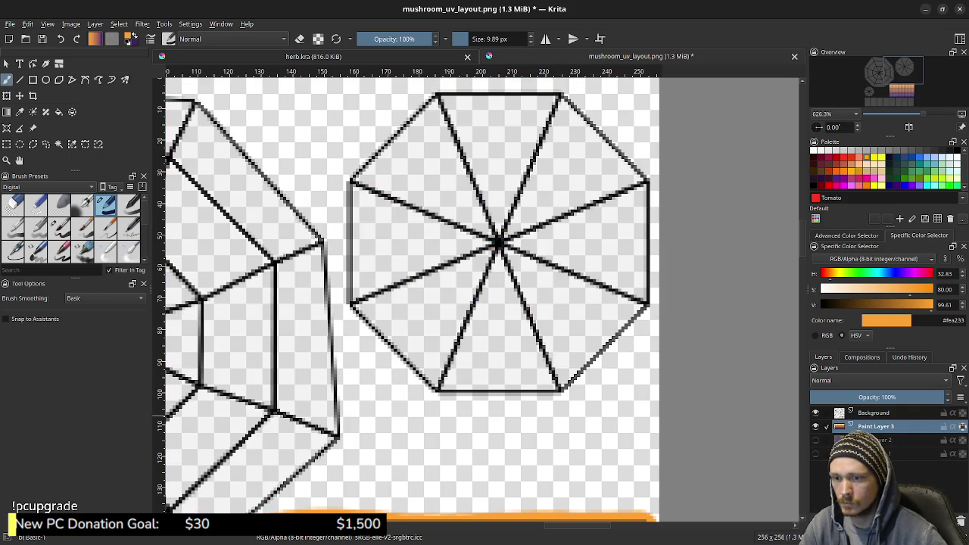
{"action": "left_click", "coordinate": [815, 440]}
{"action": "left_click", "coordinate": [815, 412]}
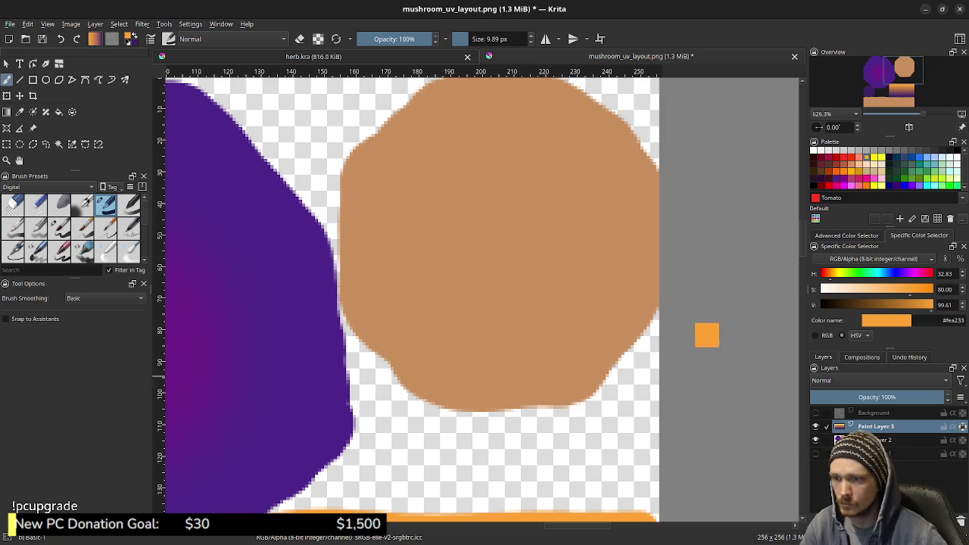
{"action": "key", "text": "Page_Down"}
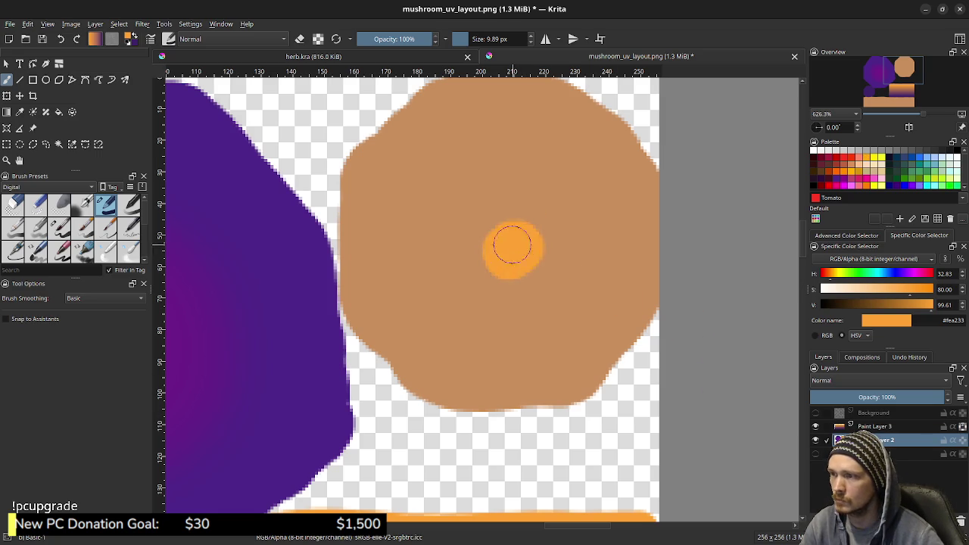
{"action": "left_click", "coordinate": [815, 412]}
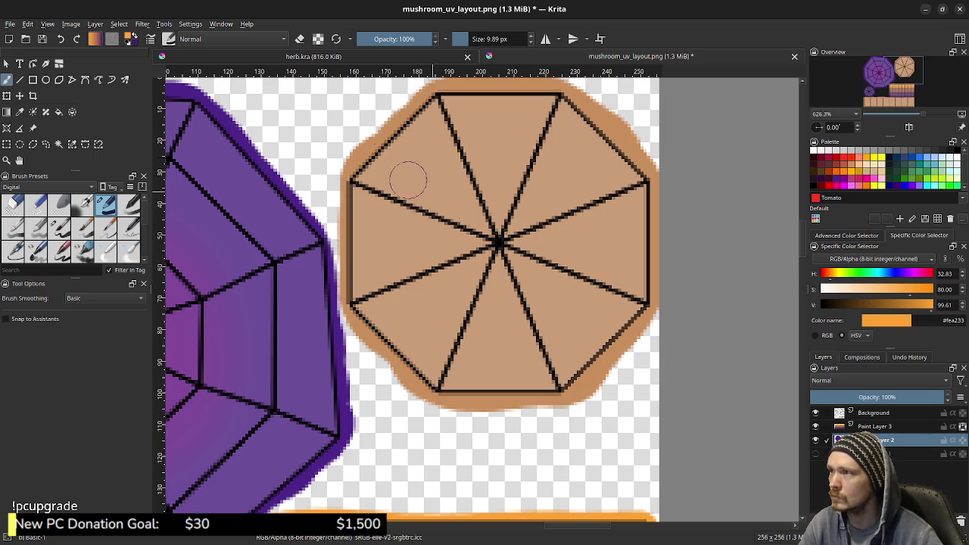
- Lower brush opacity to about 13% for a soft orange glow, and choose Blender Blur
{"action": "left_click", "coordinate": [373, 38]}
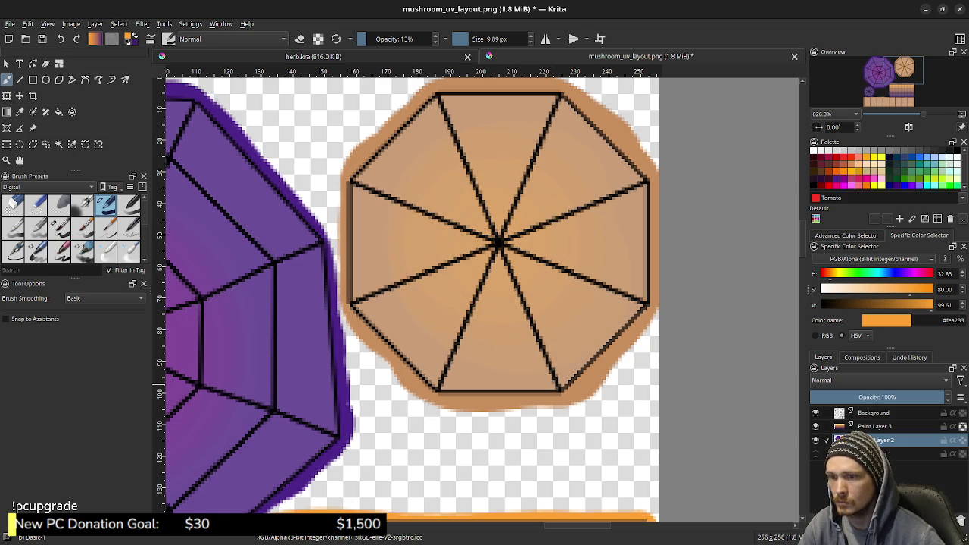
{"action": "left_click", "coordinate": [815, 412]}
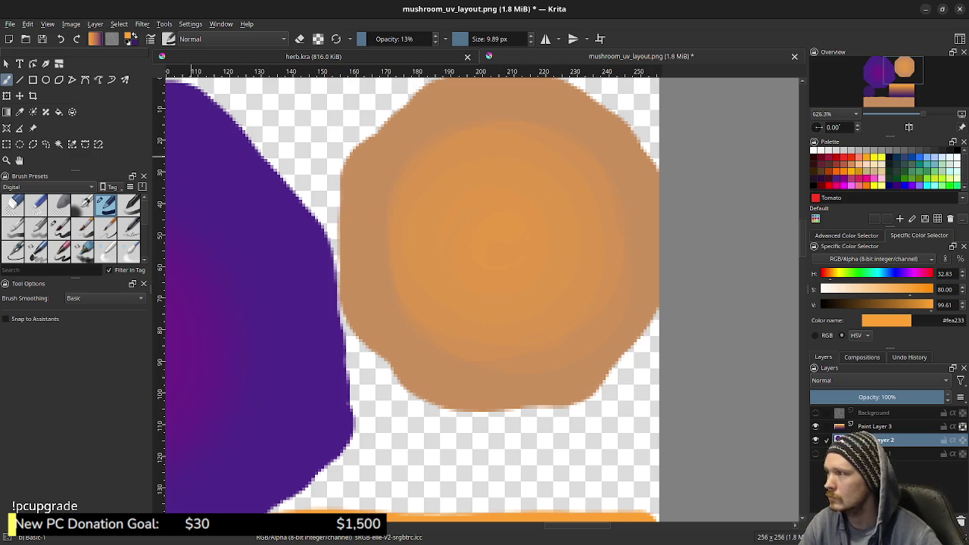
{"action": "left_click", "coordinate": [129, 250]}
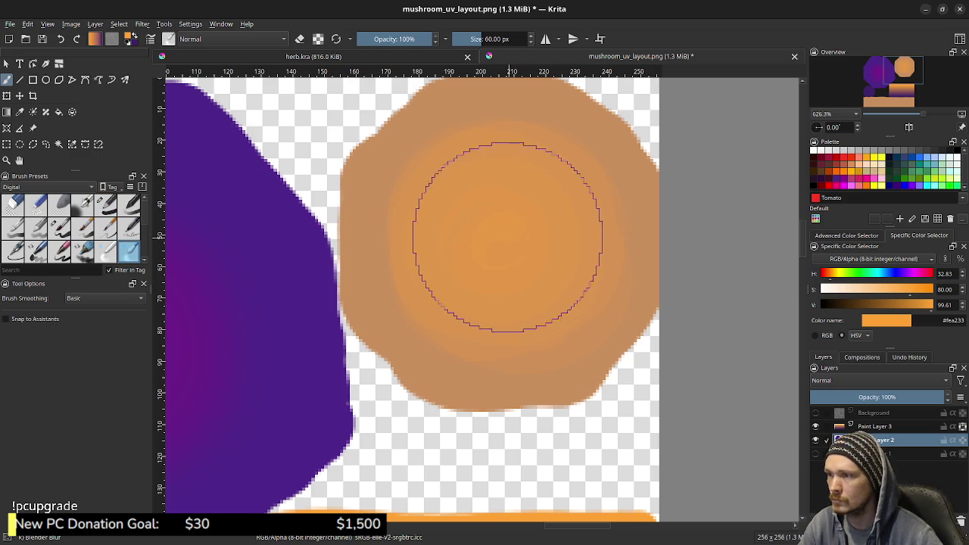
- Magic-wand select the orange octagon and blur its centre into the tan rim with Blender Blur
{"action": "left_click_drag", "start_coordinate": [492, 262], "coordinate": [591, 357]}
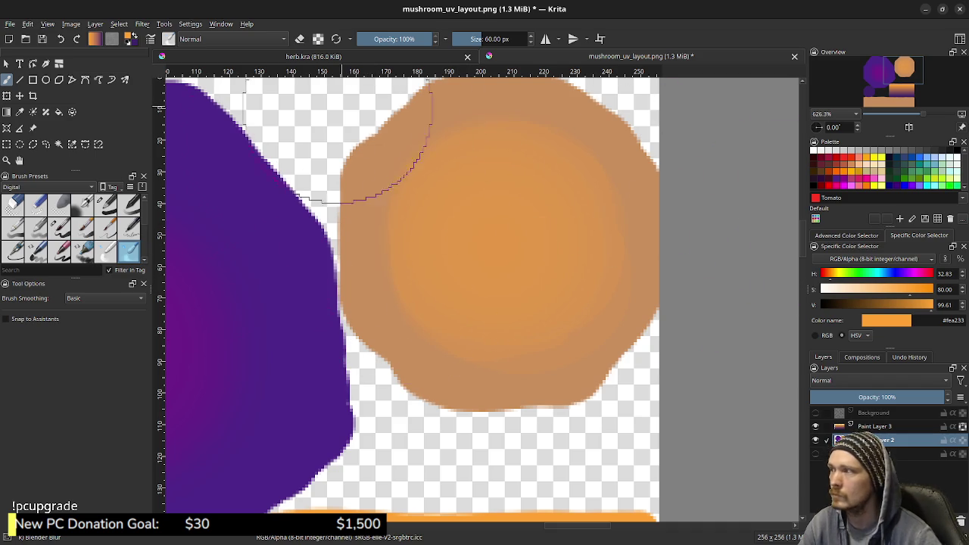
{"action": "left_click", "coordinate": [59, 143]}
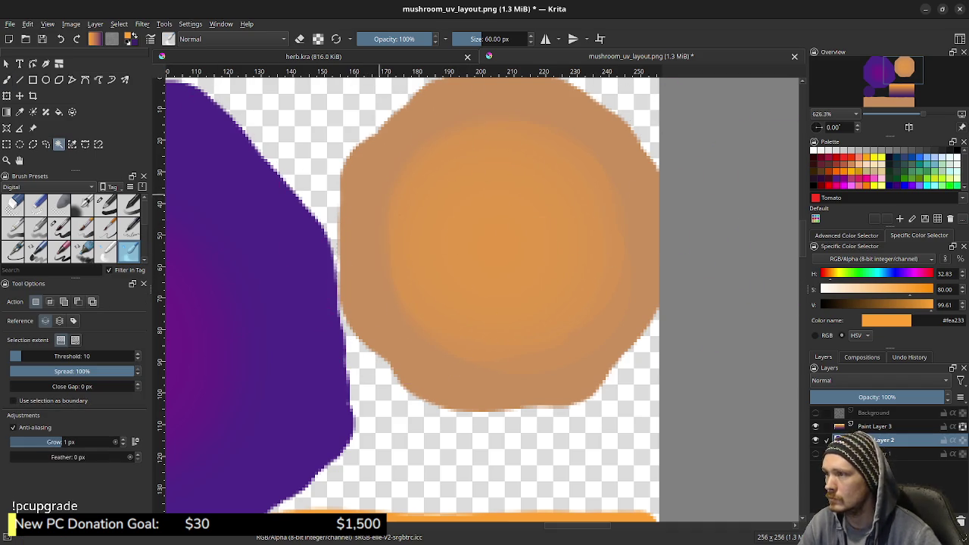
{"action": "left_click", "coordinate": [452, 237]}
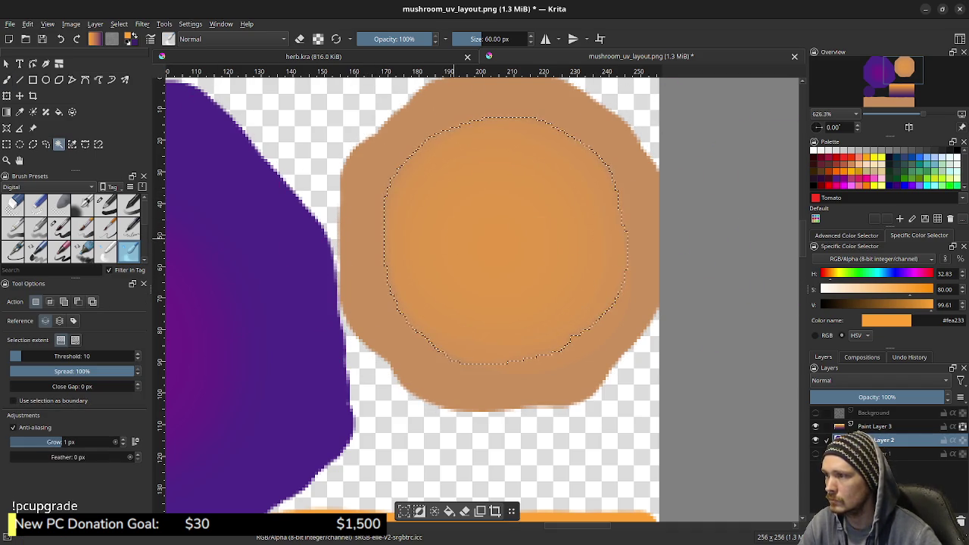
{"action": "left_click", "coordinate": [405, 140], "text": "shift"}
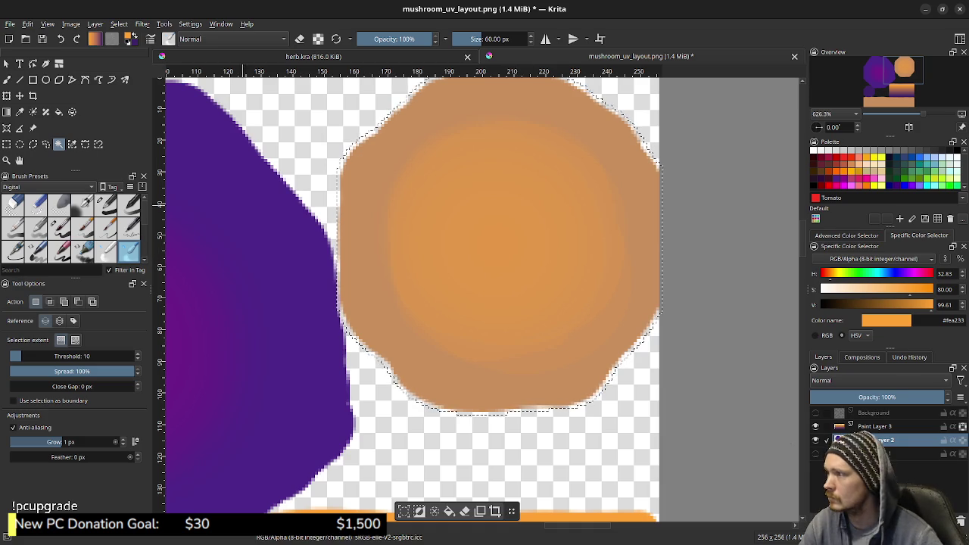
{"action": "key", "text": "b"}
{"action": "mouse_move", "coordinate": [389, 227]}
{"action": "left_mouse_down"}
{"action": "mouse_move", "coordinate": [526, 242]}
{"action": "mouse_move", "coordinate": [530, 324]}
{"action": "mouse_move", "coordinate": [402, 219]}
{"action": "left_mouse_up"}
{"action": "mouse_move", "coordinate": [525, 188]}
{"action": "left_mouse_down"}
{"action": "mouse_move", "coordinate": [540, 156]}
{"action": "mouse_move", "coordinate": [519, 227]}
{"action": "mouse_move", "coordinate": [433, 151]}
{"action": "mouse_move", "coordinate": [418, 166]}
{"action": "mouse_move", "coordinate": [478, 246]}
{"action": "mouse_move", "coordinate": [476, 237]}
{"action": "mouse_move", "coordinate": [476, 273]}
{"action": "mouse_move", "coordinate": [522, 259]}
{"action": "mouse_move", "coordinate": [510, 265]}
{"action": "mouse_move", "coordinate": [542, 265]}
{"action": "mouse_move", "coordinate": [543, 245]}
{"action": "mouse_move", "coordinate": [537, 268]}
{"action": "mouse_move", "coordinate": [507, 268]}
{"action": "left_mouse_up"}
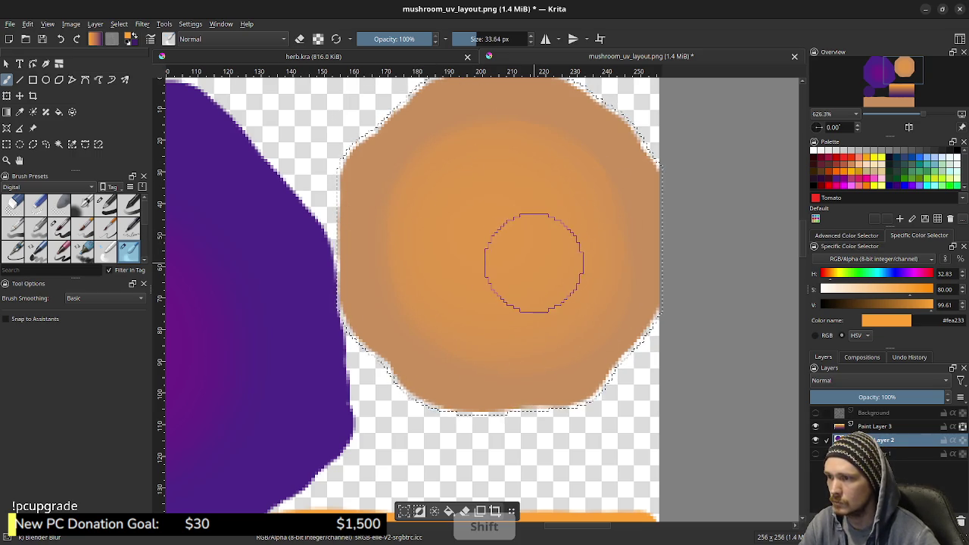
{"action": "mouse_move", "coordinate": [424, 175]}
{"action": "left_mouse_down"}
{"action": "mouse_move", "coordinate": [428, 151]}
{"action": "mouse_move", "coordinate": [501, 130]}
{"action": "mouse_move", "coordinate": [566, 162]}
{"action": "mouse_move", "coordinate": [603, 227]}
{"action": "mouse_move", "coordinate": [570, 322]}
{"action": "mouse_move", "coordinate": [486, 340]}
{"action": "mouse_move", "coordinate": [406, 305]}
{"action": "mouse_move", "coordinate": [411, 184]}
{"action": "mouse_move", "coordinate": [497, 173]}
{"action": "left_mouse_up"}
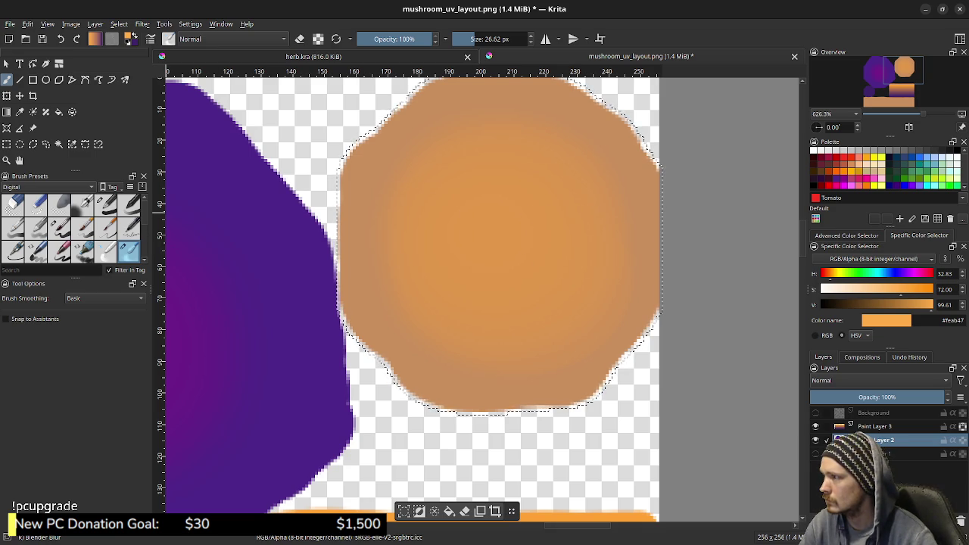
- With a smaller Basic-1 brush, paint lighter orange rays along the wireframe lines
{"action": "key", "text": "slash"}
{"action": "key", "text": "slash"}
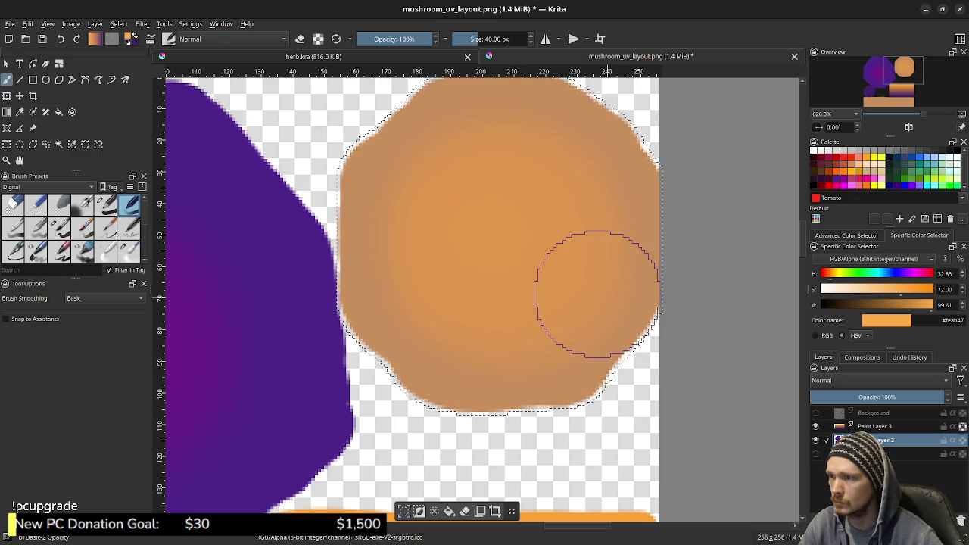
{"action": "left_click_drag", "start_coordinate": [597, 295], "coordinate": [560, 295], "text": "shift"}
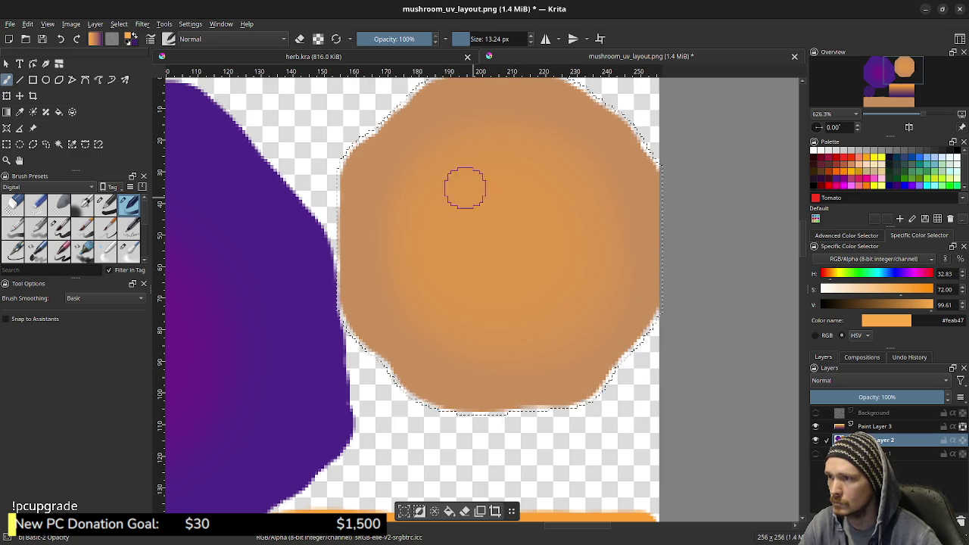
{"action": "left_click_drag", "start_coordinate": [497, 147], "coordinate": [500, 179]}
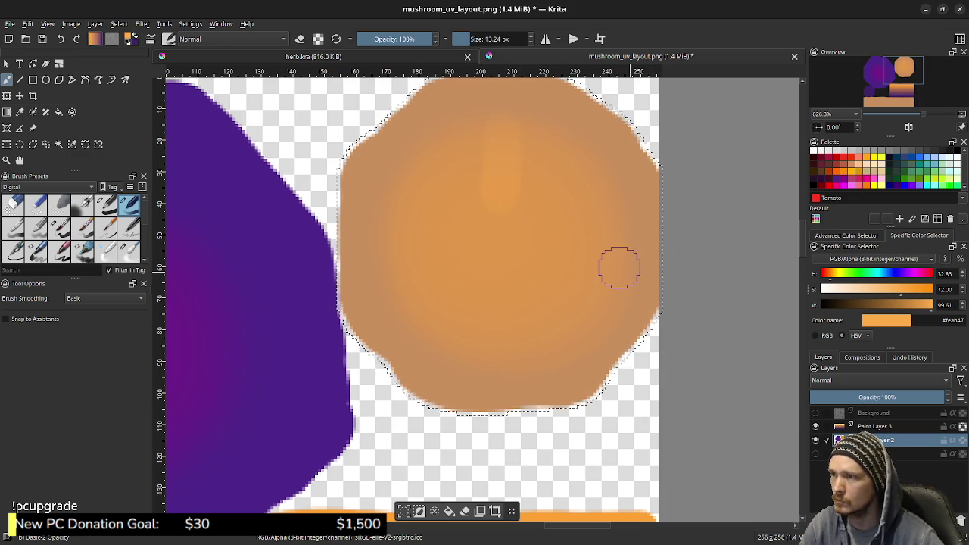
{"action": "key", "text": "h"}
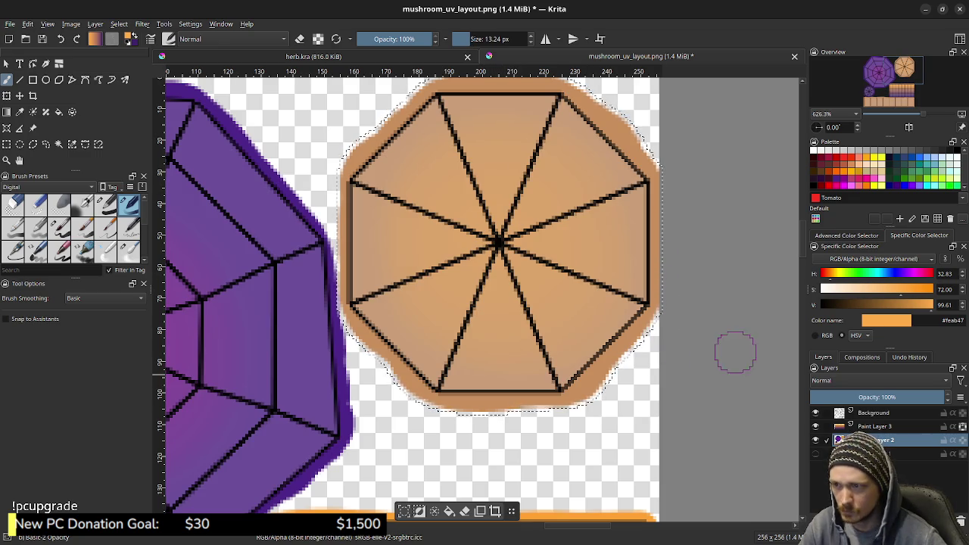
{"action": "left_click_drag", "start_coordinate": [551, 124], "coordinate": [520, 182]}
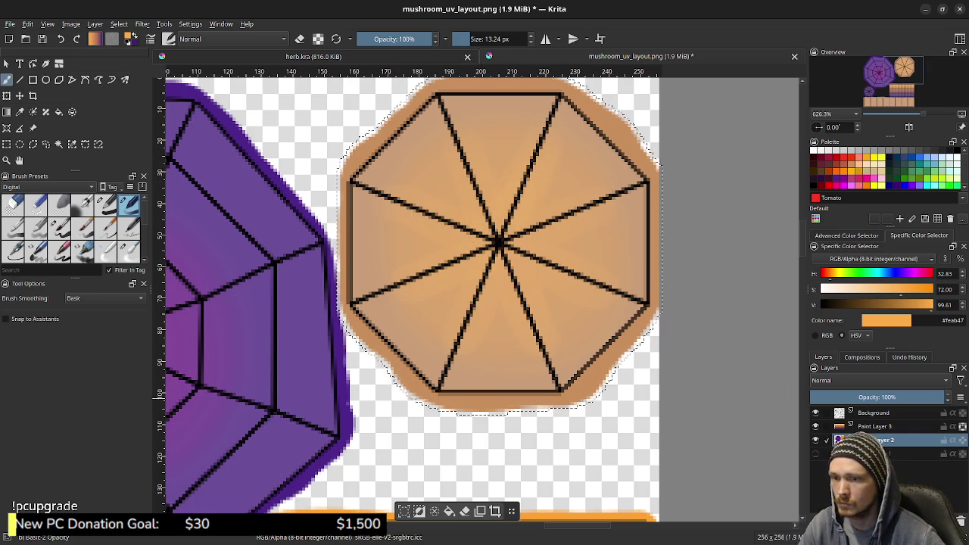
{"action": "left_click", "coordinate": [815, 413]}
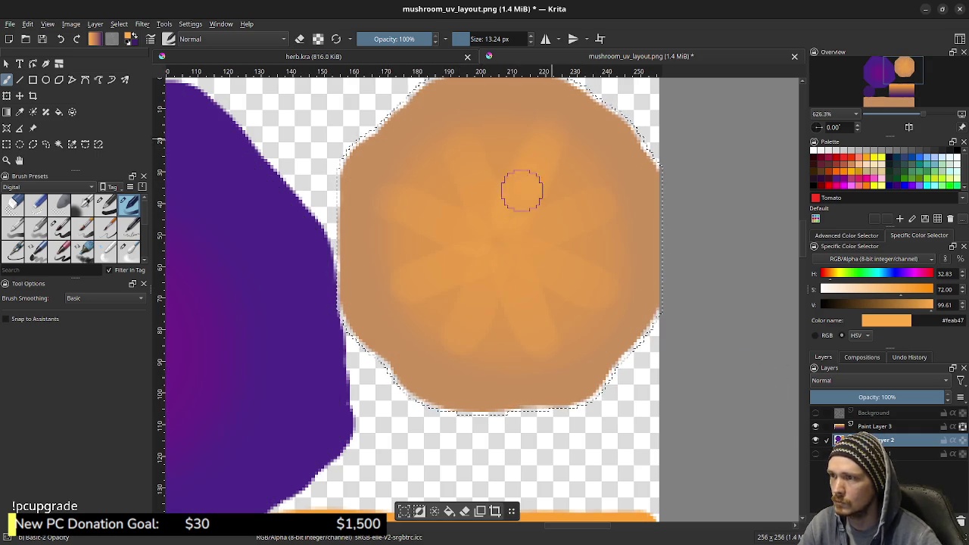
{"action": "left_click_drag", "start_coordinate": [590, 209], "coordinate": [587, 210]}
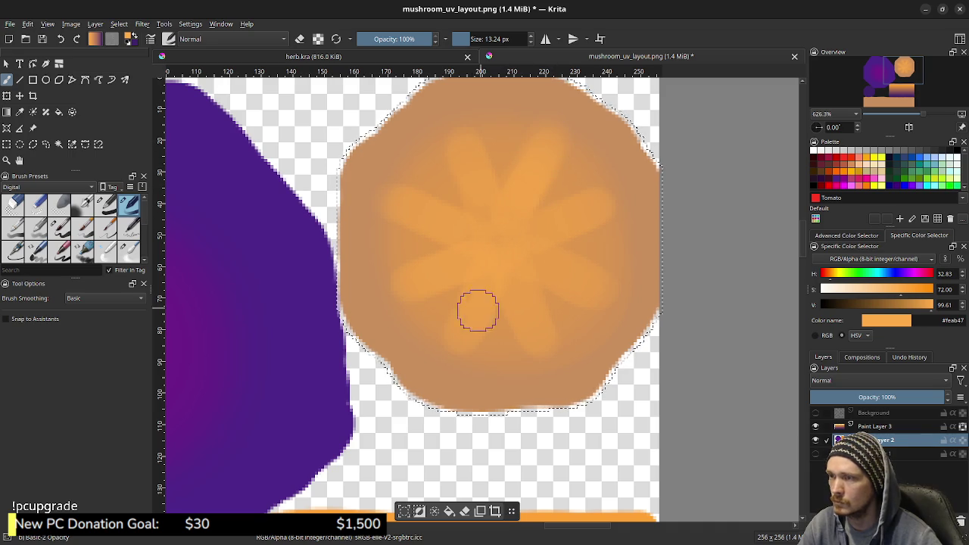
- Soften the rays with the Blender Blur brush at 14% strength
{"action": "left_click", "coordinate": [129, 251]}
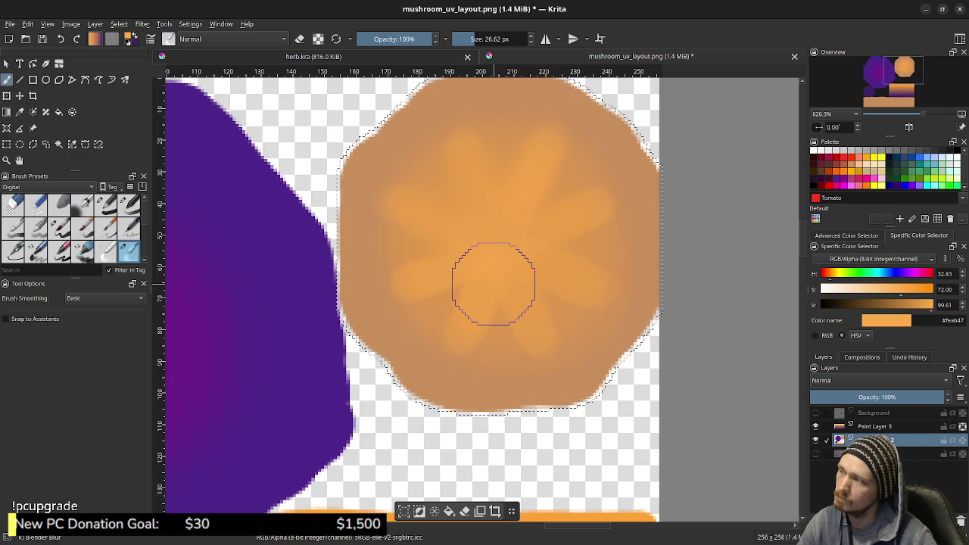
{"action": "left_click_drag", "start_coordinate": [494, 284], "coordinate": [492, 248]}
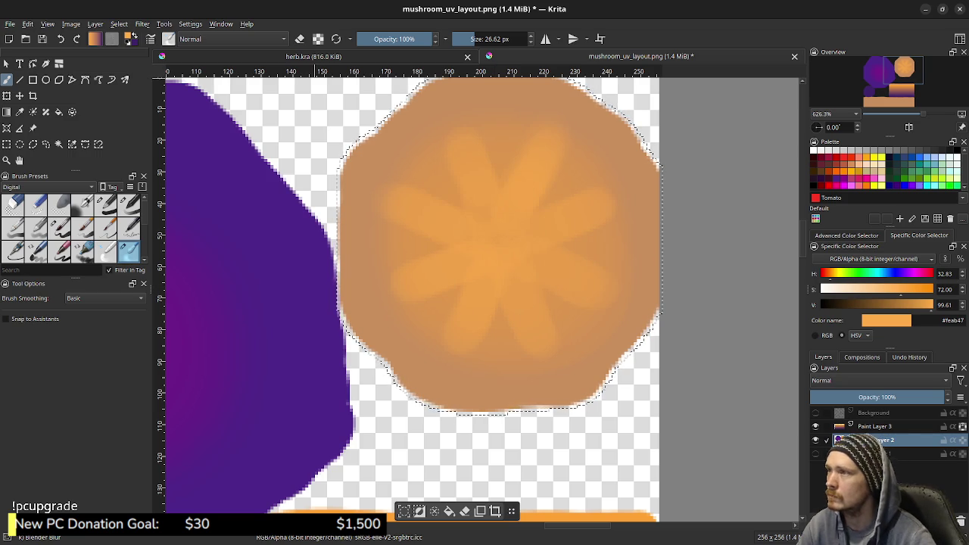
{"action": "left_click_drag", "start_coordinate": [375, 39], "coordinate": [368, 39]}
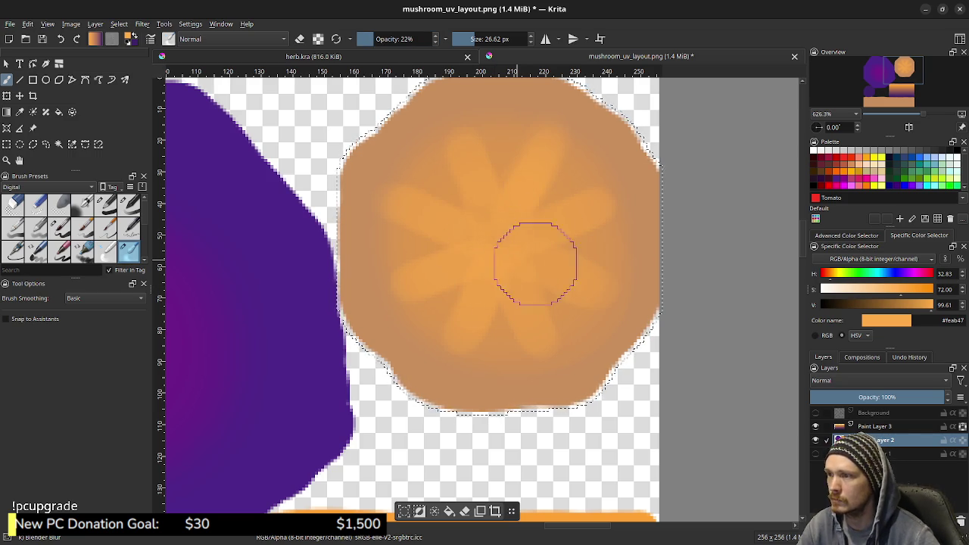
{"action": "mouse_move", "coordinate": [534, 183]}
{"action": "left_mouse_down"}
{"action": "mouse_move", "coordinate": [589, 230]}
{"action": "mouse_move", "coordinate": [536, 156]}
{"action": "mouse_move", "coordinate": [432, 177]}
{"action": "mouse_move", "coordinate": [601, 316]}
{"action": "left_mouse_up"}
{"action": "mouse_move", "coordinate": [646, 275]}
{"action": "left_mouse_down"}
{"action": "mouse_move", "coordinate": [474, 285]}
{"action": "mouse_move", "coordinate": [463, 314]}
{"action": "mouse_move", "coordinate": [532, 184]}
{"action": "mouse_move", "coordinate": [573, 291]}
{"action": "mouse_move", "coordinate": [704, 323]}
{"action": "left_mouse_up"}
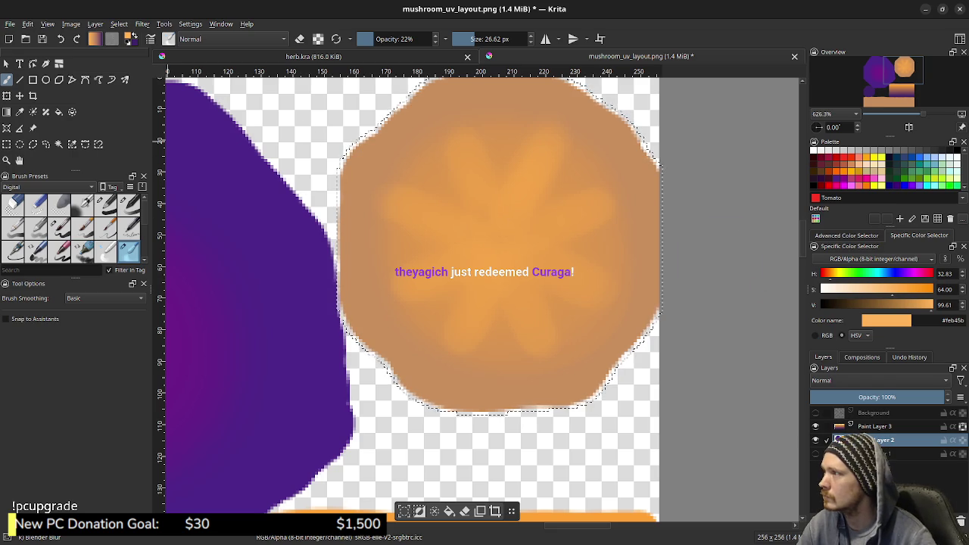
- Shrink the brush to about 6.5 px, blur the upper rays, and dab tan at the centre
{"action": "key", "text": "slash"}
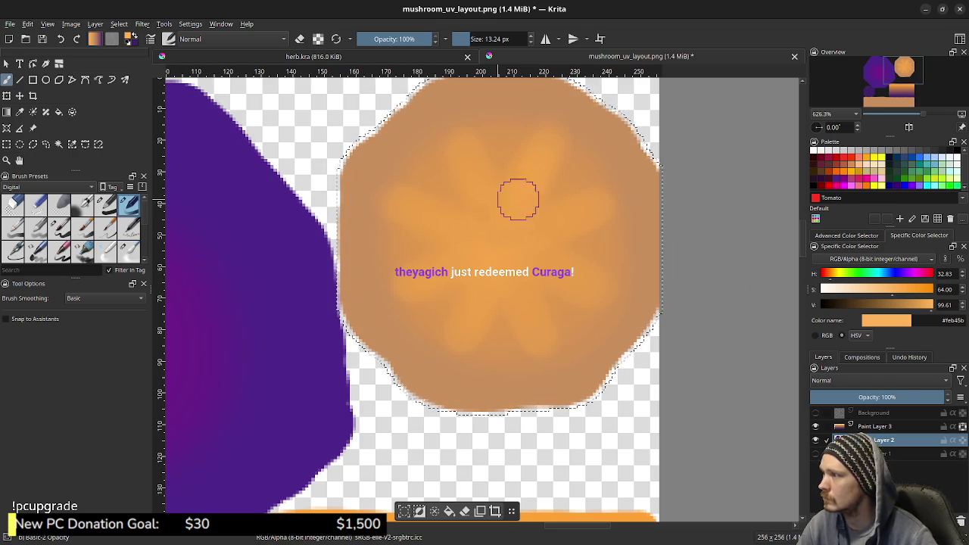
{"action": "left_click_drag", "start_coordinate": [537, 180], "coordinate": [531, 177], "text": "shift"}
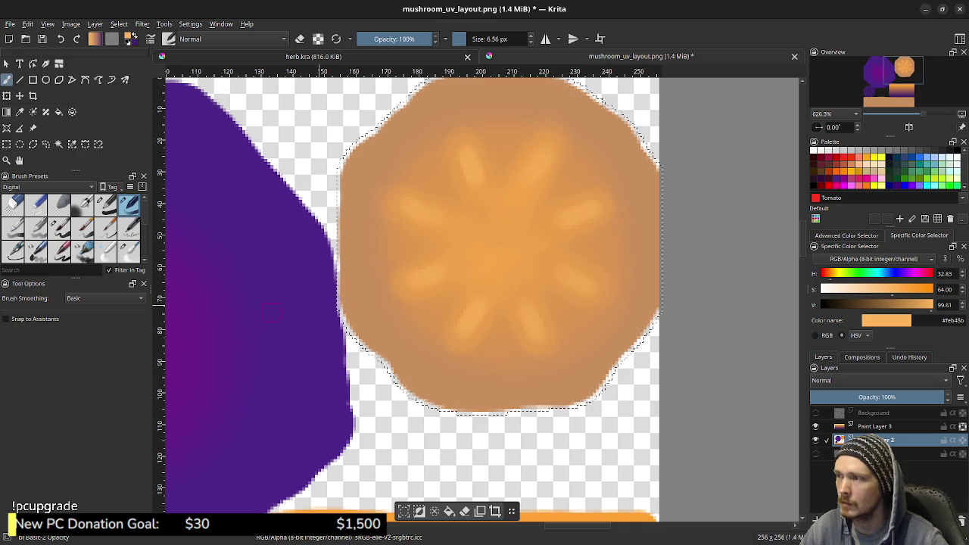
{"action": "left_click", "coordinate": [129, 250]}
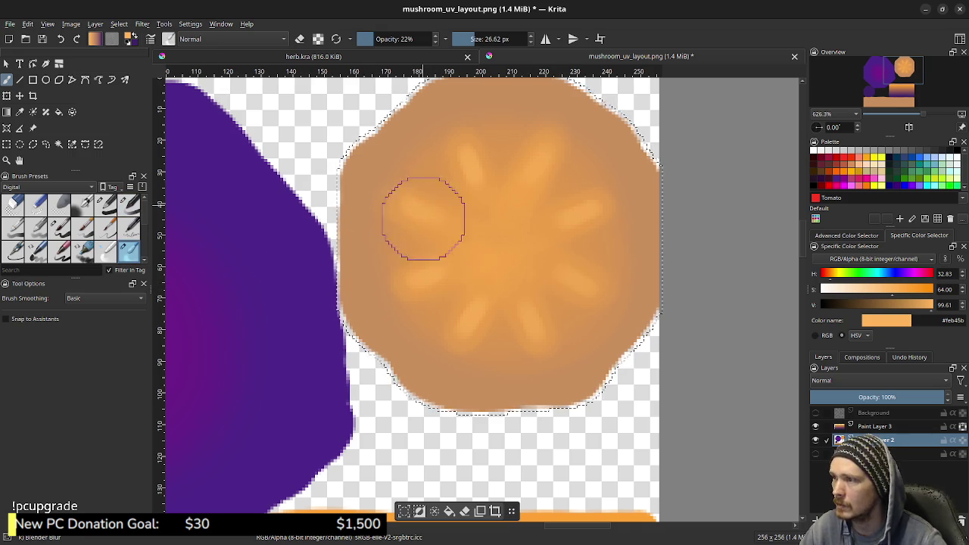
{"action": "left_click_drag", "start_coordinate": [424, 214], "coordinate": [599, 217]}
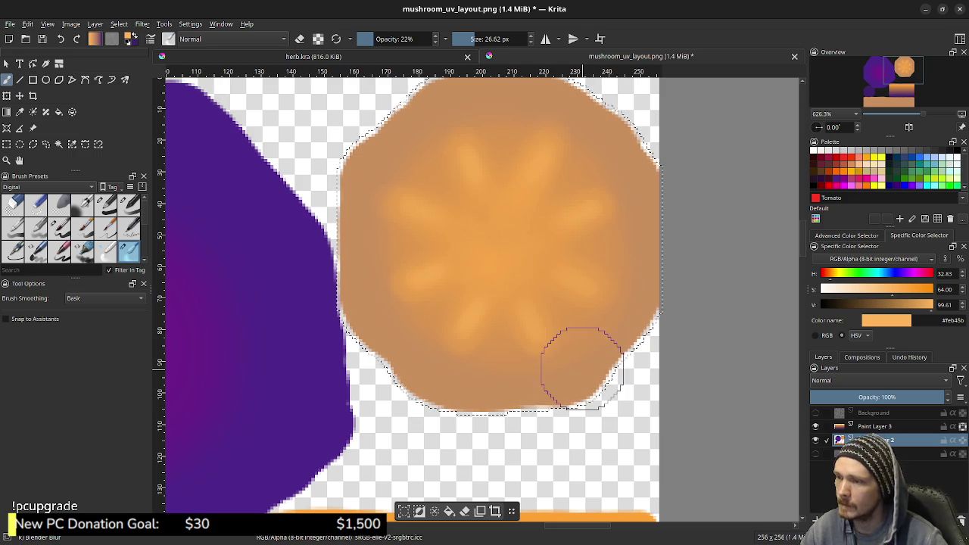
{"action": "left_click", "coordinate": [564, 356], "text": "ctrl"}
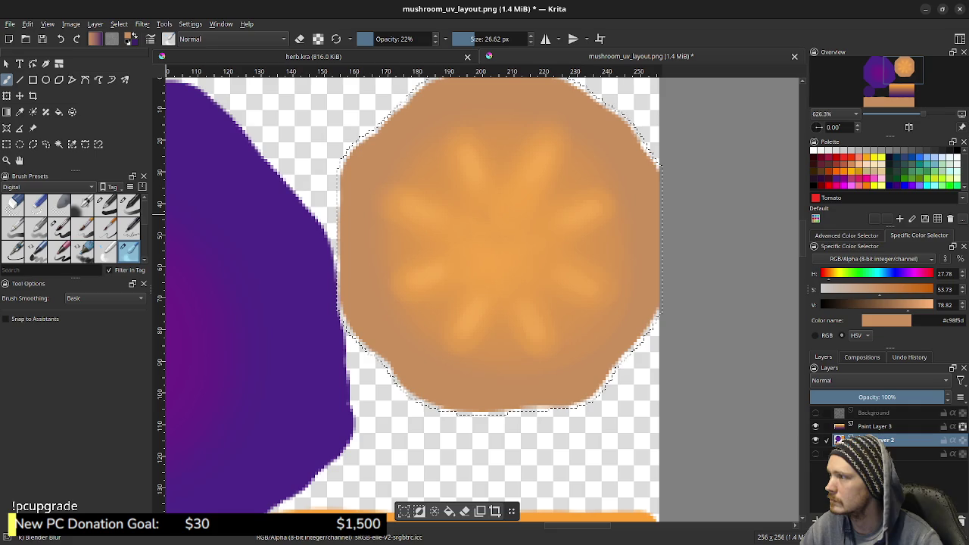
{"action": "key", "text": "slash"}
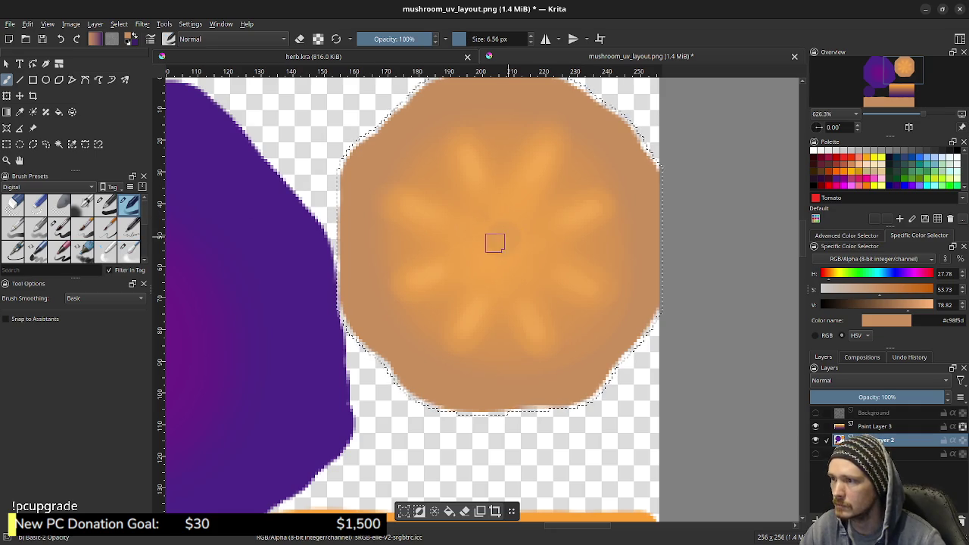
{"action": "left_click", "coordinate": [507, 201]}
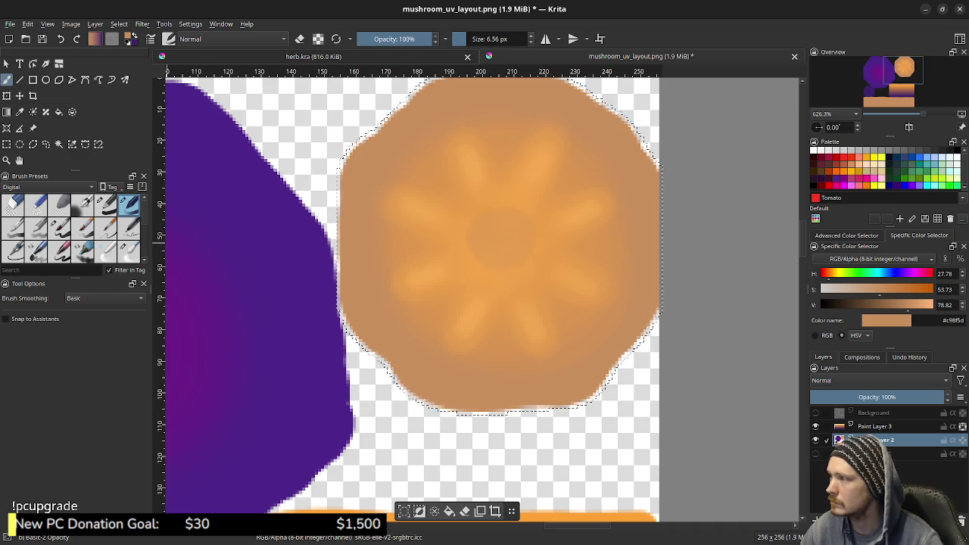
{"action": "left_click", "coordinate": [128, 250]}
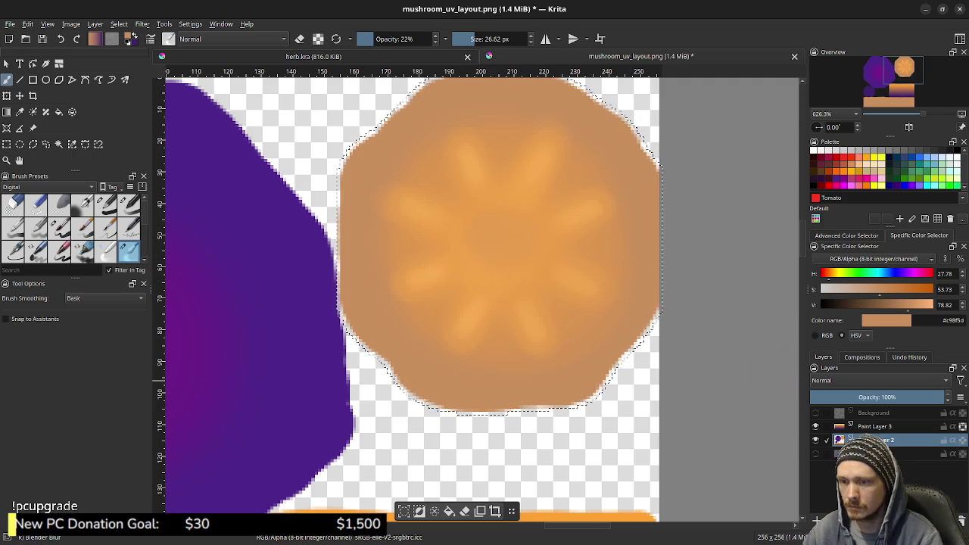
- Toggle the wireframe layer repeatedly to compare the rays, then view the orange-to-purple band
{"action": "left_click", "coordinate": [815, 412]}
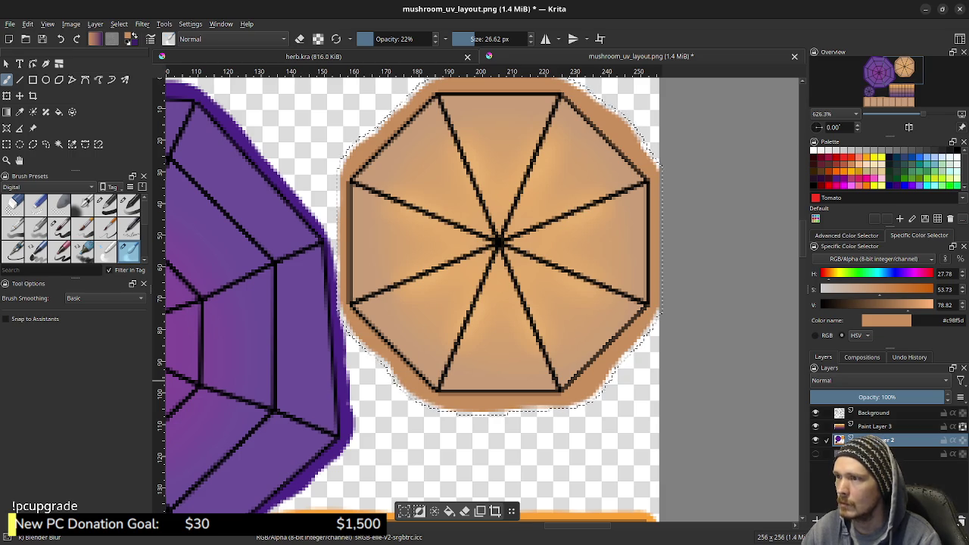
{"action": "left_click", "coordinate": [815, 413]}
{"action": "left_click", "coordinate": [815, 413]}
{"action": "left_click", "coordinate": [815, 413]}
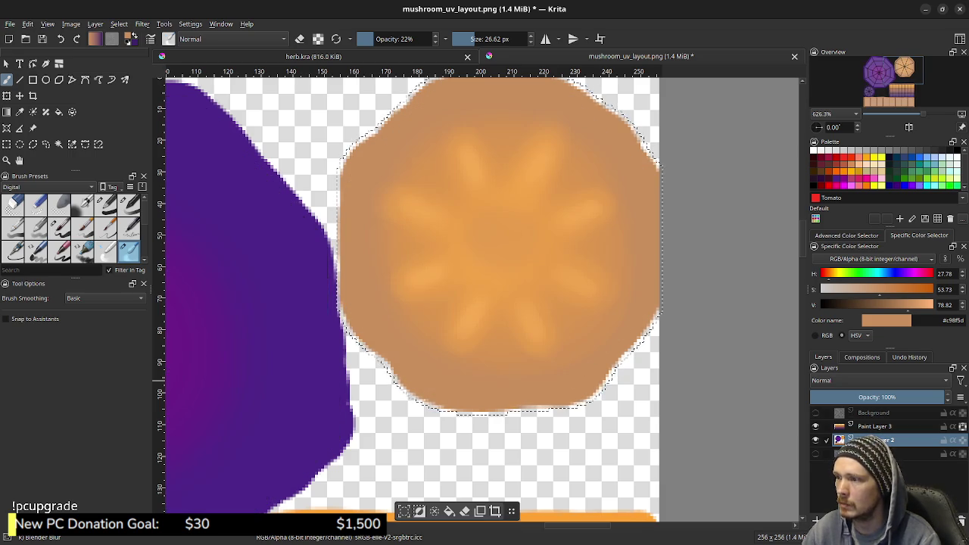
{"action": "left_click", "coordinate": [815, 412]}
{"action": "left_click", "coordinate": [815, 412]}
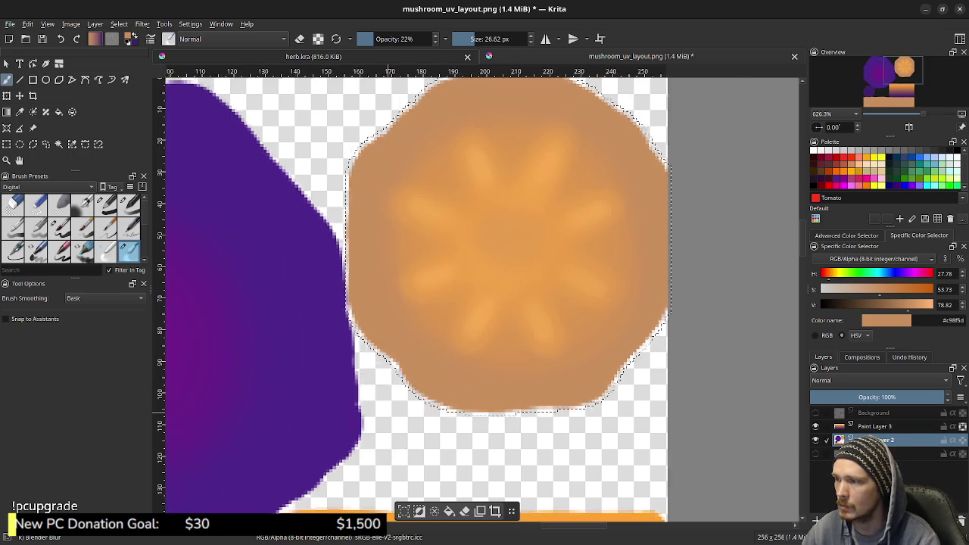
{"action": "middle_click_drag", "start_coordinate": [445, 306], "coordinate": [496, 83]}
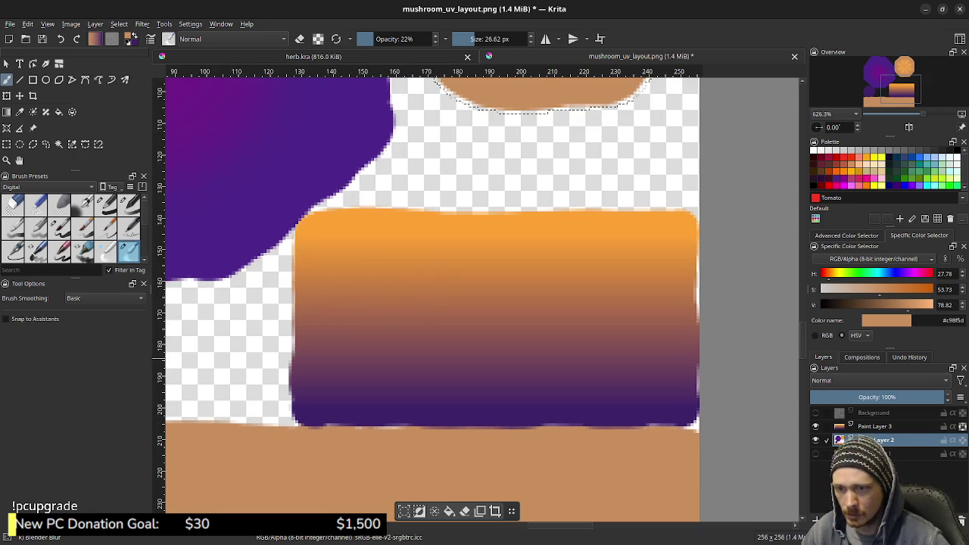
- Select Paint Layer 3, check the gradient band's visibility, and clear the selection
{"action": "left_click", "coordinate": [874, 427]}
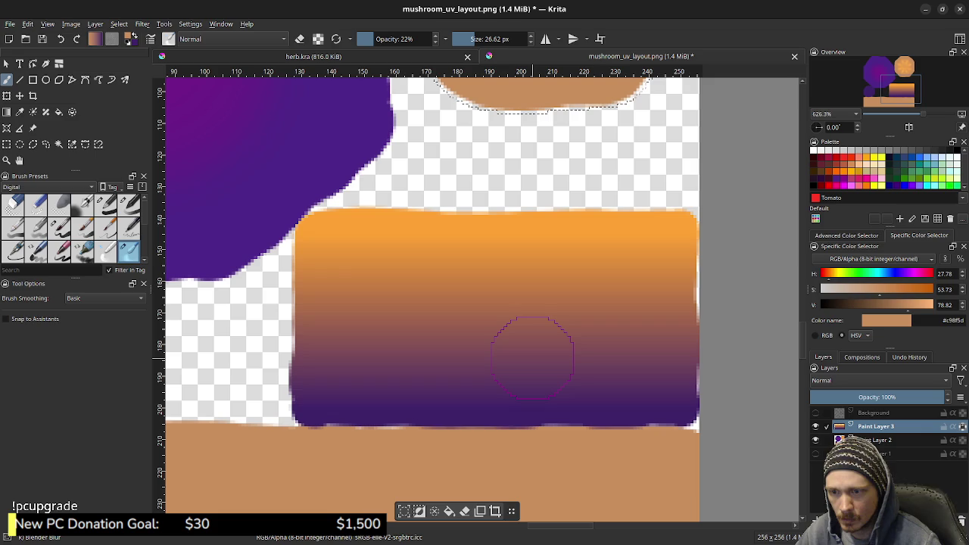
{"action": "left_click", "coordinate": [815, 426]}
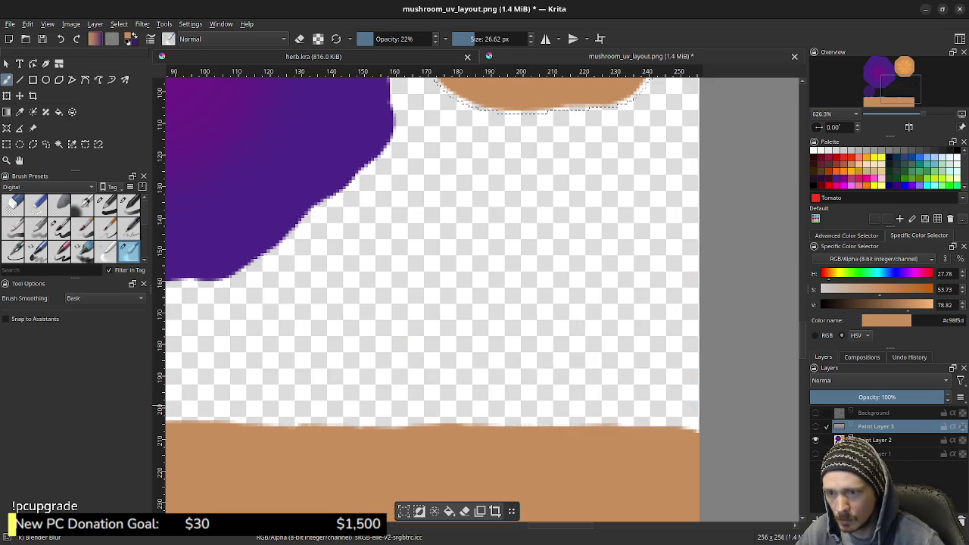
{"action": "left_click", "coordinate": [815, 426]}
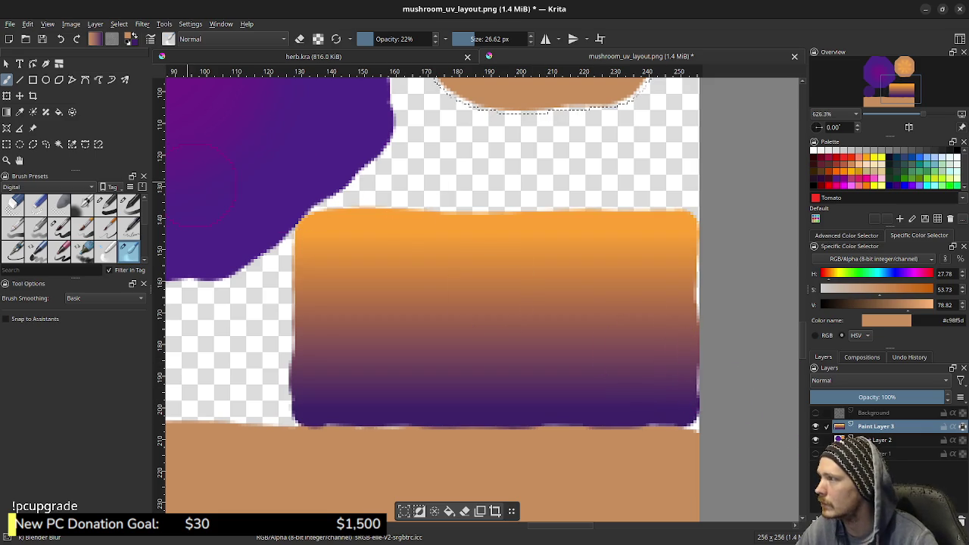
{"action": "key", "text": "ctrl+r"}
{"action": "left_click", "coordinate": [462, 151]}
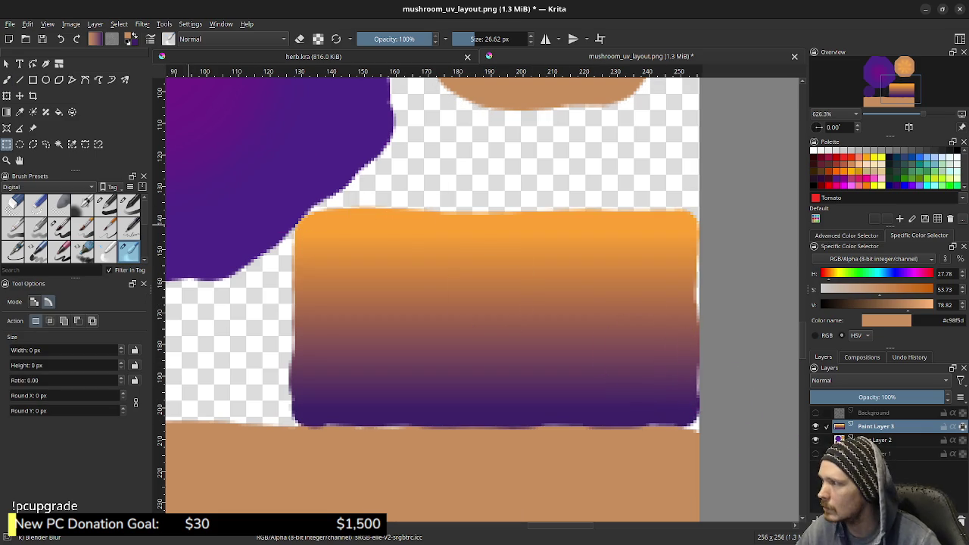
{"action": "key", "text": "b"}
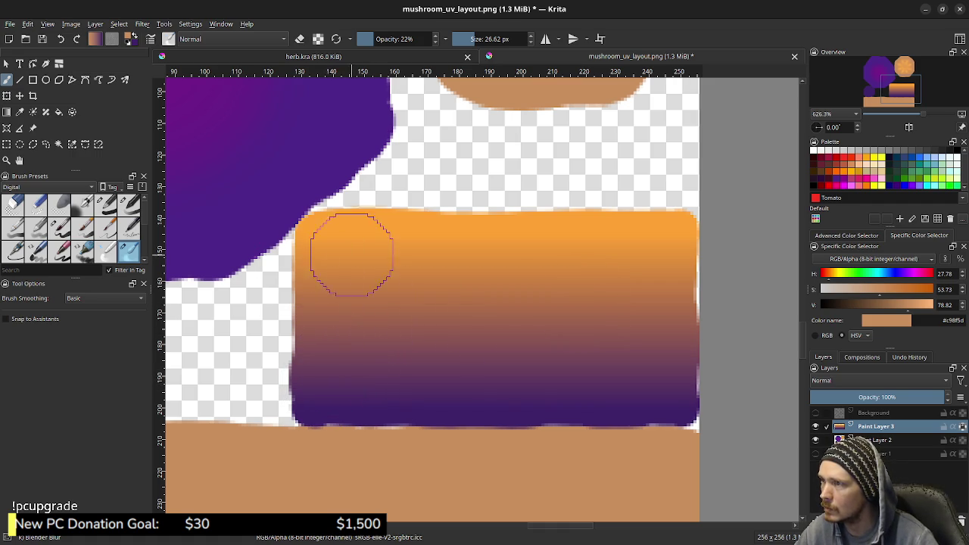
- At 100% brush opacity, blend a faint tan #c98f5d touch into the band and set Darken blending
{"action": "middle_click_drag", "start_coordinate": [295, 235], "coordinate": [408, 363]}
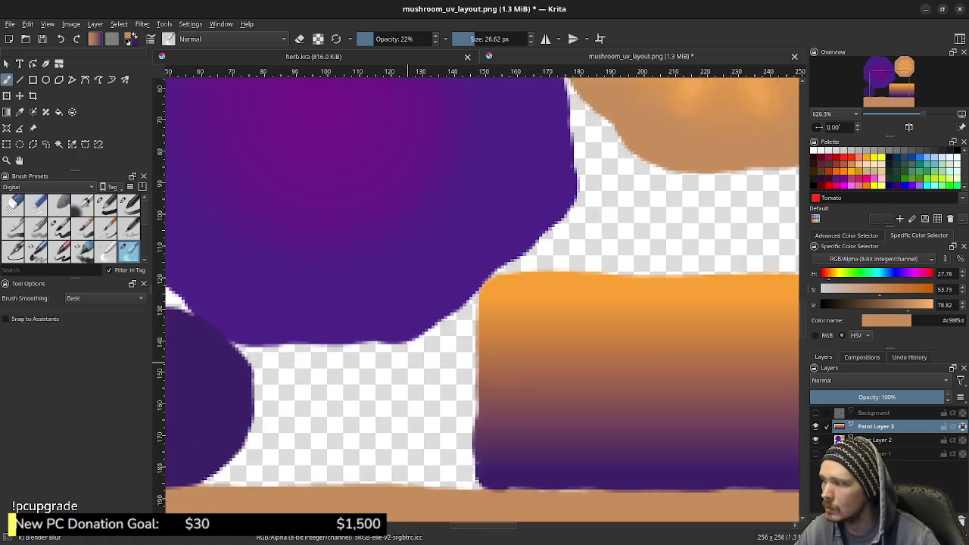
{"action": "middle_click_drag", "start_coordinate": [637, 146], "coordinate": [480, 306]}
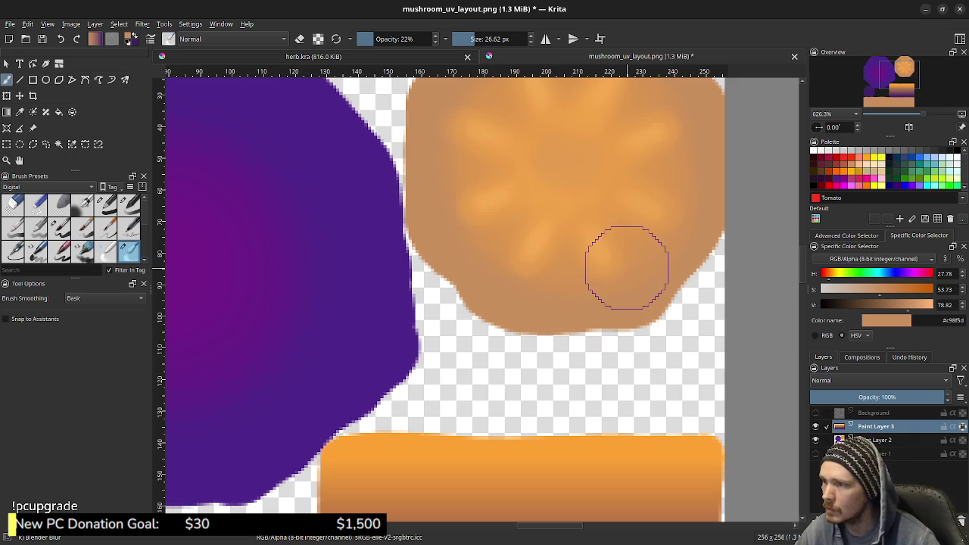
{"action": "middle_click_drag", "start_coordinate": [352, 454], "coordinate": [337, 219]}
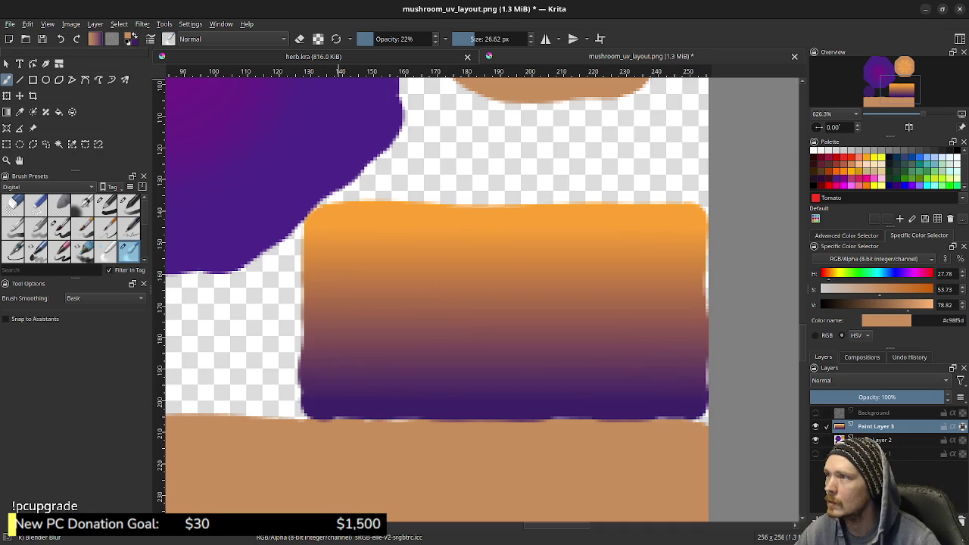
{"action": "left_click_drag", "start_coordinate": [378, 39], "coordinate": [437, 38]}
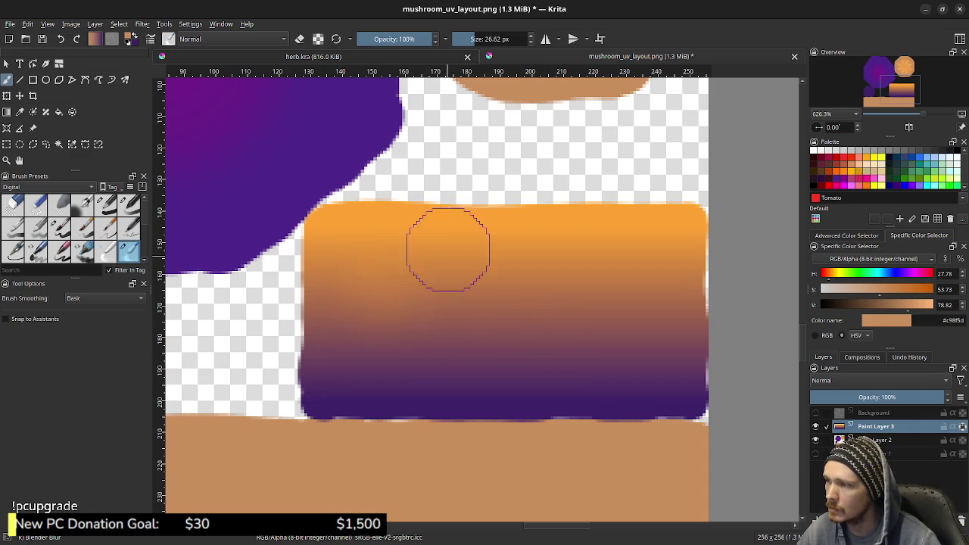
{"action": "left_click_drag", "start_coordinate": [525, 287], "coordinate": [546, 249]}
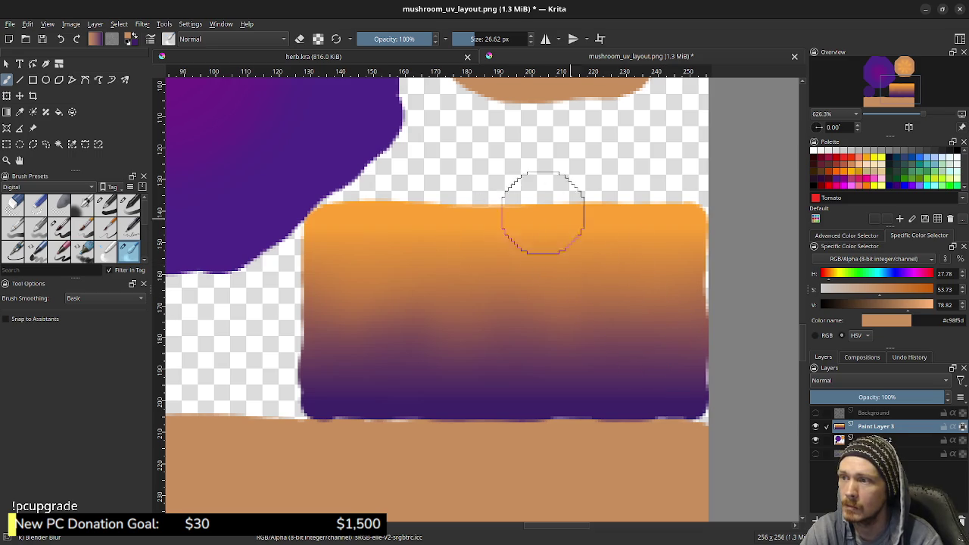
{"action": "middle_click_drag", "start_coordinate": [557, 224], "coordinate": [551, 266]}
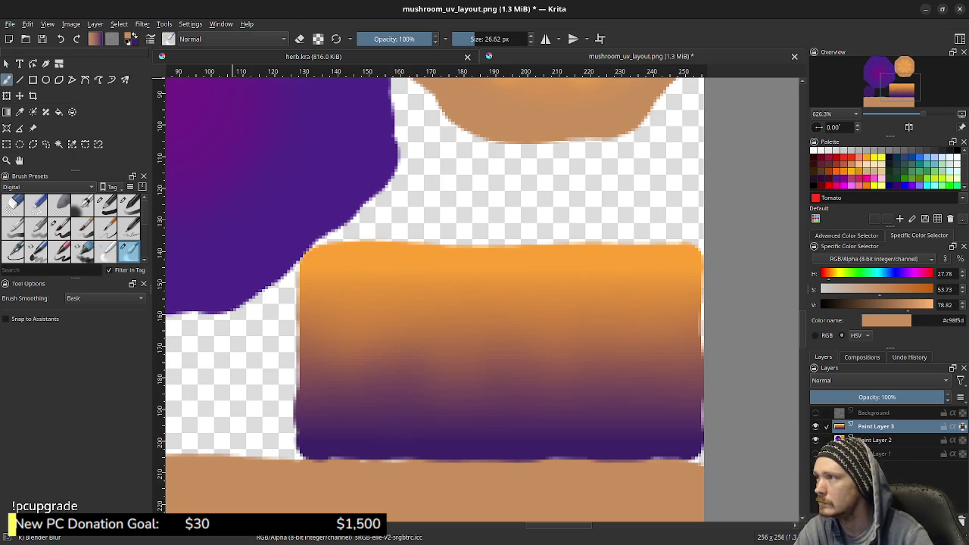
{"action": "left_click", "coordinate": [235, 38]}
- Set the brush blend mode to Darken, reset the colours, and bring opacity back to 100%
{"action": "left_click", "coordinate": [227, 53]}
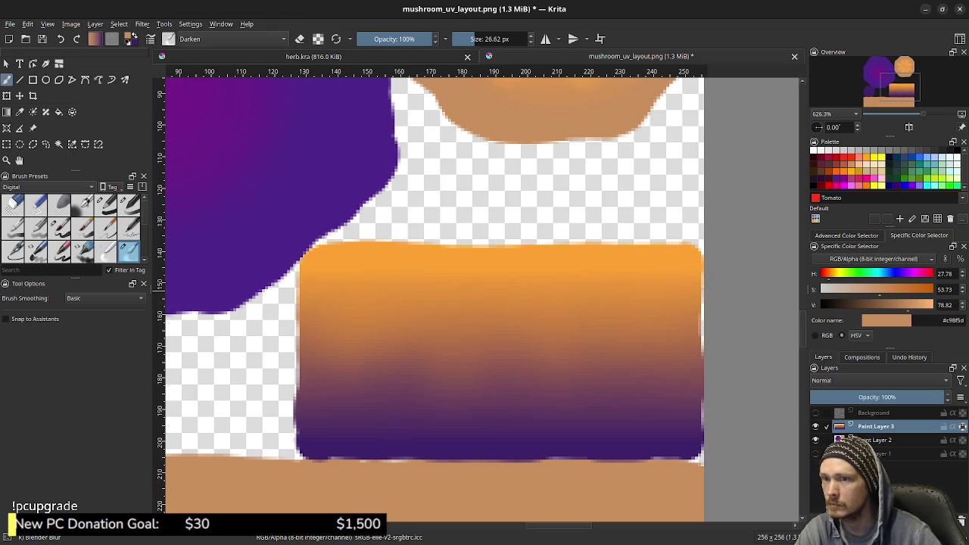
{"action": "key", "text": "d"}
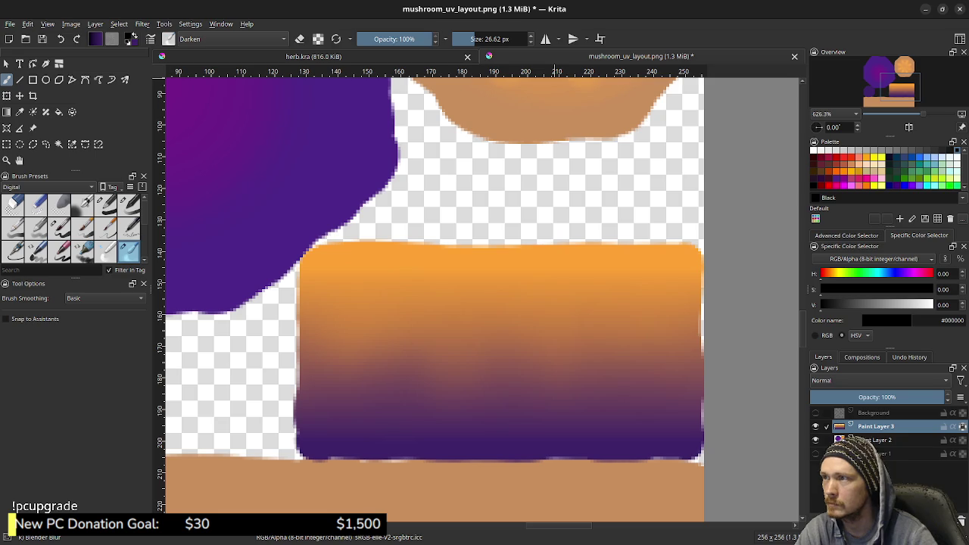
{"action": "left_click", "coordinate": [383, 39]}
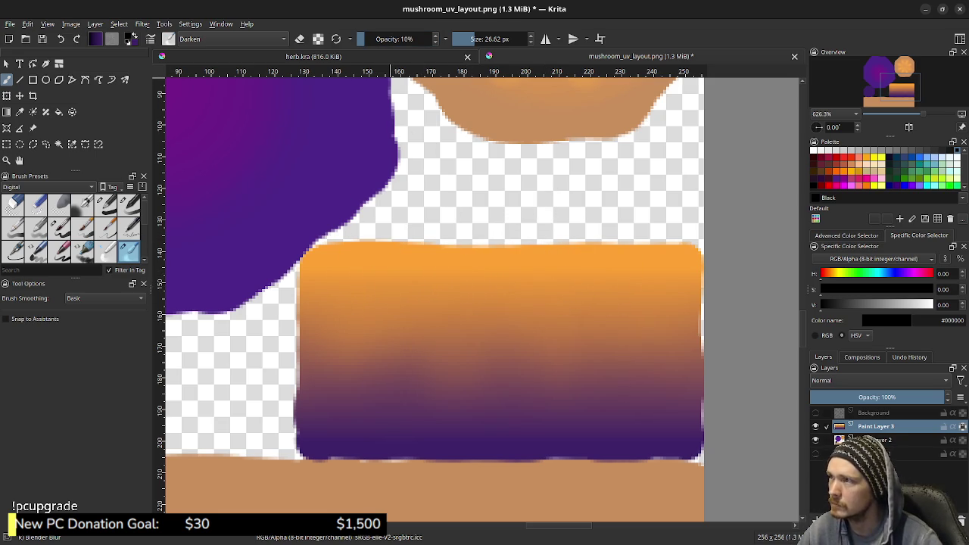
{"action": "key", "text": "o"}
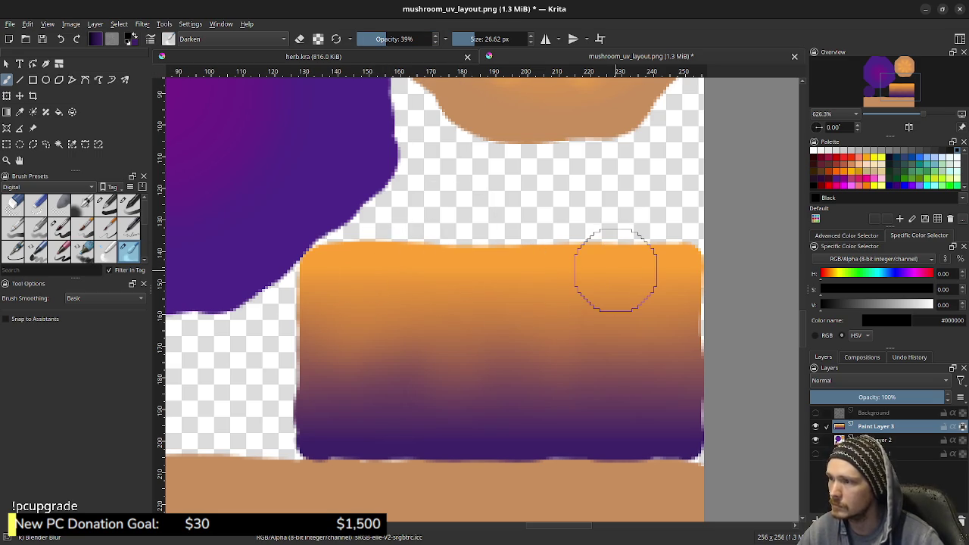
{"action": "left_click", "coordinate": [431, 38]}
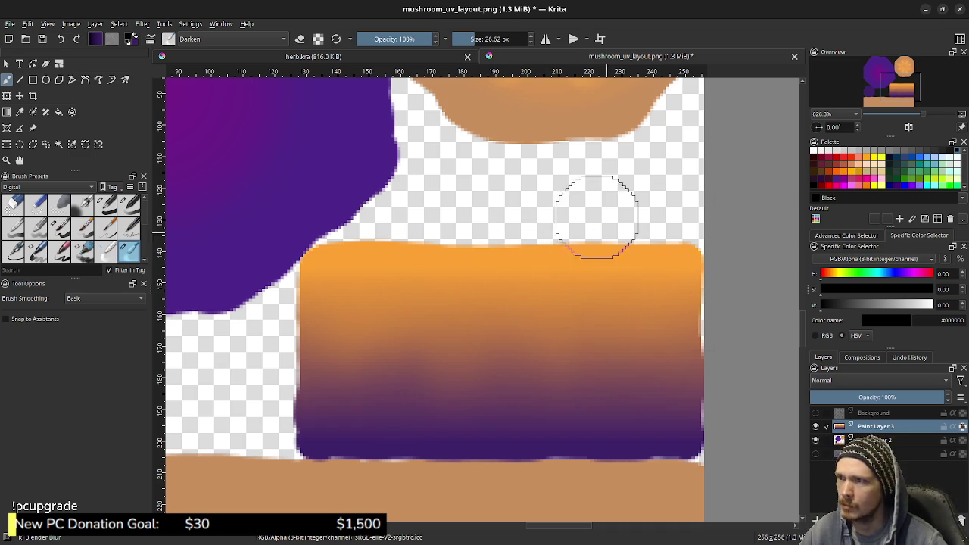
- Sample the bright orange #f1a249 from the mushroom cap and choose the linear Gradient tool
{"action": "left_click", "coordinate": [515, 81], "text": "ctrl"}
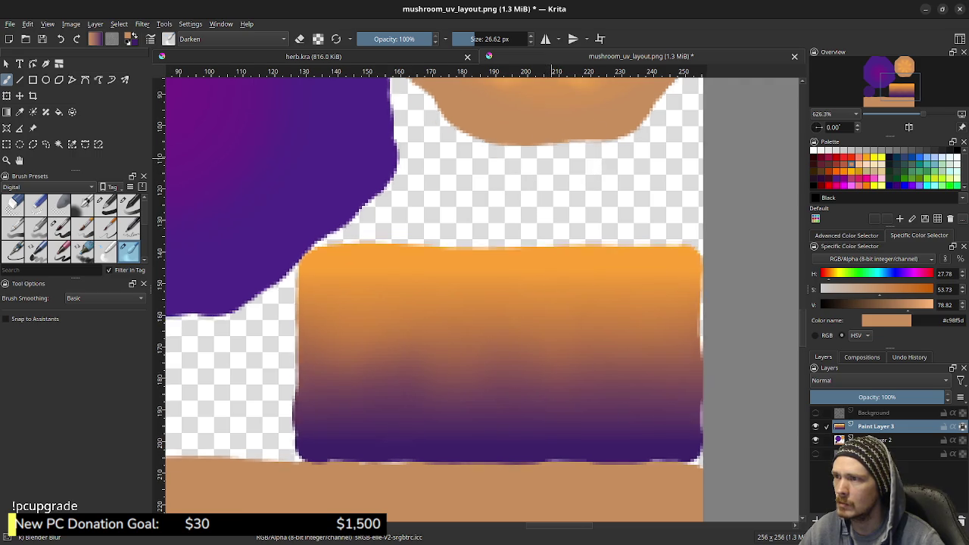
{"action": "scroll", "coordinate": [546, 170], "scroll_direction": "up", "scroll_amount": 4}
{"action": "left_click", "coordinate": [540, 184], "text": "ctrl"}
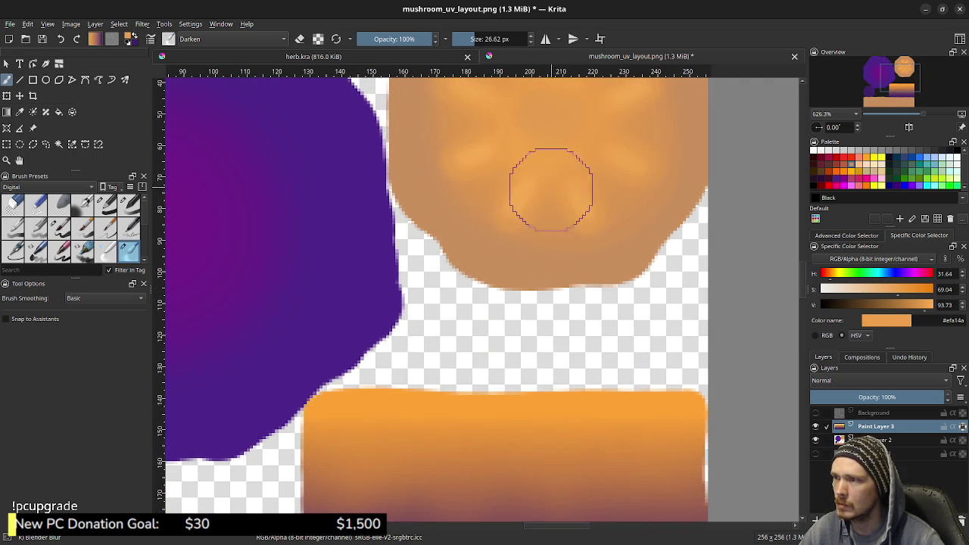
{"action": "scroll", "coordinate": [541, 227], "scroll_direction": "down", "scroll_amount": 4}
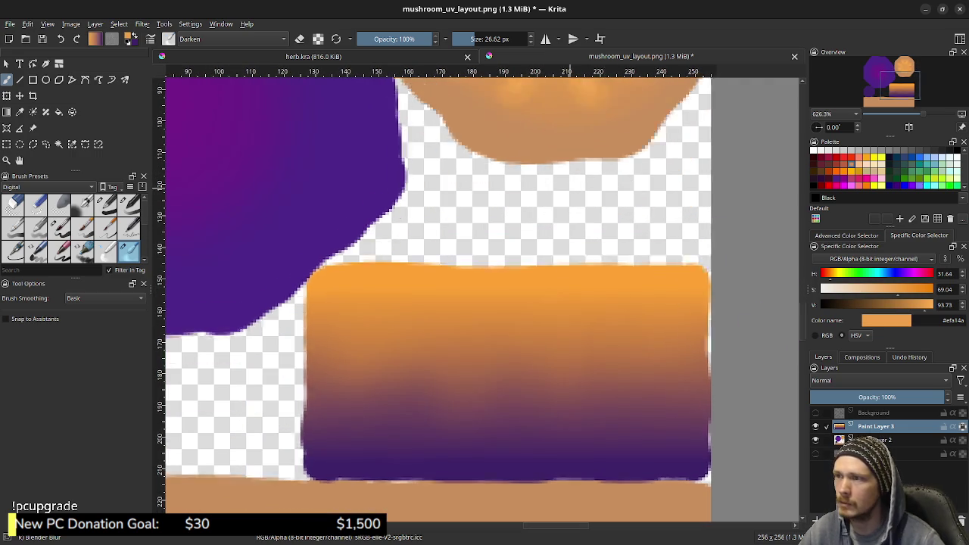
{"action": "scroll", "coordinate": [598, 227], "scroll_direction": "up", "scroll_amount": 4}
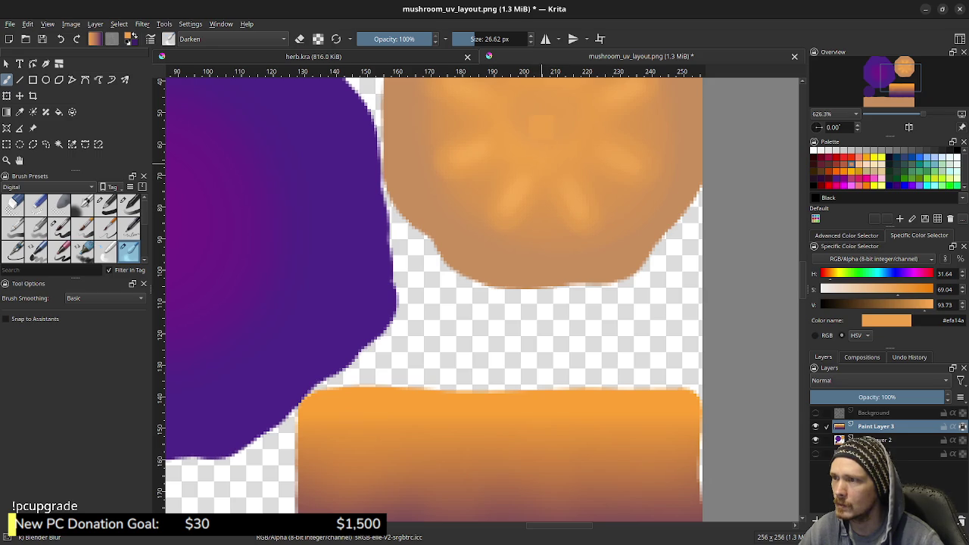
{"action": "middle_click_drag", "start_coordinate": [551, 359], "coordinate": [574, 208]}
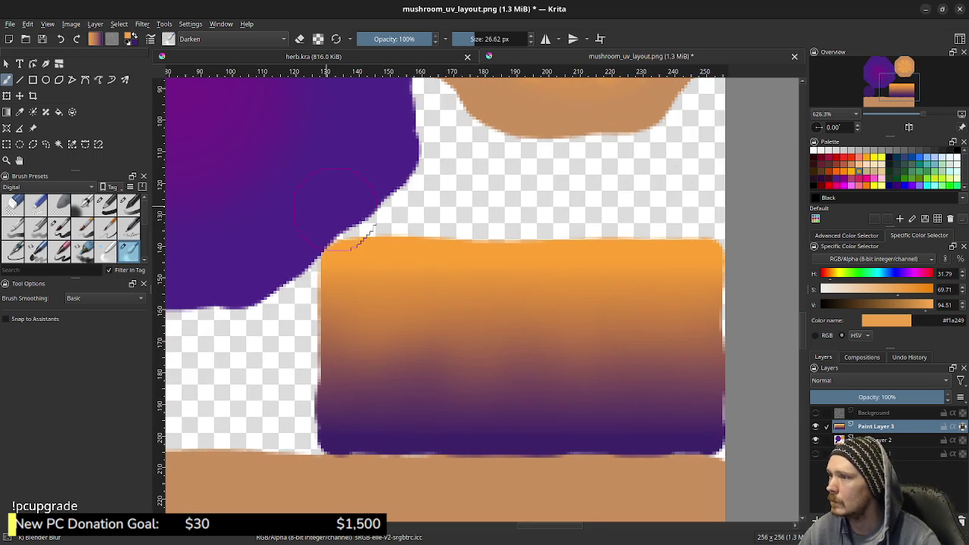
{"action": "key", "text": "g"}
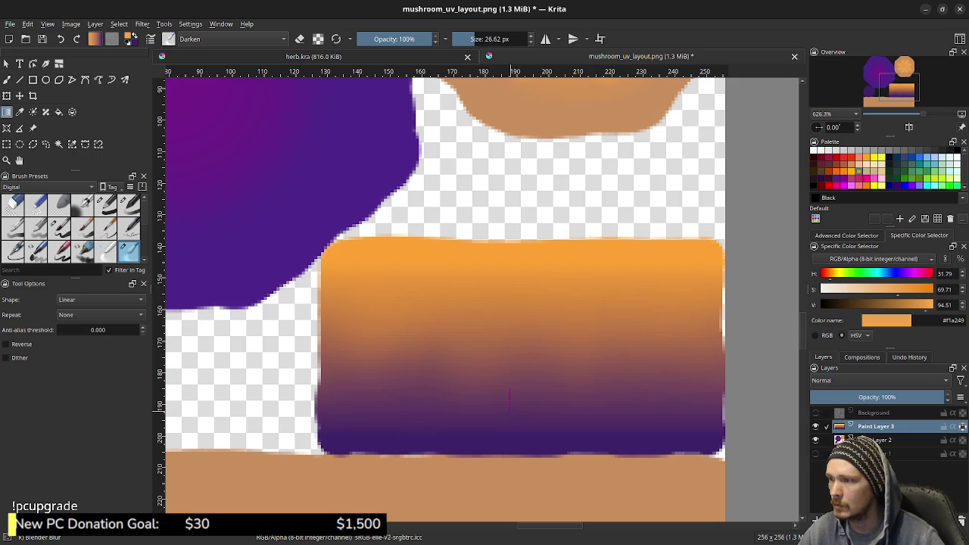
- Try Darken gradients across the band, undo them, and switch the blend mode back to Normal
{"action": "left_click_drag", "start_coordinate": [510, 401], "coordinate": [511, 304]}
{"action": "key", "text": "ctrl+z"}
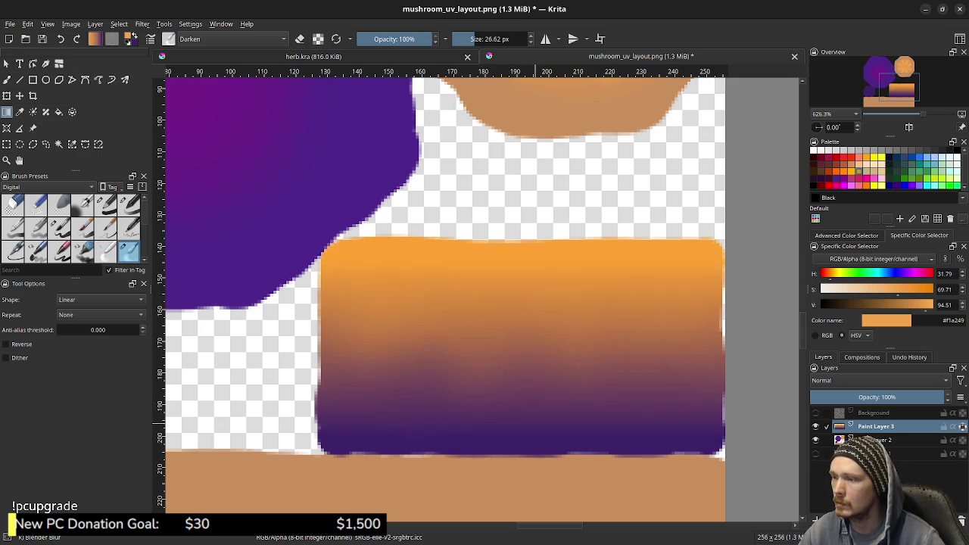
{"action": "left_click_drag", "start_coordinate": [523, 352], "coordinate": [522, 279]}
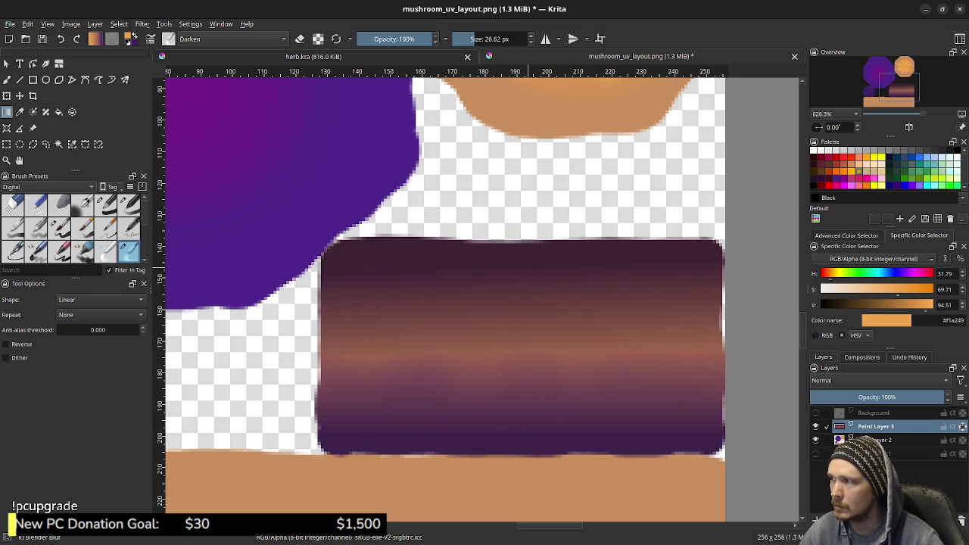
{"action": "key", "text": "ctrl+z"}
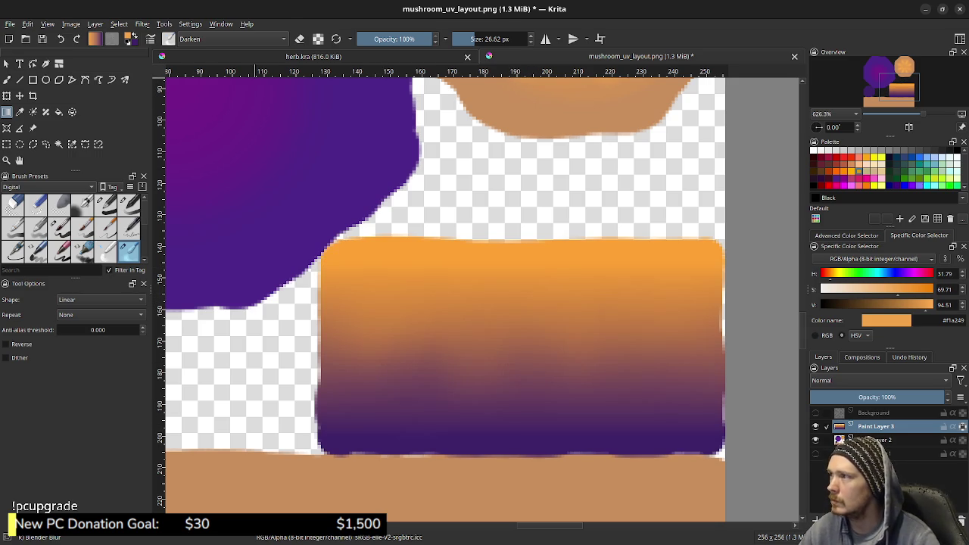
{"action": "left_click", "coordinate": [234, 39]}
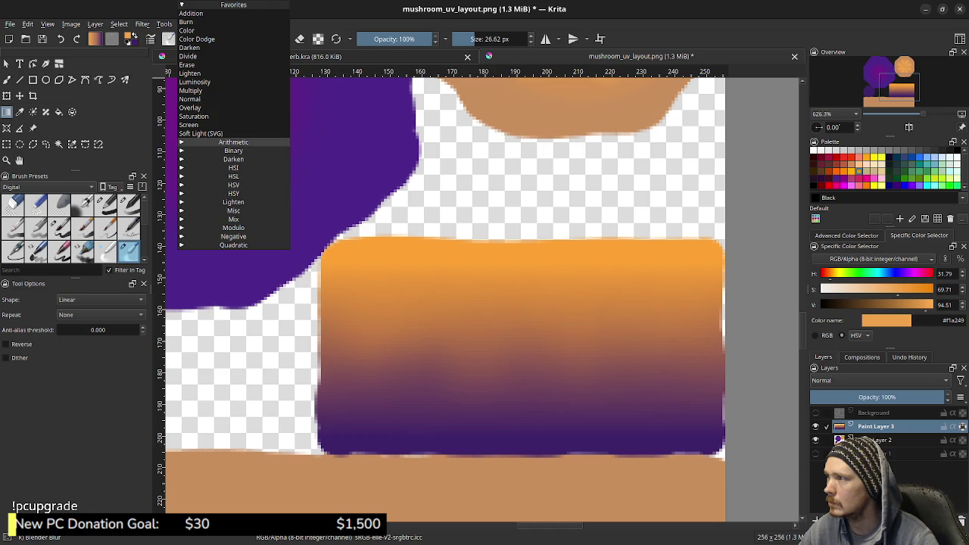
{"action": "key", "text": "Up"}
{"action": "key", "text": "Up"}
{"action": "key", "text": "Up"}
{"action": "key", "text": "Up"}
{"action": "key", "text": "Up"}
{"action": "key", "text": "Return"}
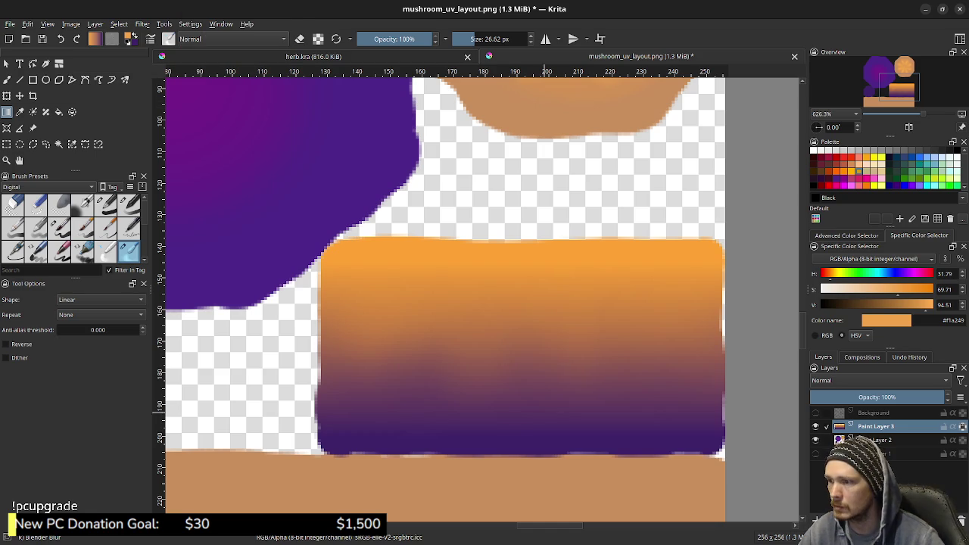
- Redraw the band gradient with orange at top and purple below, undoing darker attempts
{"action": "left_click_drag", "start_coordinate": [529, 428], "coordinate": [528, 379]}
{"action": "key", "text": "ctrl+z"}
{"action": "left_click_drag", "start_coordinate": [534, 261], "coordinate": [537, 412]}
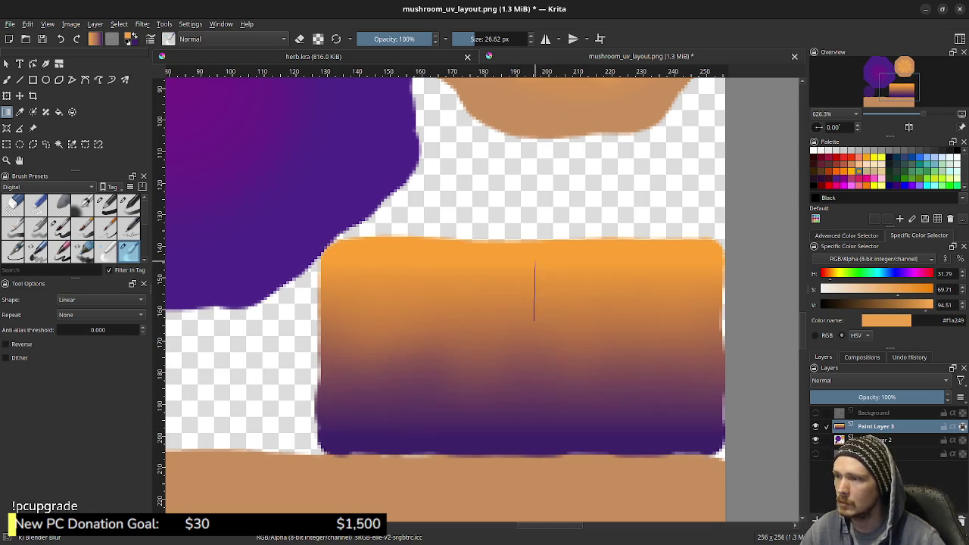
{"action": "left_click_drag", "start_coordinate": [534, 272], "coordinate": [537, 439]}
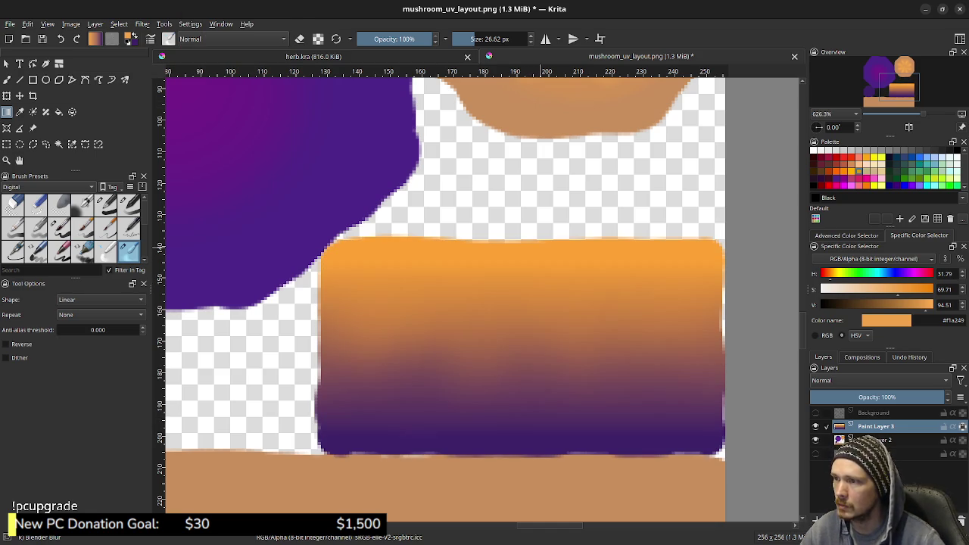
{"action": "left_click_drag", "start_coordinate": [542, 246], "coordinate": [542, 322]}
{"action": "key", "text": "ctrl+z"}
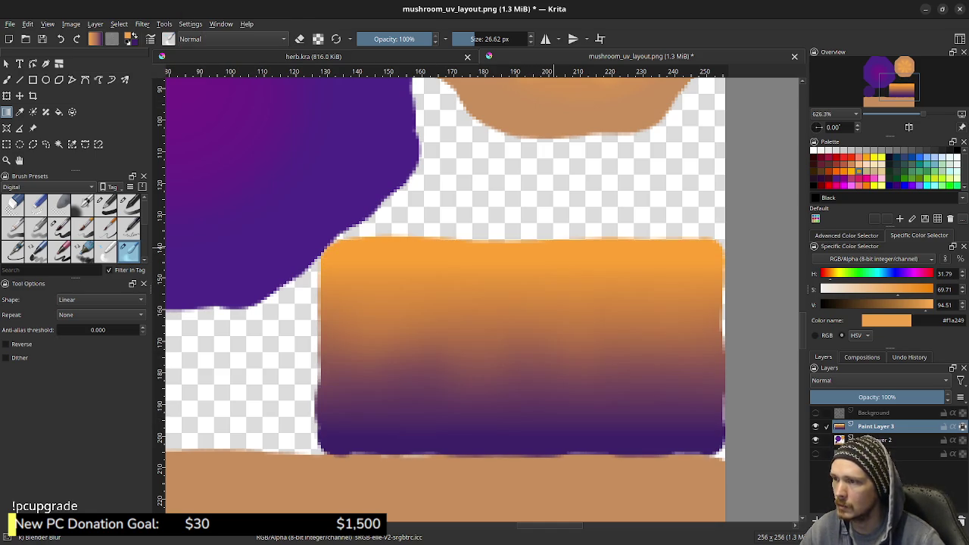
{"action": "left_click_drag", "start_coordinate": [552, 360], "coordinate": [553, 394]}
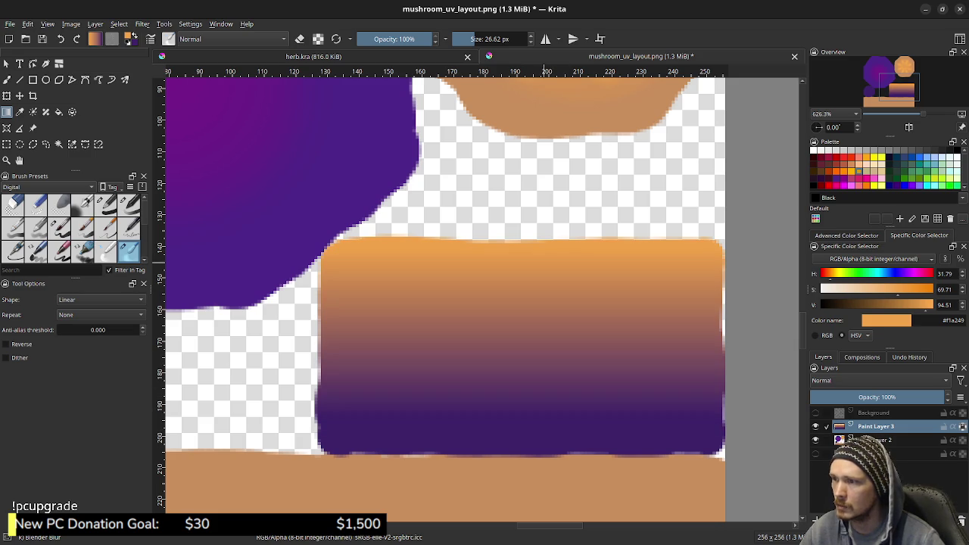
{"action": "key", "text": "ctrl+z"}
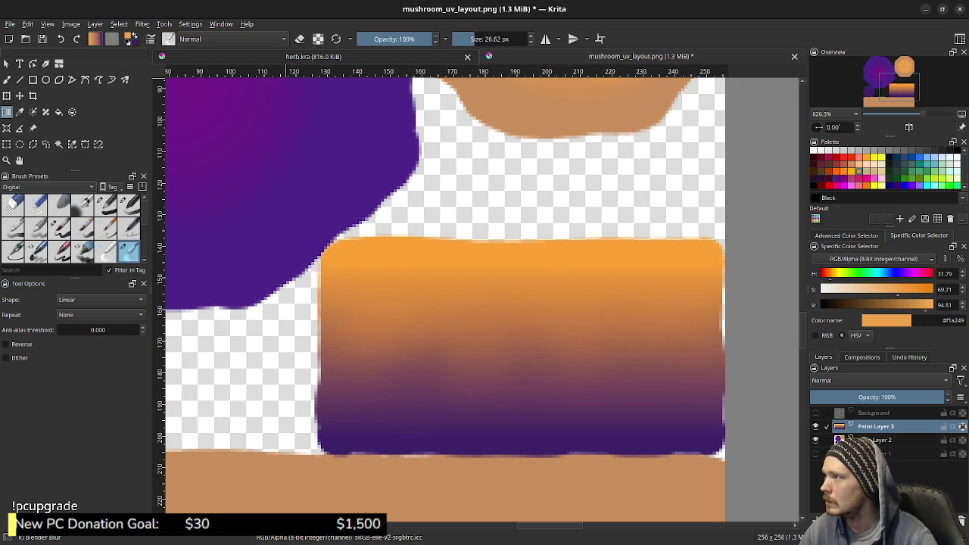
- Refill the band with a smoother orange-to-purple gradient after rejecting a purple-top version, then zoom out
{"action": "left_click", "coordinate": [836, 178]}
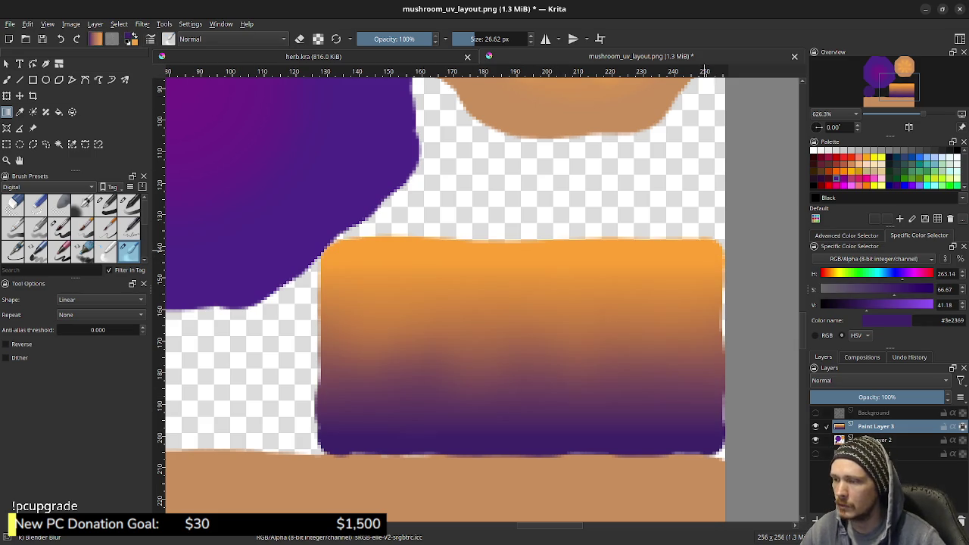
{"action": "middle_click_drag", "start_coordinate": [222, 316], "coordinate": [466, 274]}
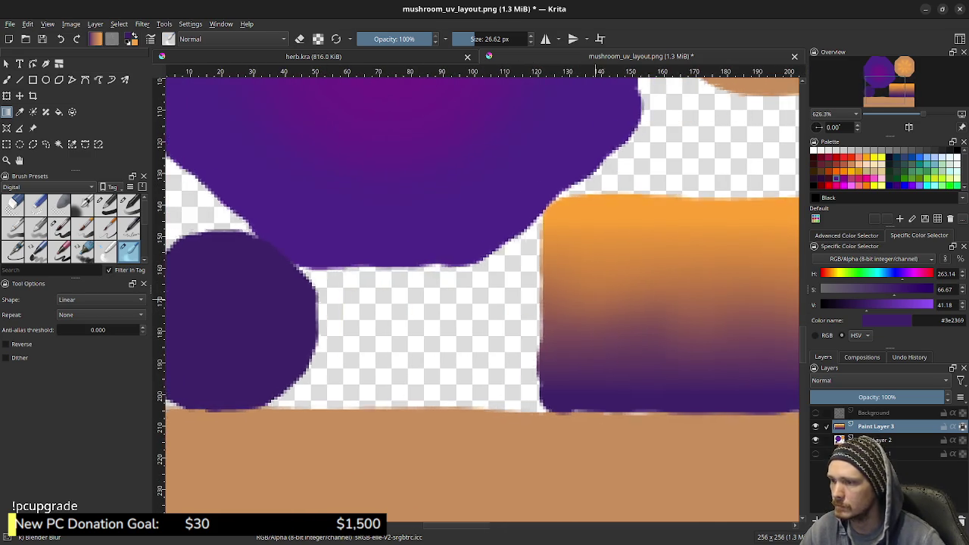
{"action": "middle_click_drag", "start_coordinate": [450, 295], "coordinate": [184, 321]}
{"action": "left_click_drag", "start_coordinate": [489, 237], "coordinate": [490, 386]}
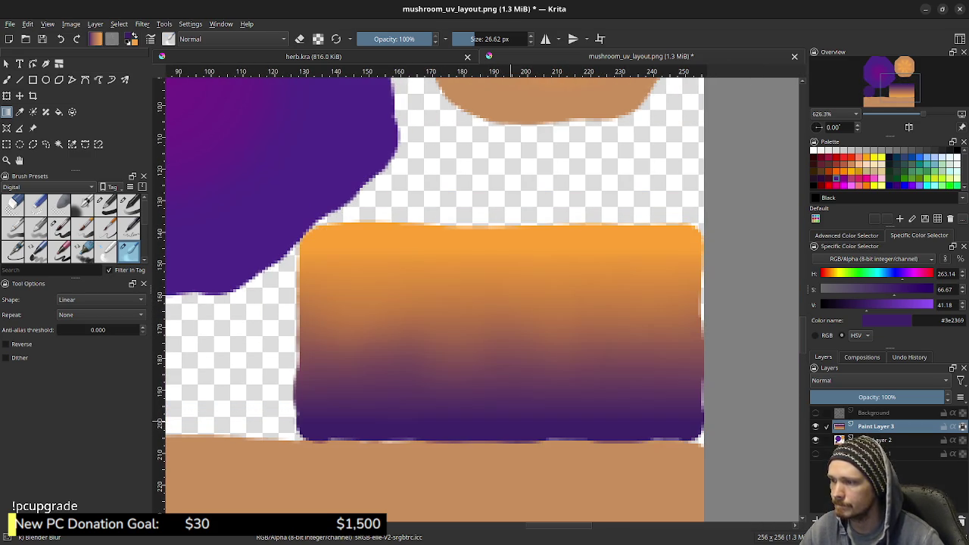
{"action": "key", "text": "ctrl+z"}
{"action": "key", "text": "x"}
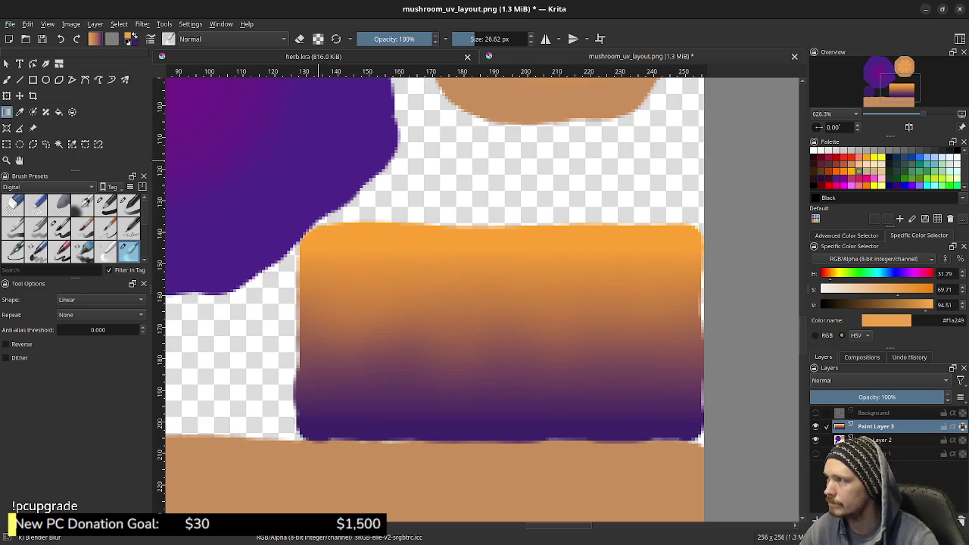
{"action": "left_click_drag", "start_coordinate": [514, 238], "coordinate": [514, 371]}
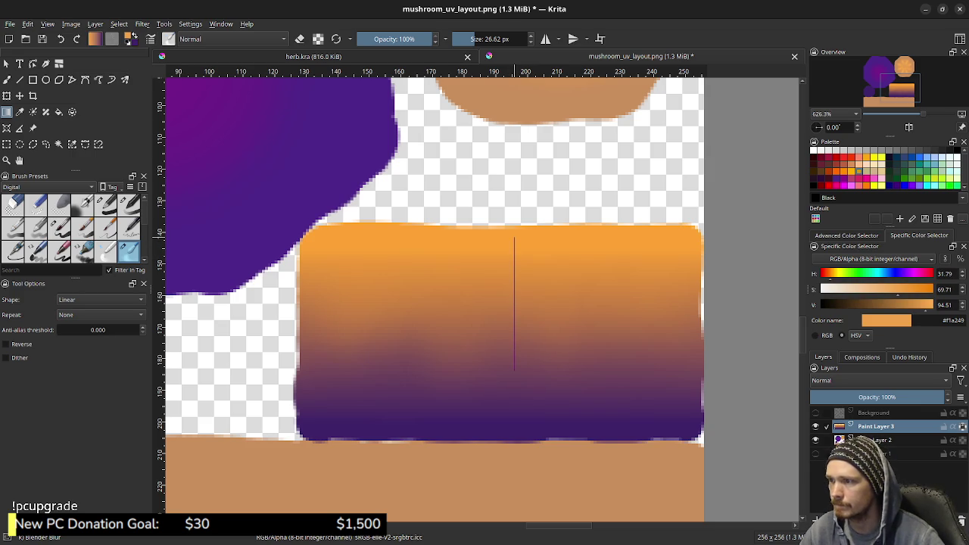
{"action": "left_click_drag", "start_coordinate": [514, 424], "coordinate": [514, 425]}
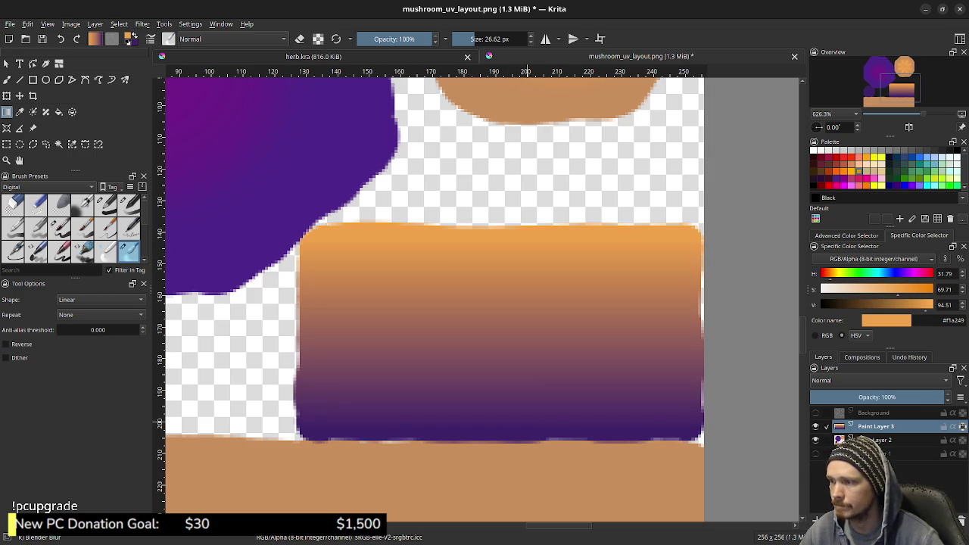
{"action": "left_click_drag", "start_coordinate": [535, 209], "coordinate": [535, 349]}
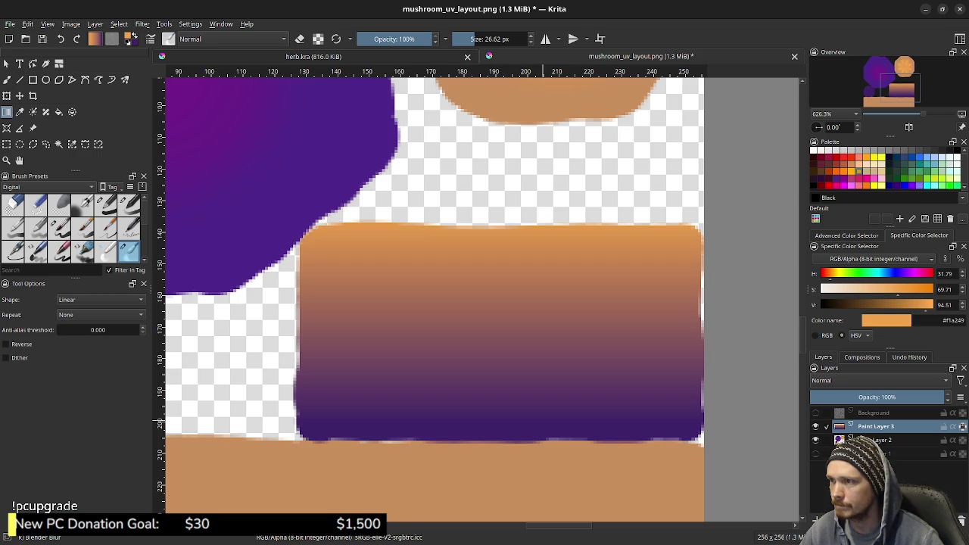
{"action": "left_click_drag", "start_coordinate": [543, 421], "coordinate": [543, 391]}
{"action": "left_click_drag", "start_coordinate": [538, 220], "coordinate": [538, 262]}
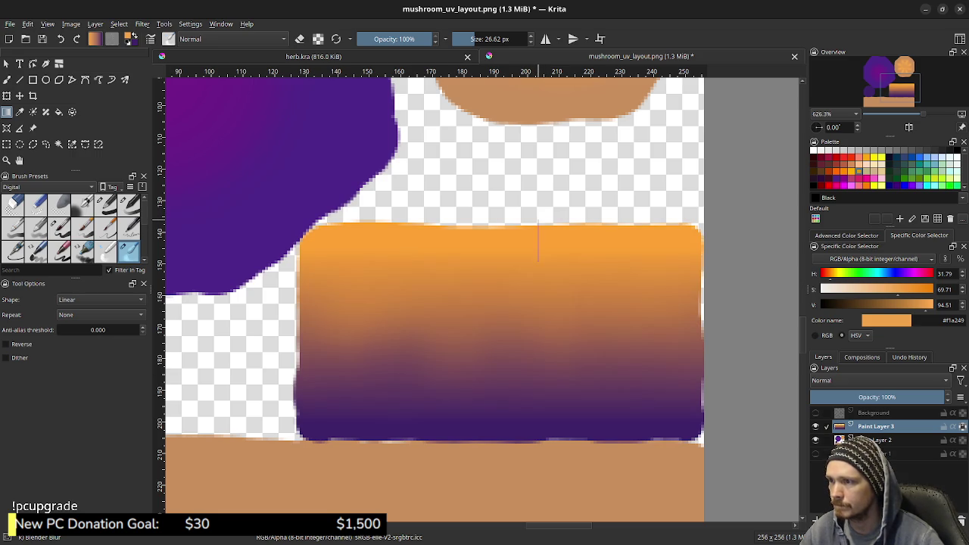
{"action": "left_click_drag", "start_coordinate": [538, 423], "coordinate": [543, 422]}
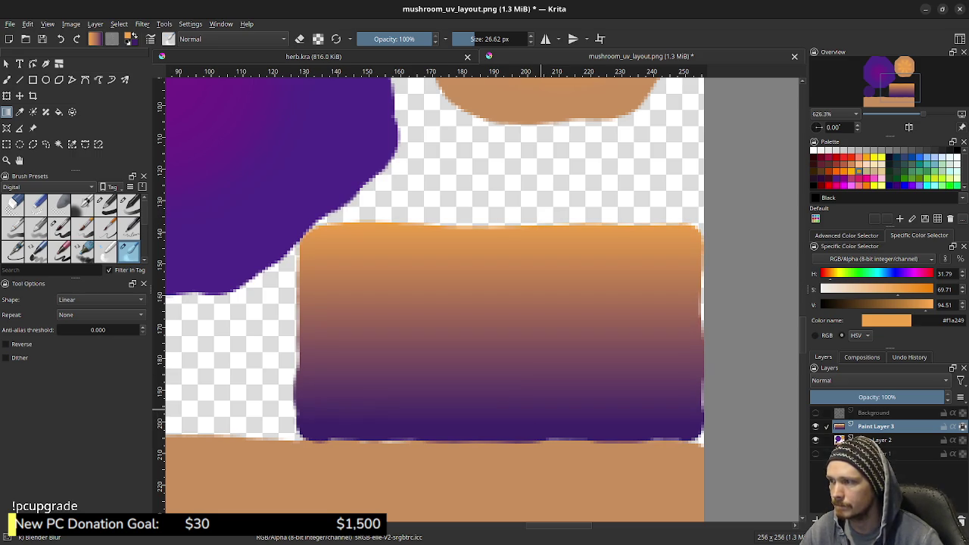
{"action": "key", "text": "minus"}
{"action": "key", "text": "minus"}
{"action": "key", "text": "minus"}
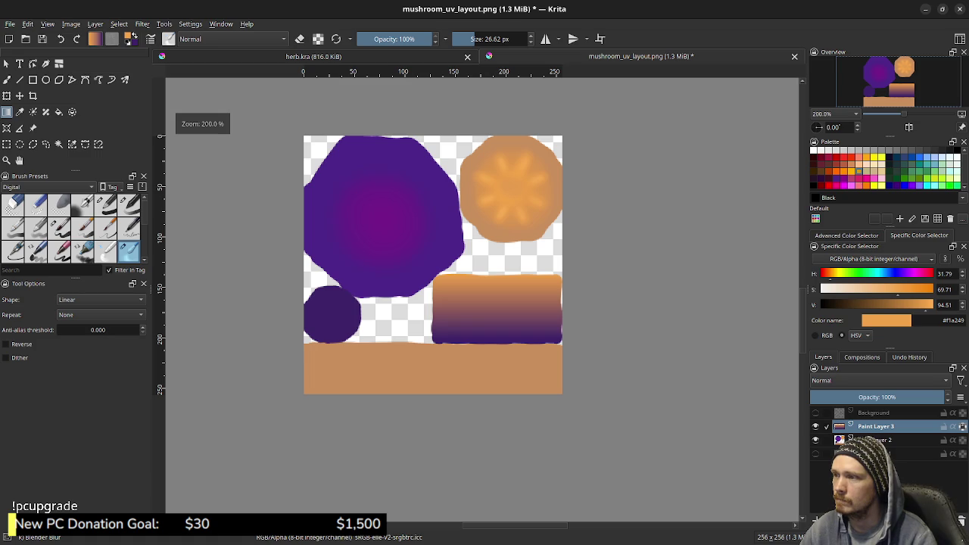
- Zoom to 400% on the cap, sample its purple, and pick the Basic-1 brush at 100% opacity
{"action": "key", "text": "plus"}
{"action": "key", "text": "plus"}
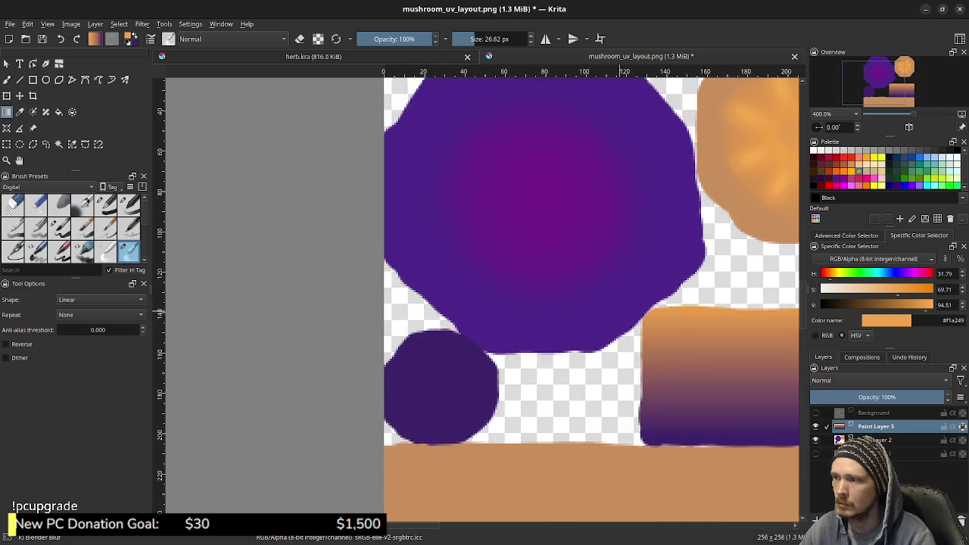
{"action": "mouse_move", "coordinate": [535, 238]}
{"action": "middle_mouse_down"}
{"action": "mouse_move", "coordinate": [595, 335]}
{"action": "mouse_move", "coordinate": [614, 289]}
{"action": "middle_mouse_up"}
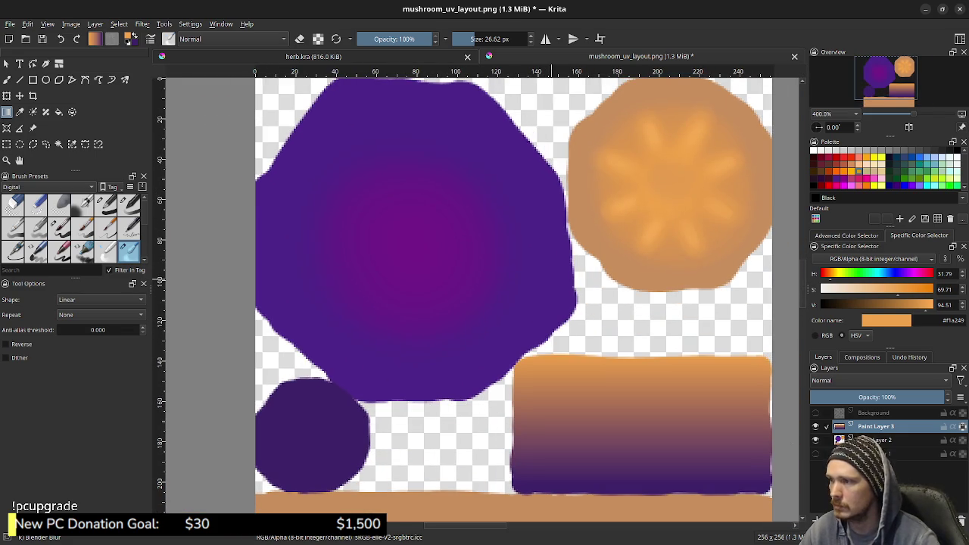
{"action": "key", "text": "b"}
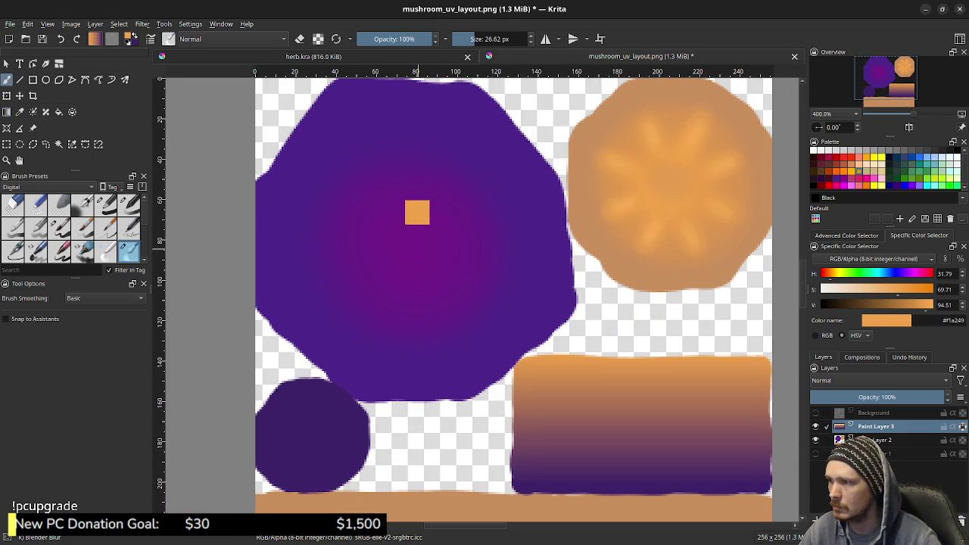
{"action": "left_click", "coordinate": [417, 247], "text": "ctrl"}
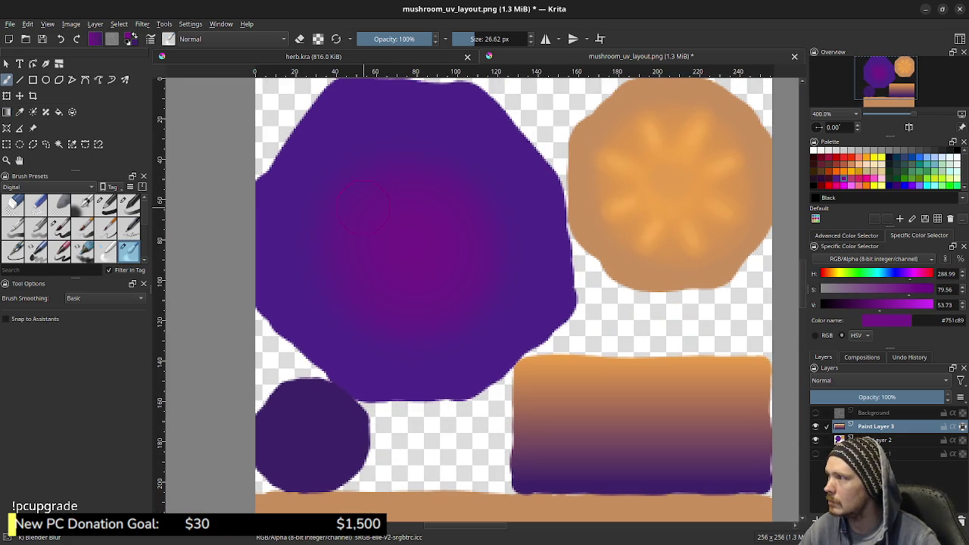
{"action": "left_click", "coordinate": [106, 204]}
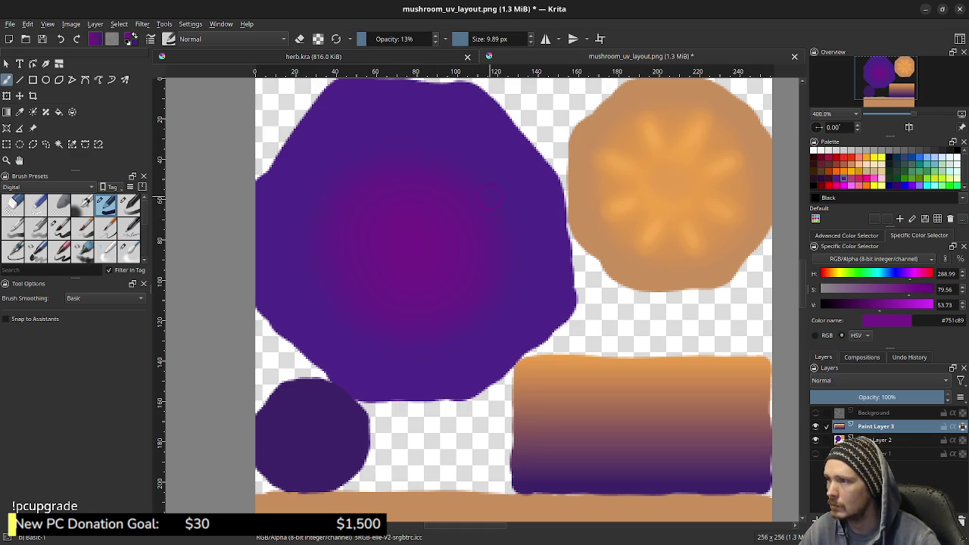
{"action": "left_click", "coordinate": [484, 163]}
{"action": "left_click_drag", "start_coordinate": [394, 39], "coordinate": [455, 39]}
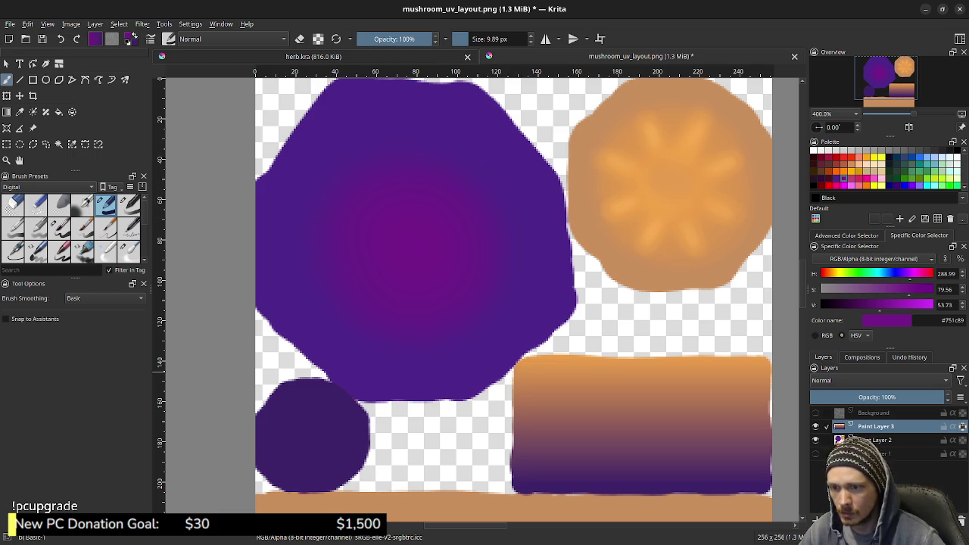
- Paint the cap centre on Paint Layer 2 at 17% opacity, checking it against the UV wireframe
{"action": "key", "text": "Page_Down"}
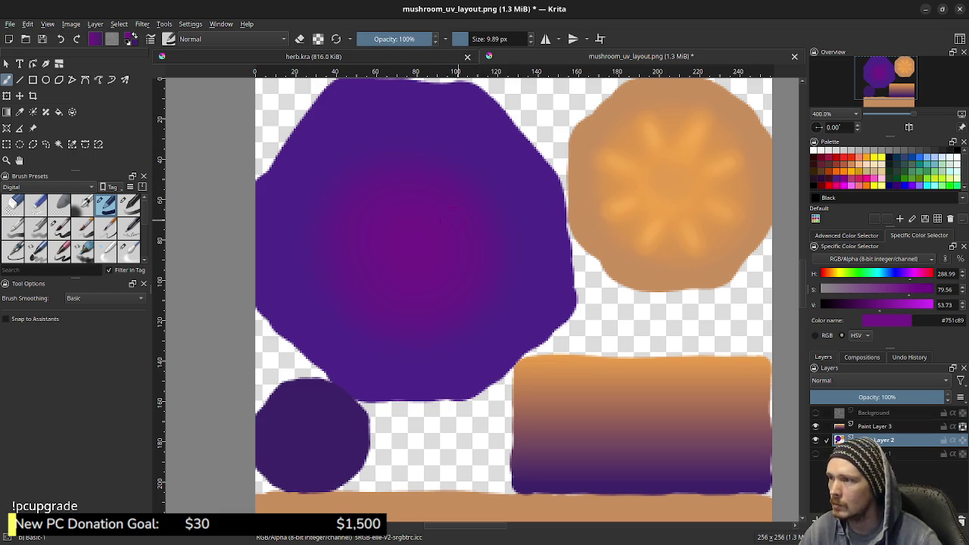
{"action": "left_click", "coordinate": [373, 39]}
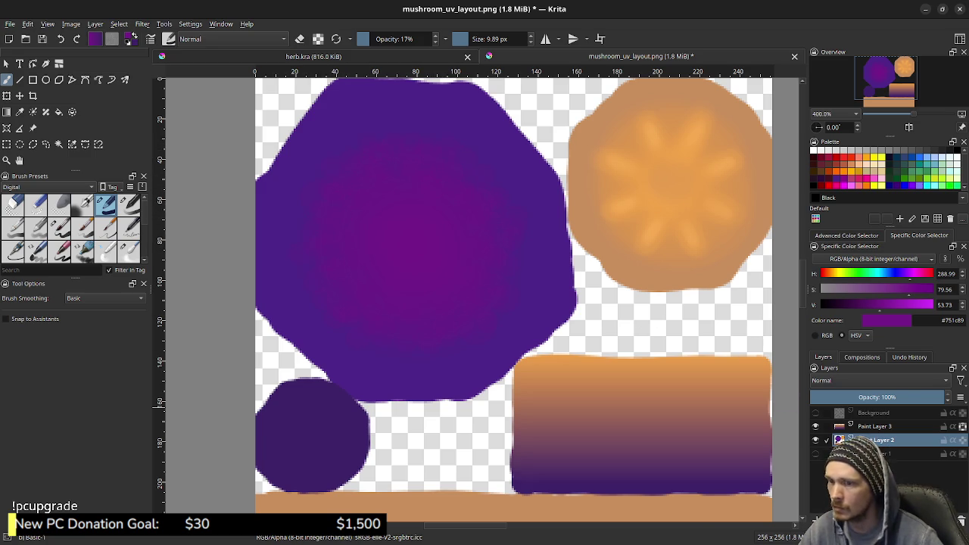
{"action": "left_click", "coordinate": [815, 453]}
{"action": "left_click", "coordinate": [815, 453]}
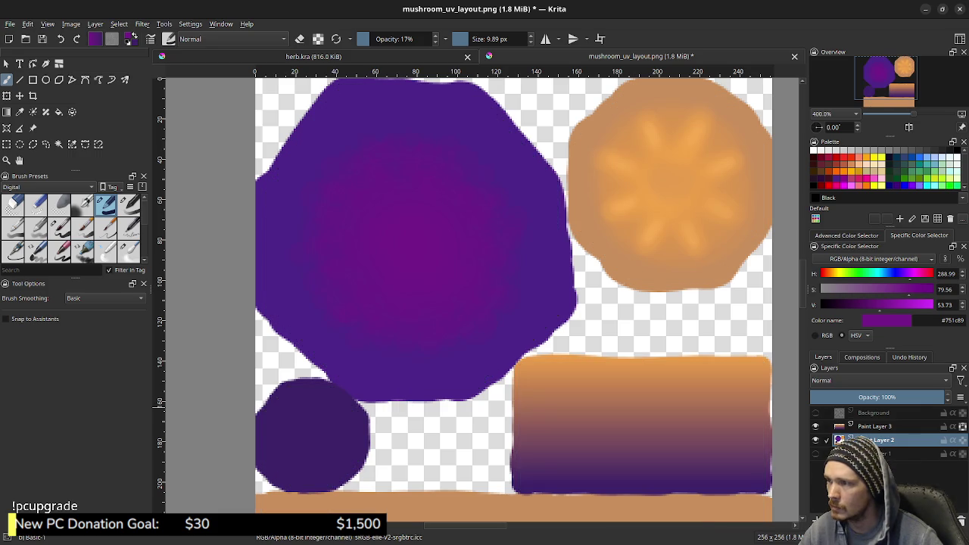
{"action": "left_click", "coordinate": [815, 413]}
{"action": "left_click", "coordinate": [815, 412]}
{"action": "left_click", "coordinate": [815, 412]}
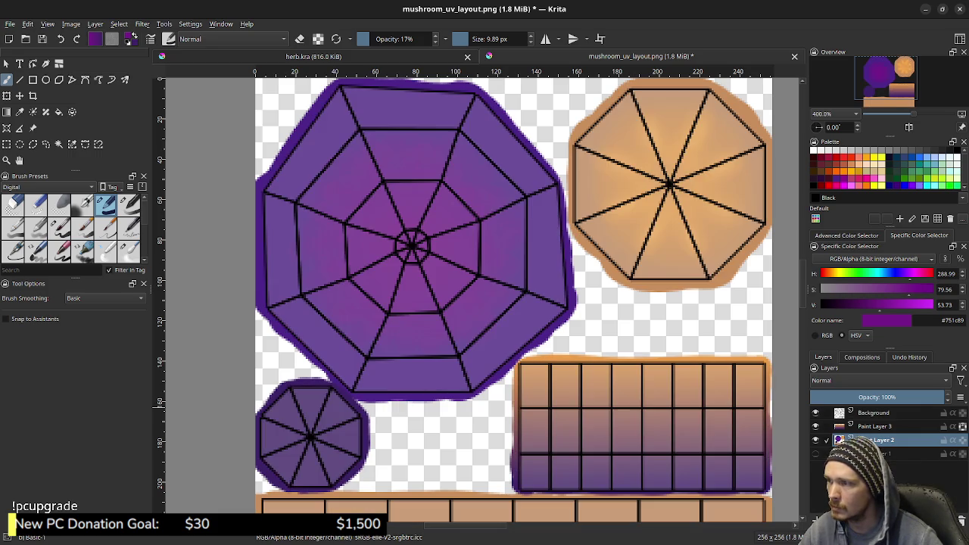
{"action": "left_click", "coordinate": [815, 412]}
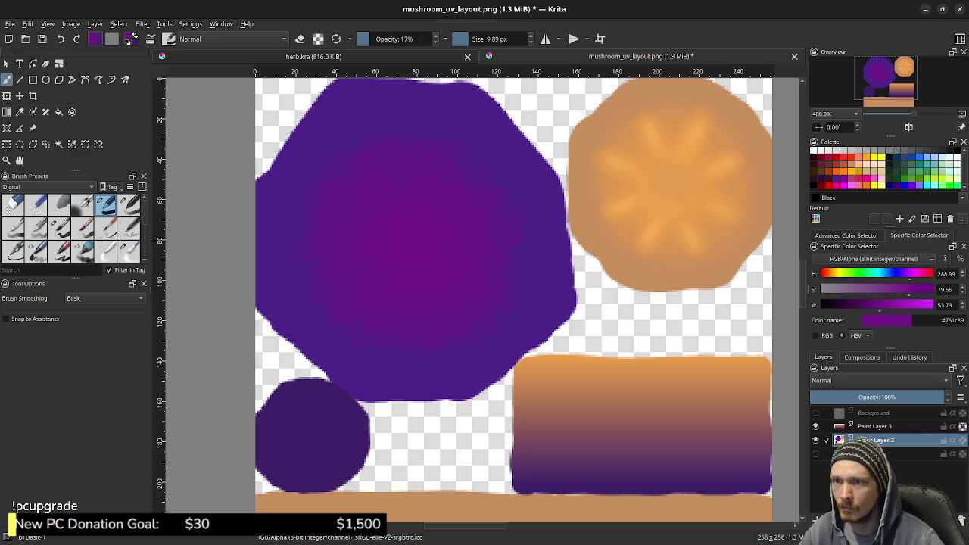
- Set the brush to Lighten blending at 9% opacity, testing and undoing light dabs on the cap
{"action": "key", "text": "x"}
{"action": "left_click", "coordinate": [231, 39]}
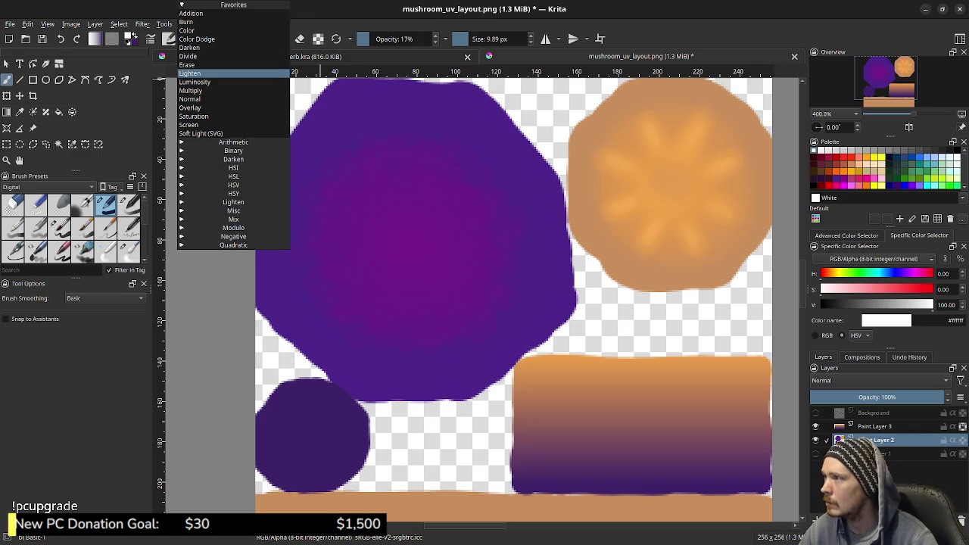
{"action": "left_click", "coordinate": [189, 73]}
{"action": "left_click", "coordinate": [417, 247]}
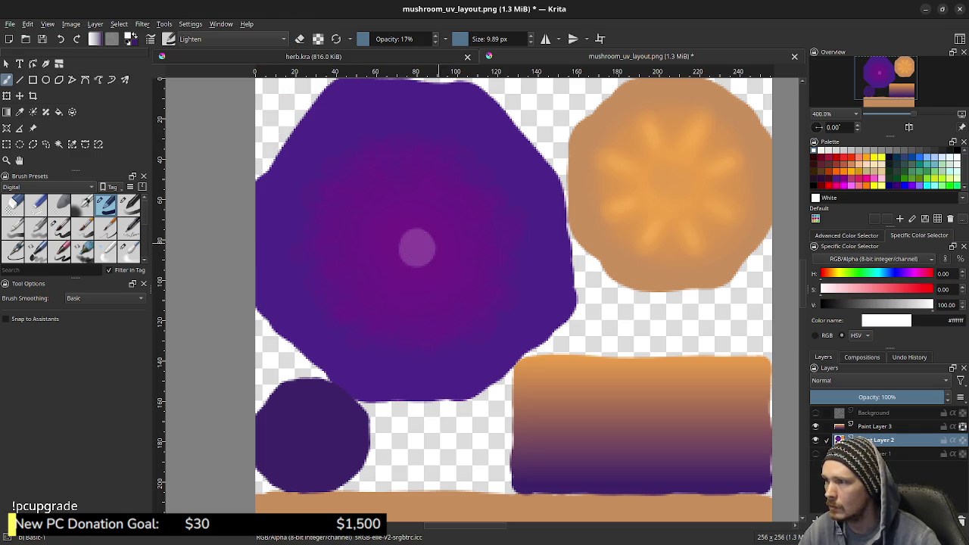
{"action": "key", "text": "ctrl+z"}
{"action": "left_click", "coordinate": [375, 39]}
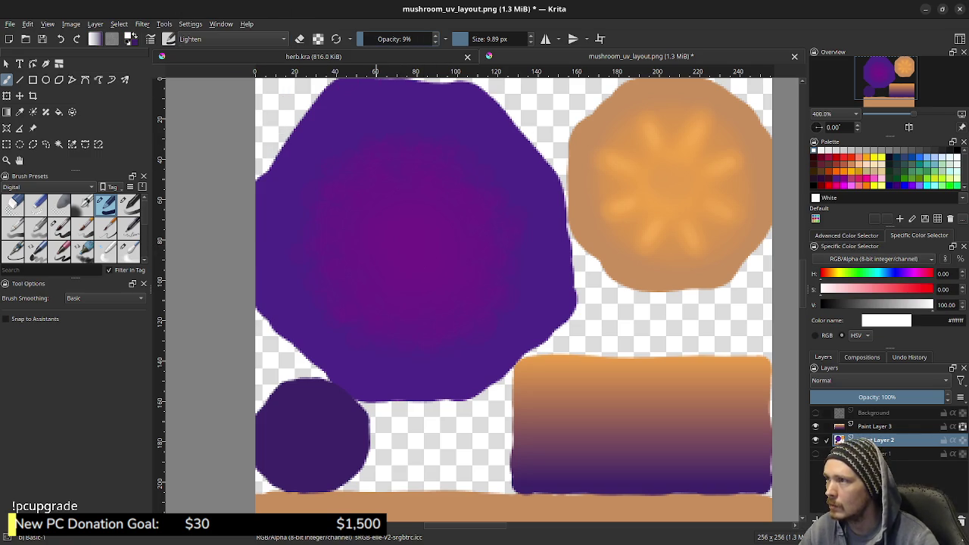
{"action": "left_click", "coordinate": [415, 240]}
{"action": "key", "text": "ctrl+z"}
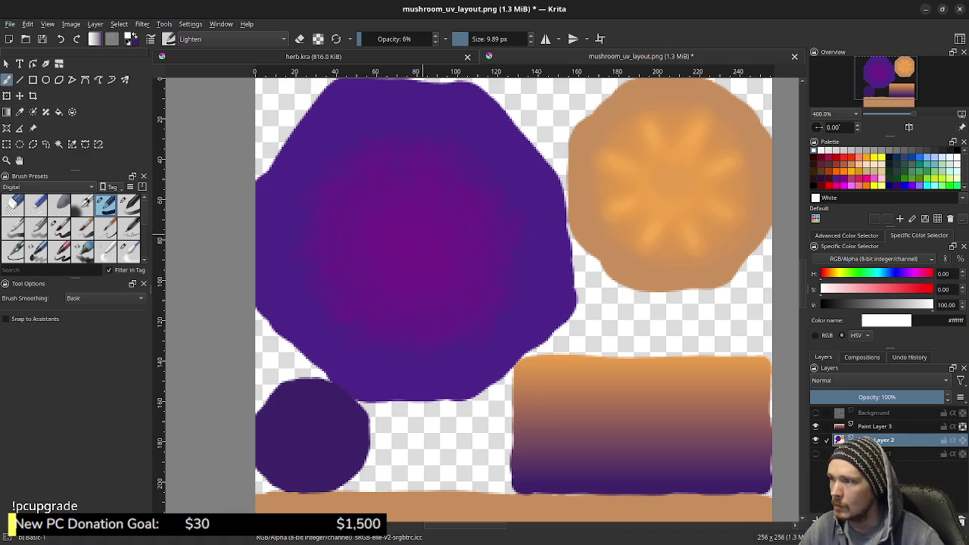
- Sample the cap's purple, brighten it twice, and use a finer brush at 13% opacity
{"action": "left_click", "coordinate": [410, 208], "text": "ctrl"}
{"action": "key", "text": "l"}
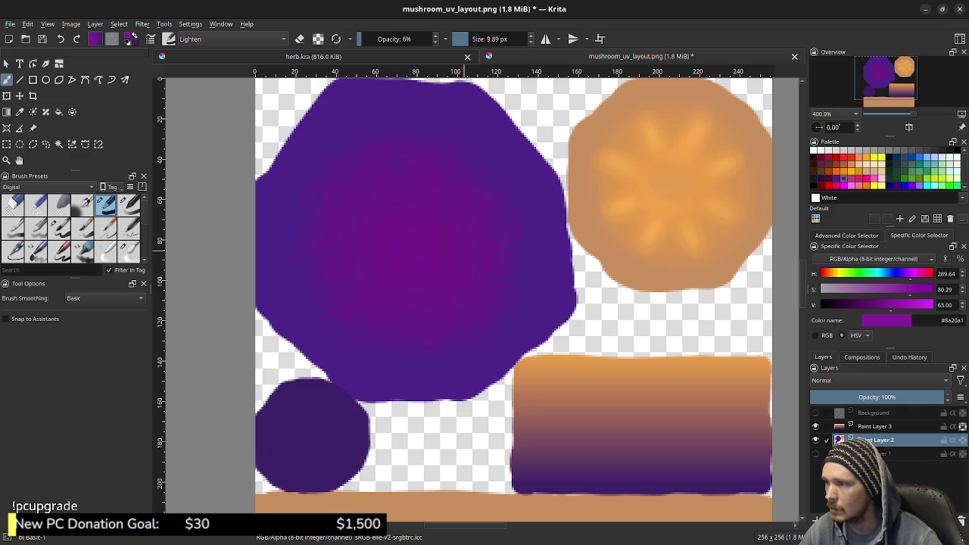
{"action": "key", "text": "ctrl+z"}
{"action": "key", "text": "ctrl+shift+z"}
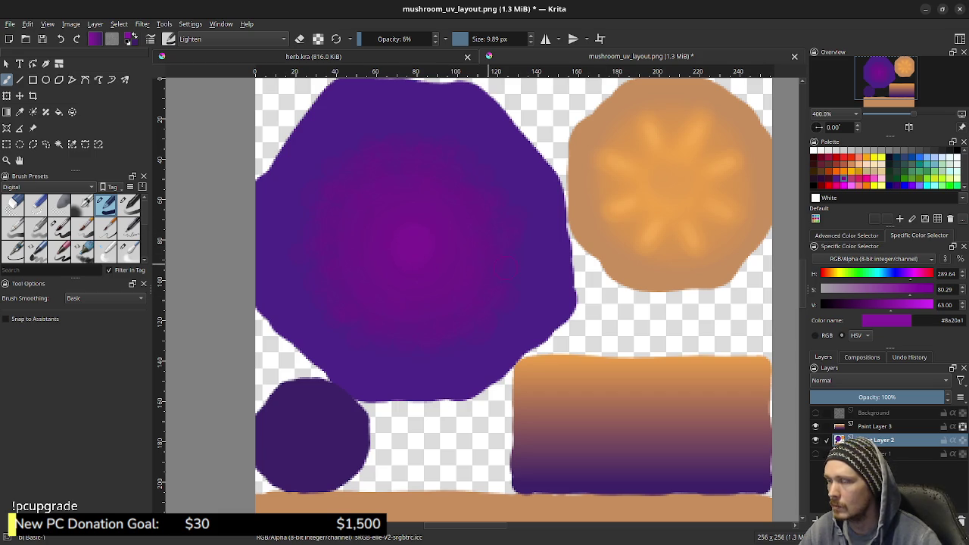
{"action": "key", "text": "l"}
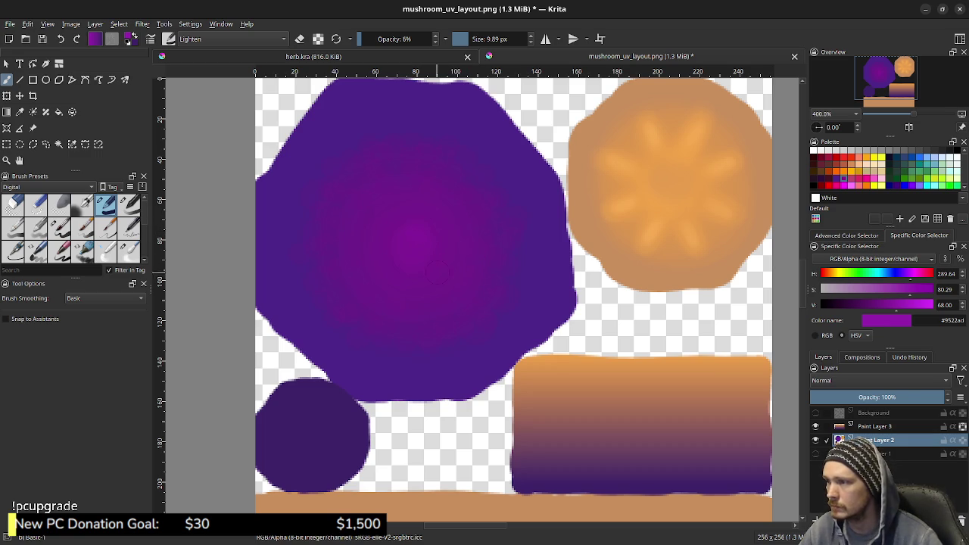
{"action": "left_click_drag", "start_coordinate": [498, 253], "coordinate": [477, 253], "text": "shift"}
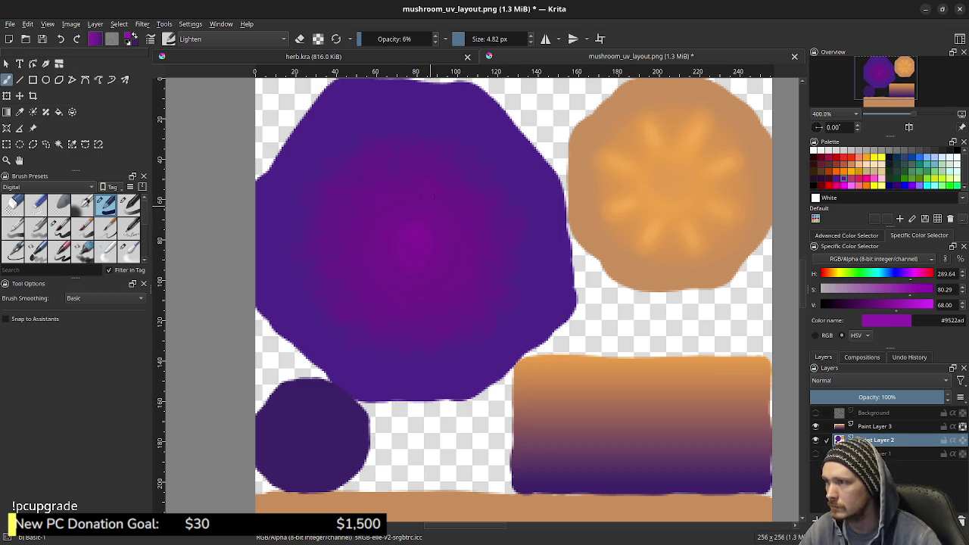
{"action": "key", "text": "o"}
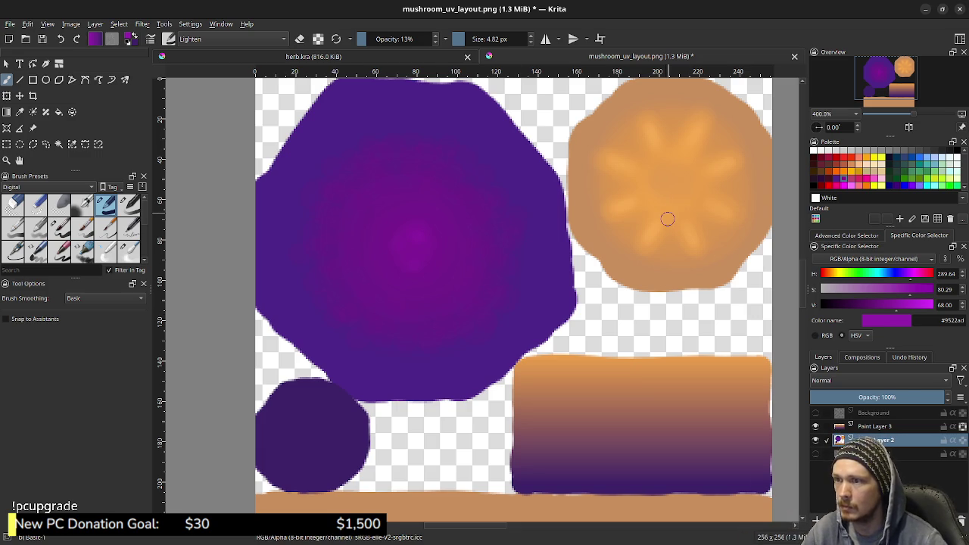
- Sample the octagon's orange #f6ab54, lighten the star with faint strokes, and restore Normal blending
{"action": "left_click", "coordinate": [652, 196]}
{"action": "left_click", "coordinate": [658, 205], "text": "ctrl"}
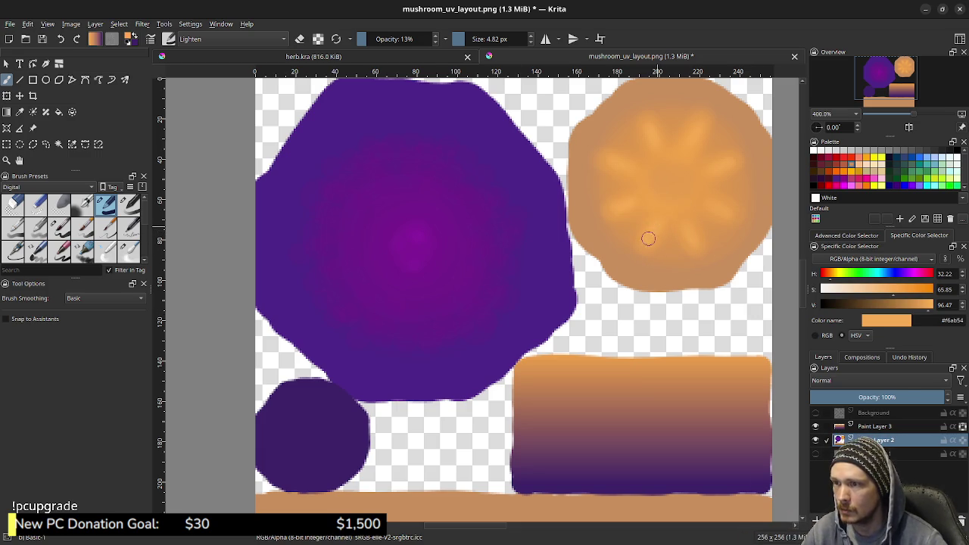
{"action": "left_click_drag", "start_coordinate": [703, 243], "coordinate": [731, 210]}
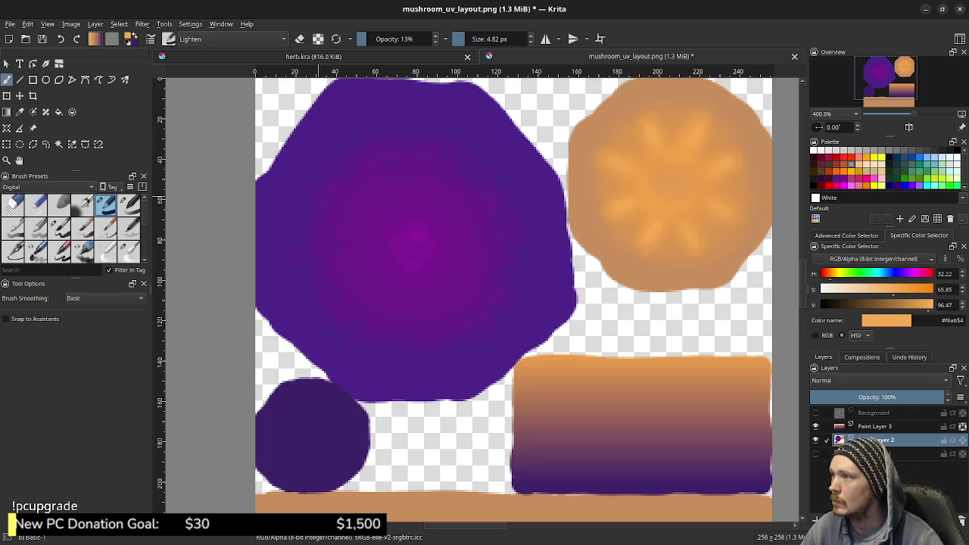
{"action": "left_click", "coordinate": [231, 39]}
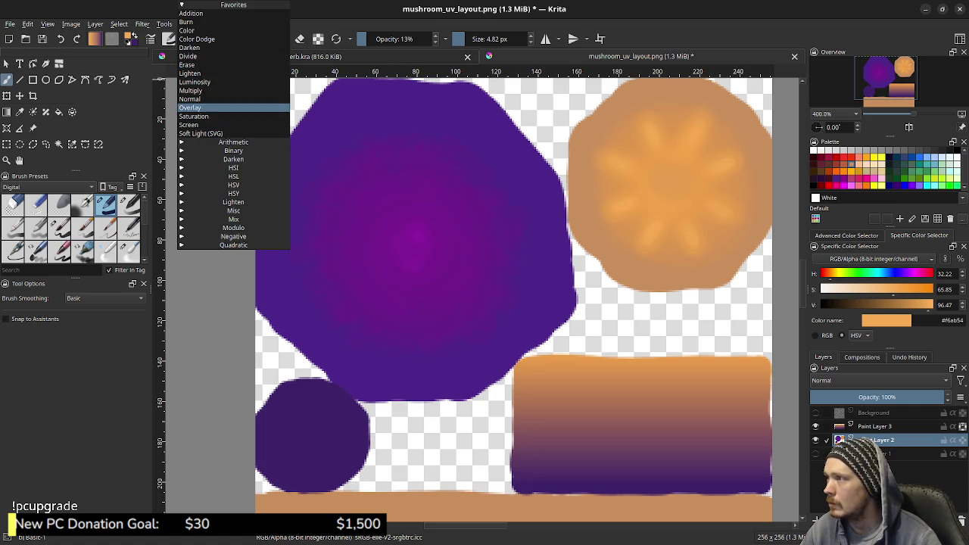
{"action": "left_click", "coordinate": [227, 104]}
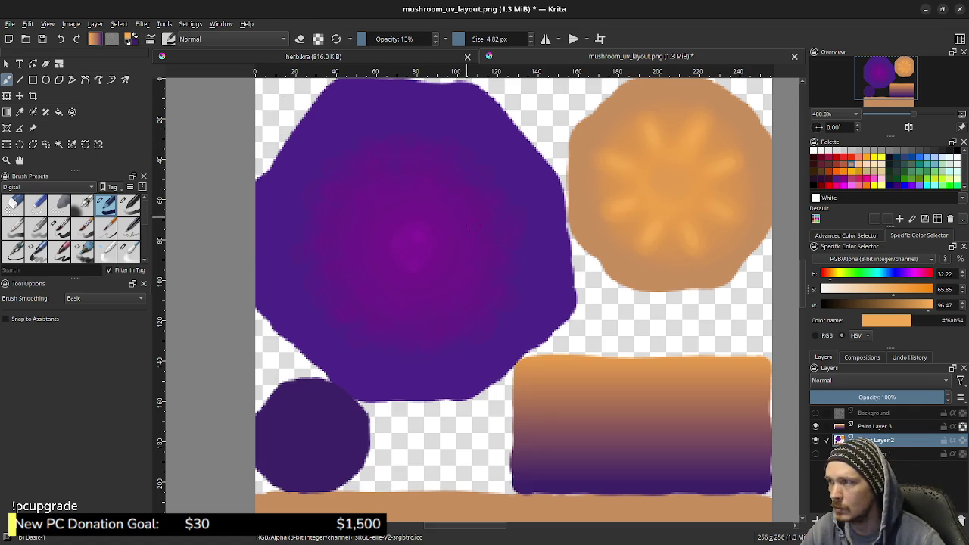
{"action": "middle_click_drag", "start_coordinate": [466, 283], "coordinate": [288, 161]}
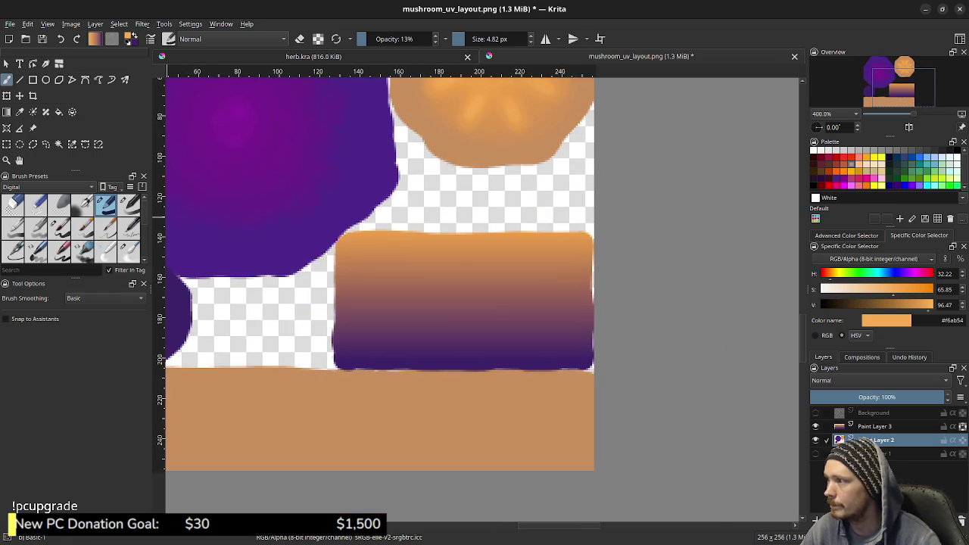
{"action": "left_click", "coordinate": [129, 250]}
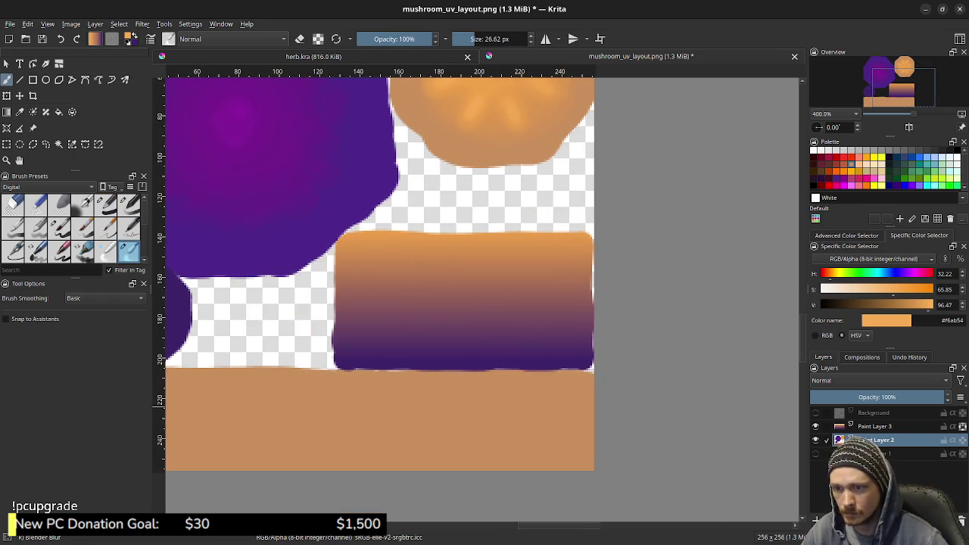
{"action": "left_click", "coordinate": [875, 426]}
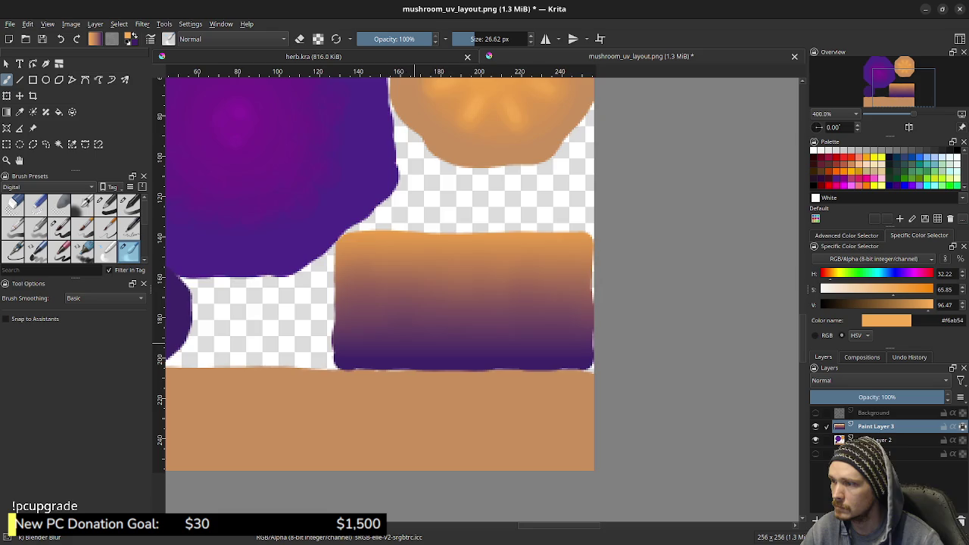
{"action": "middle_click_drag", "start_coordinate": [593, 303], "coordinate": [605, 399]}
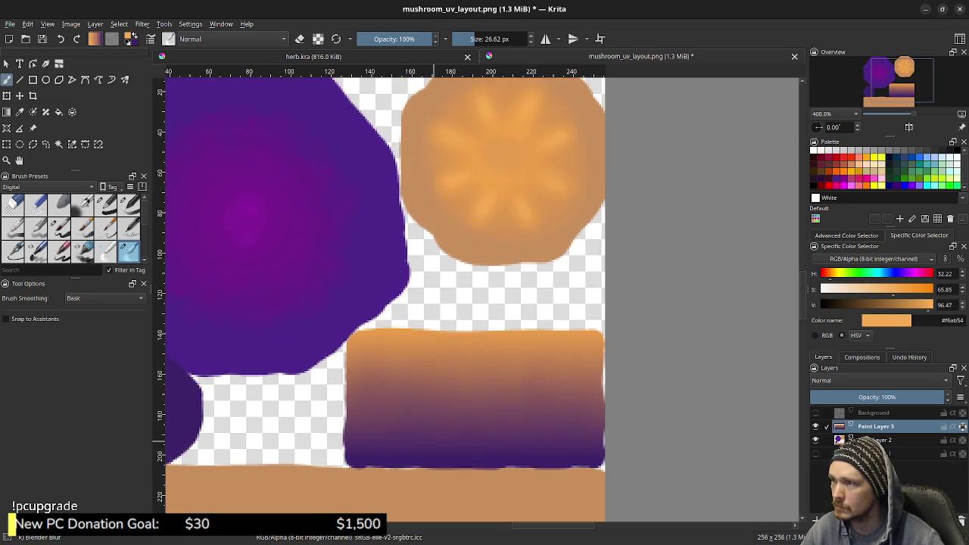